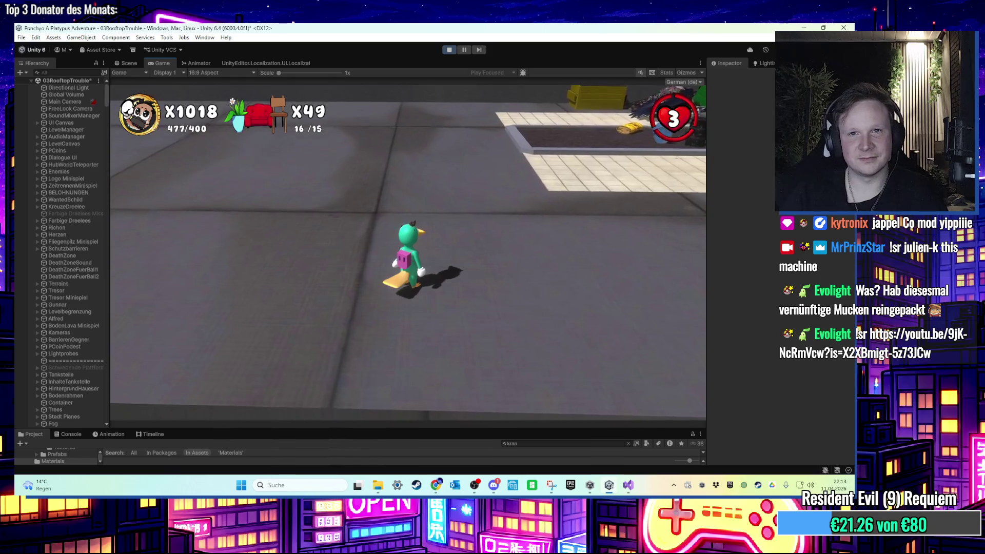
Dismiss the Start menu and exit Play mode back to the 03RooftopTrouble scene
key(super)
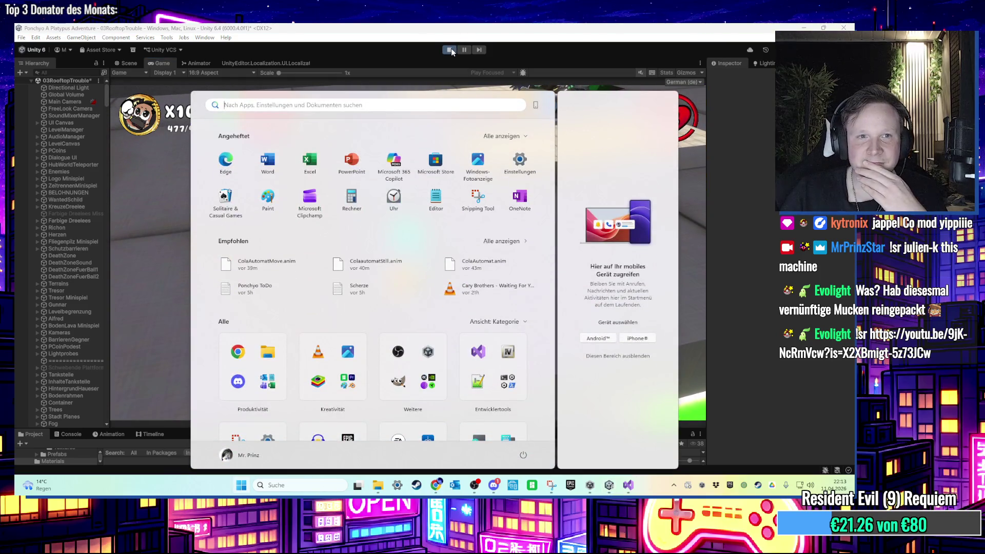
key(super)
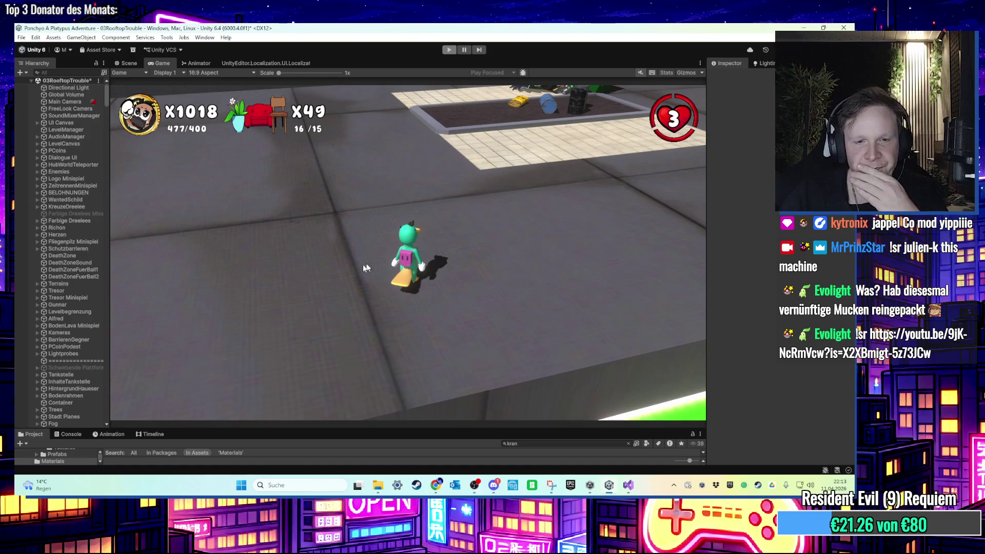
key(ctrl+p)
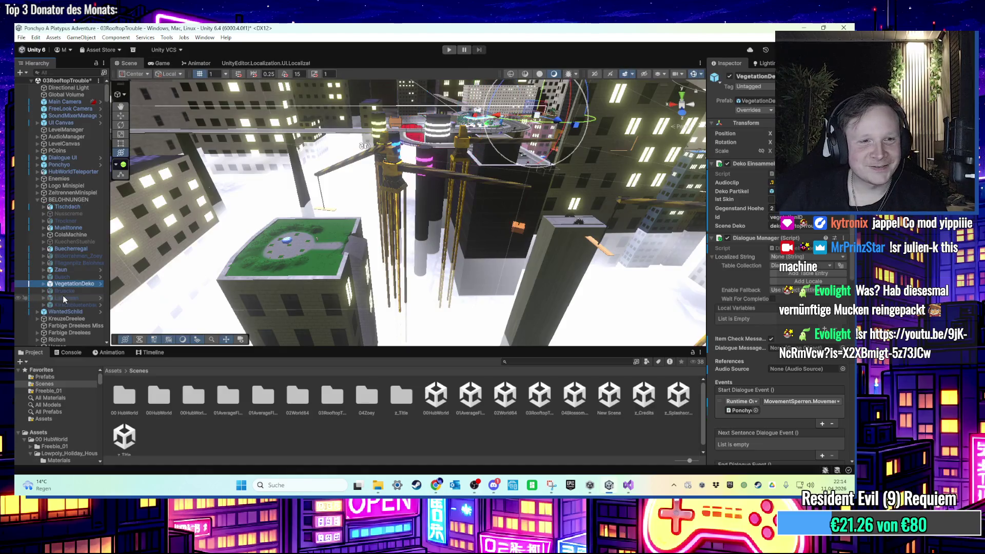
Select and frame the Busch planter, change its Gegenstand Hoehe value, and pan across the rooftops
key(Up)
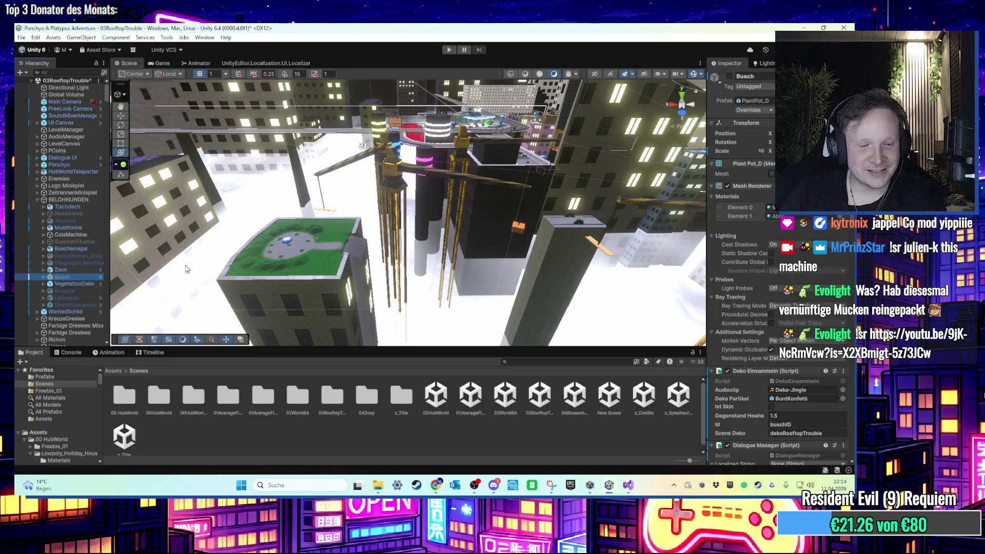
key(f)
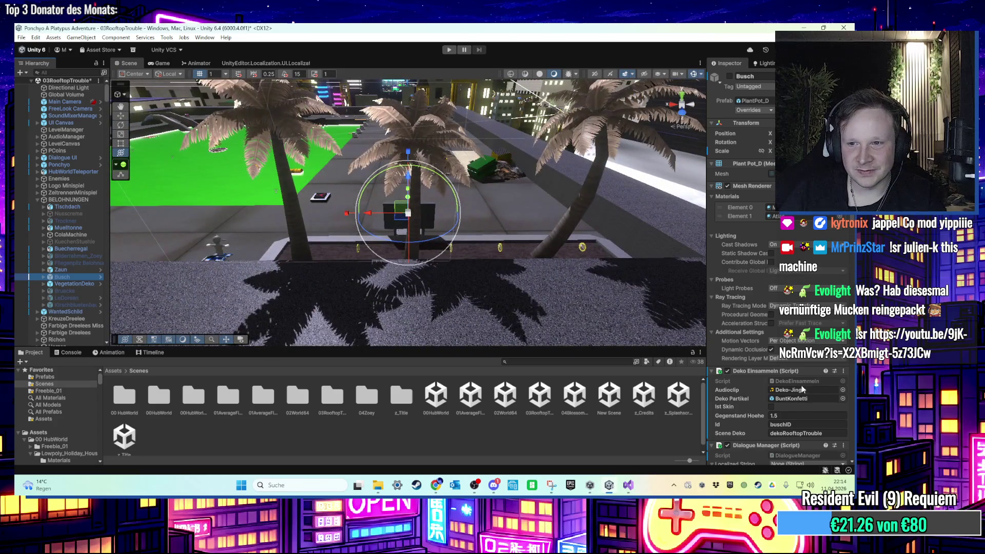
click(782, 416)
text(1.22)
scroll(549, 260, down, 5)
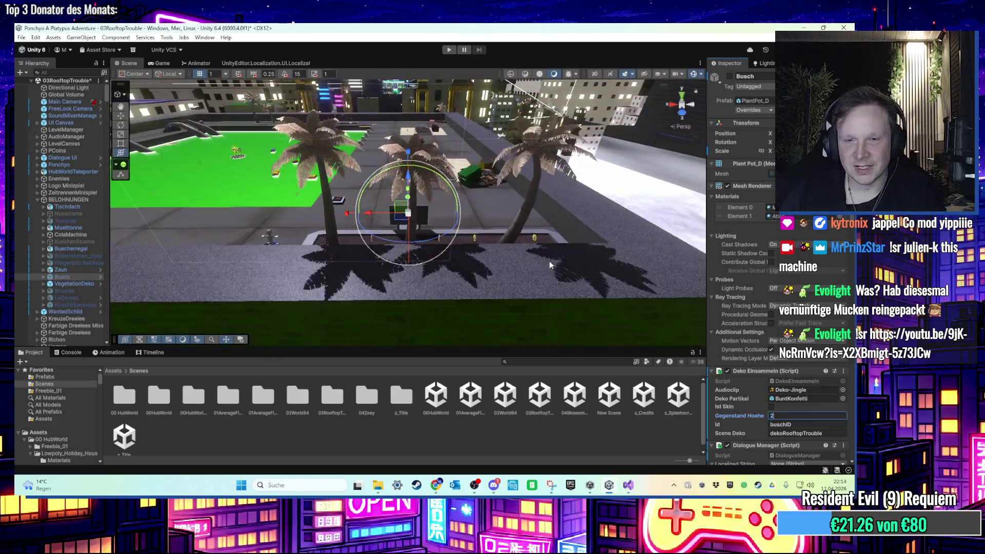
scroll(493, 264, down, 8)
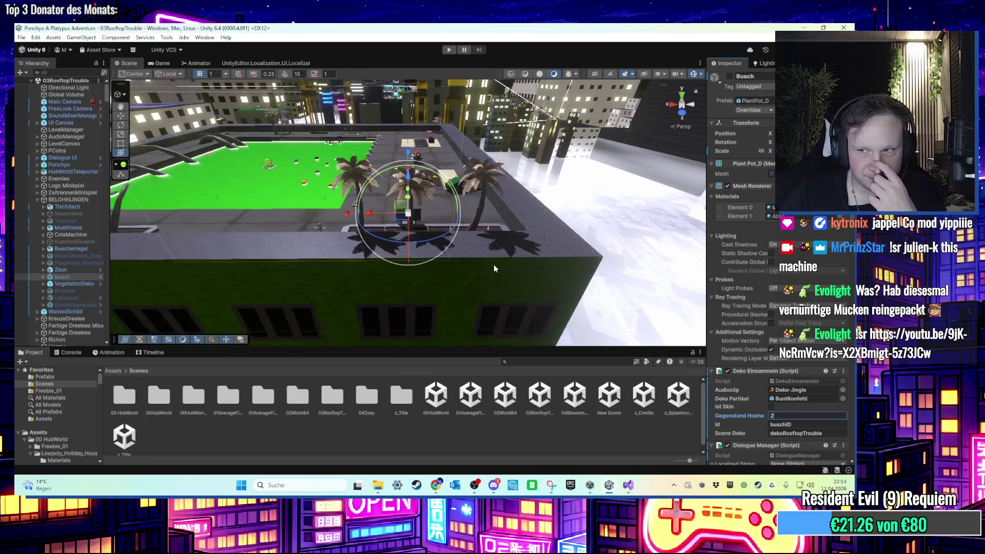
mouse_move(493, 245)
mouse_down()
mouse_move(447, 213)
mouse_move(382, 240)
mouse_up()
Show Ponchyo's state graph in the Animator and pan it into view
key(f)
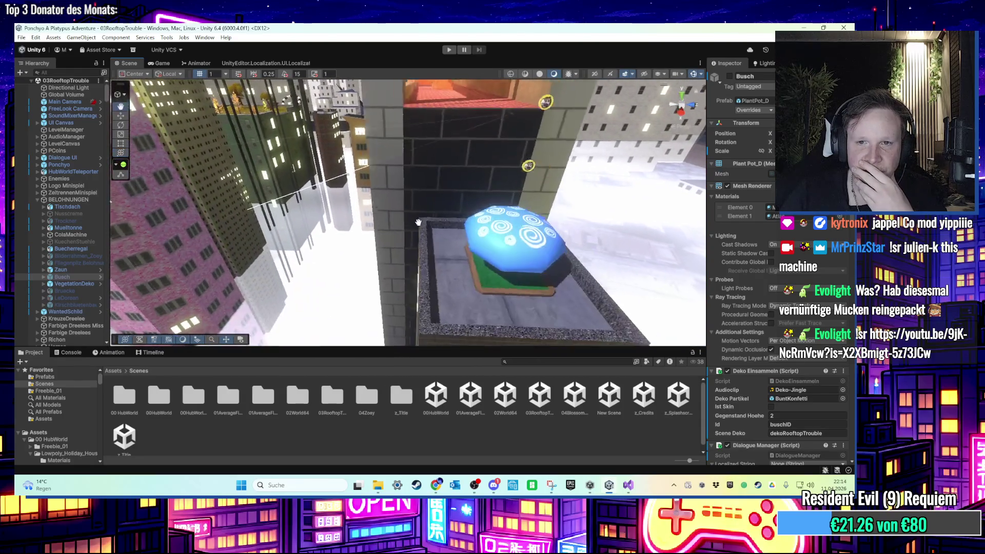
click(196, 63)
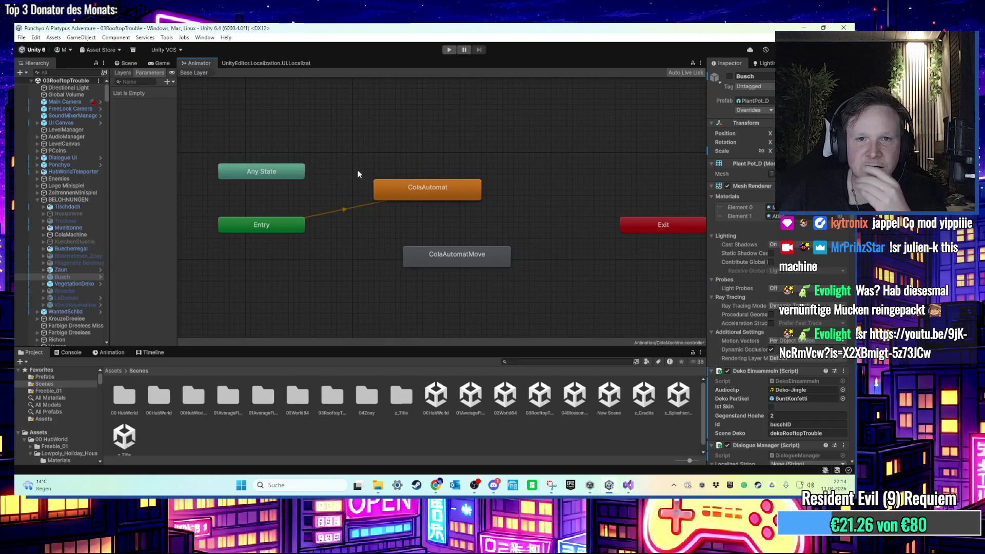
click(71, 158)
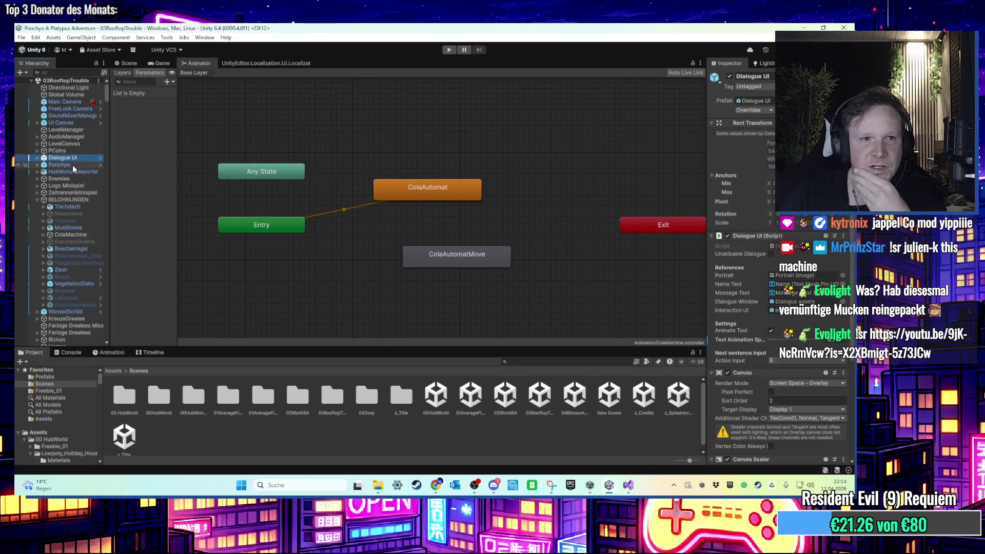
click(73, 165)
scroll(451, 210, up, 8)
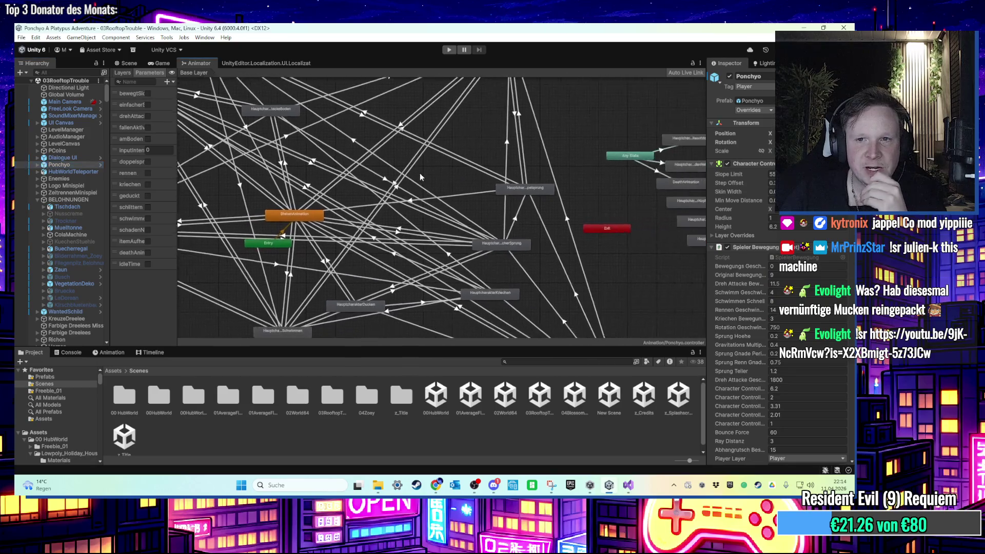
scroll(451, 215, down, 3)
scroll(462, 236, up, 4)
scroll(462, 241, down, 3)
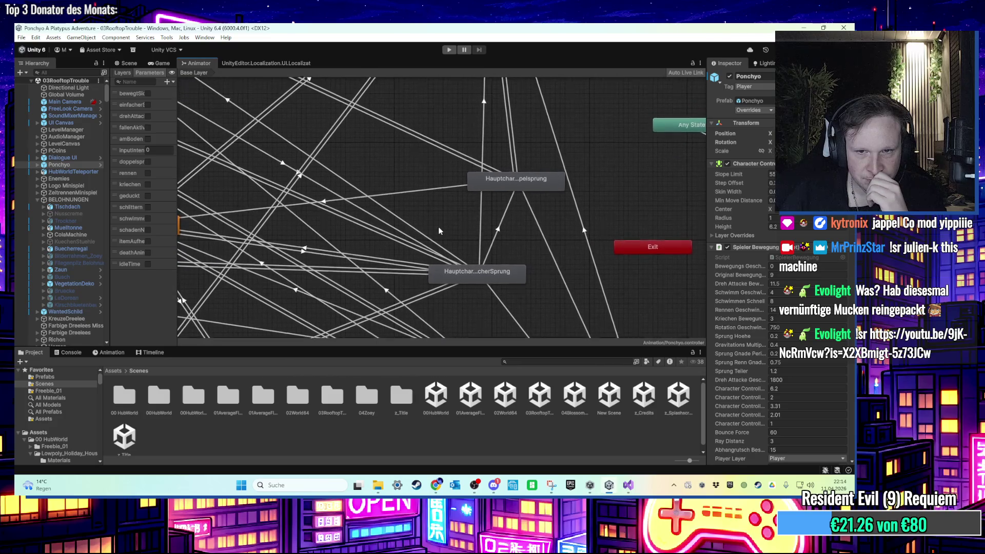
scroll(457, 236, down, 4)
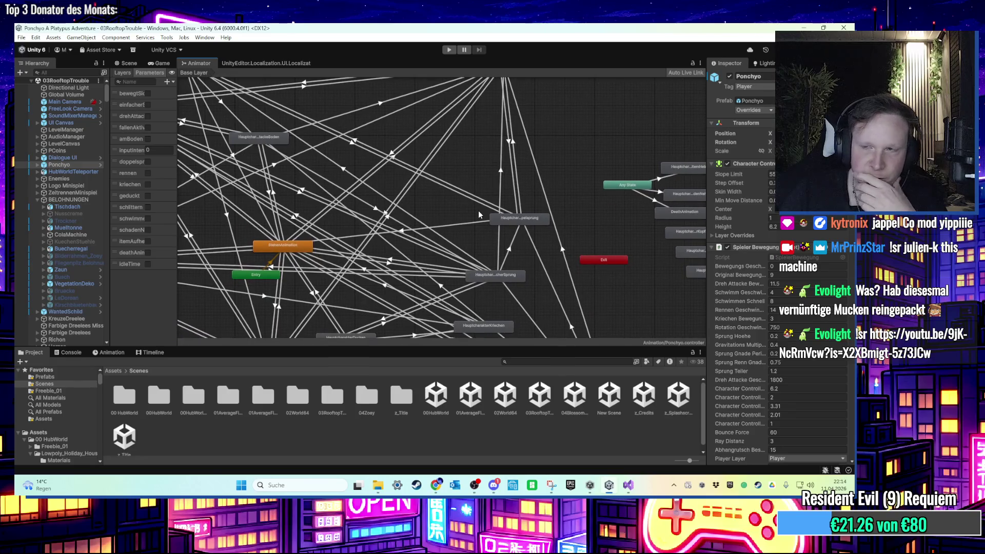
mouse_move(478, 210)
mouse_down()
mouse_move(438, 195)
mouse_move(526, 280)
mouse_move(550, 282)
mouse_up()
drag(326, 162, 283, 132)
Select and reposition the HauptcharakterDrehattackeLuft state node
click(271, 85)
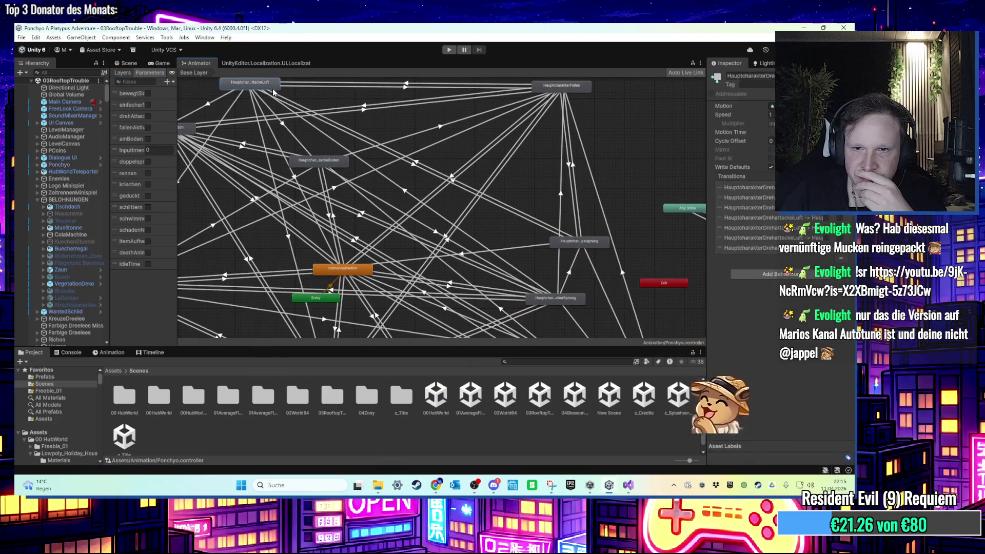
drag(273, 92, 303, 93)
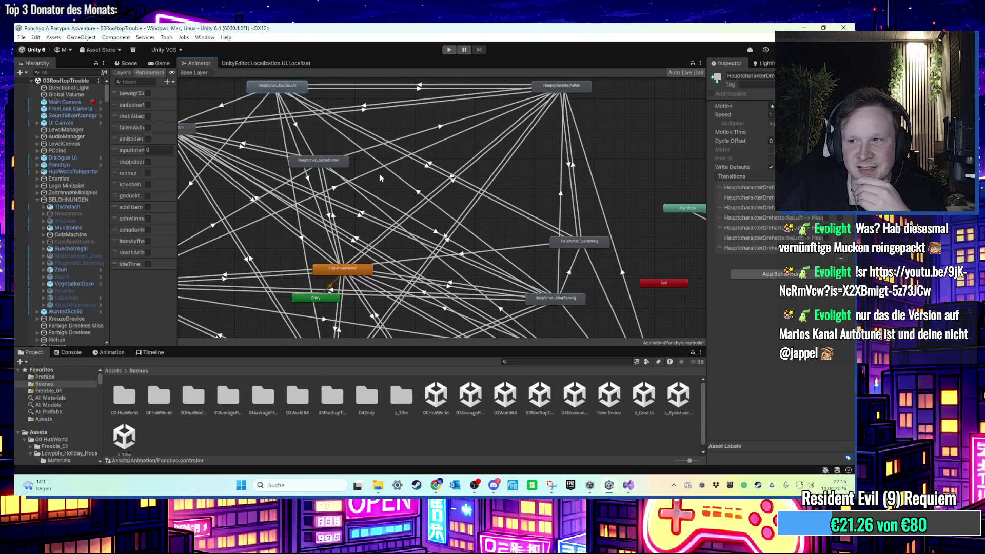
scroll(380, 177, down, 3)
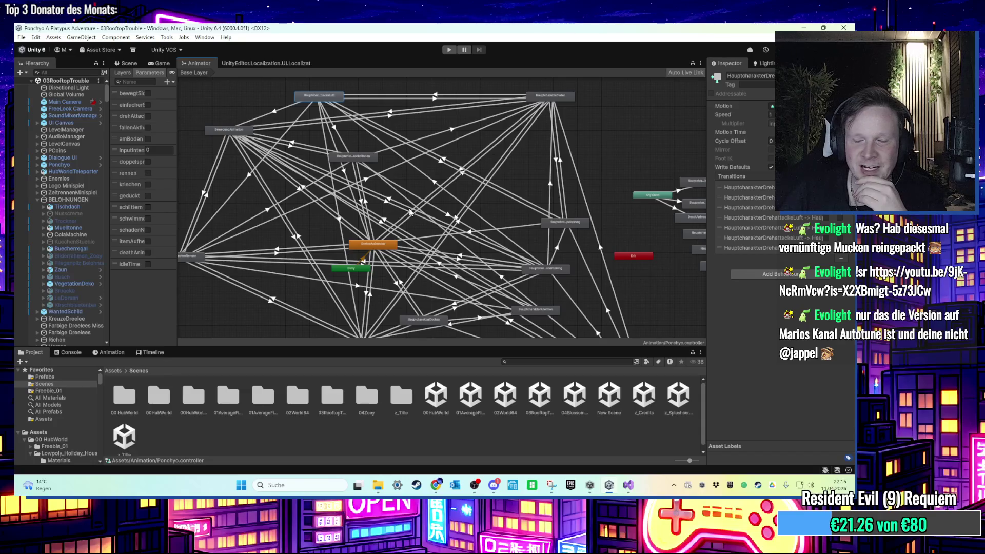
scroll(410, 211, up, 2)
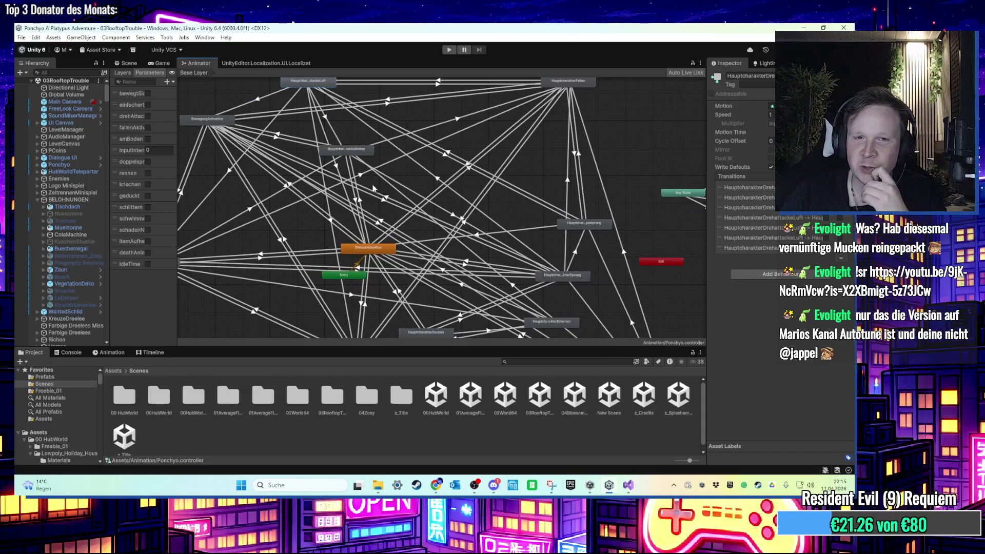
drag(456, 252, 413, 229)
scroll(413, 230, up, 1)
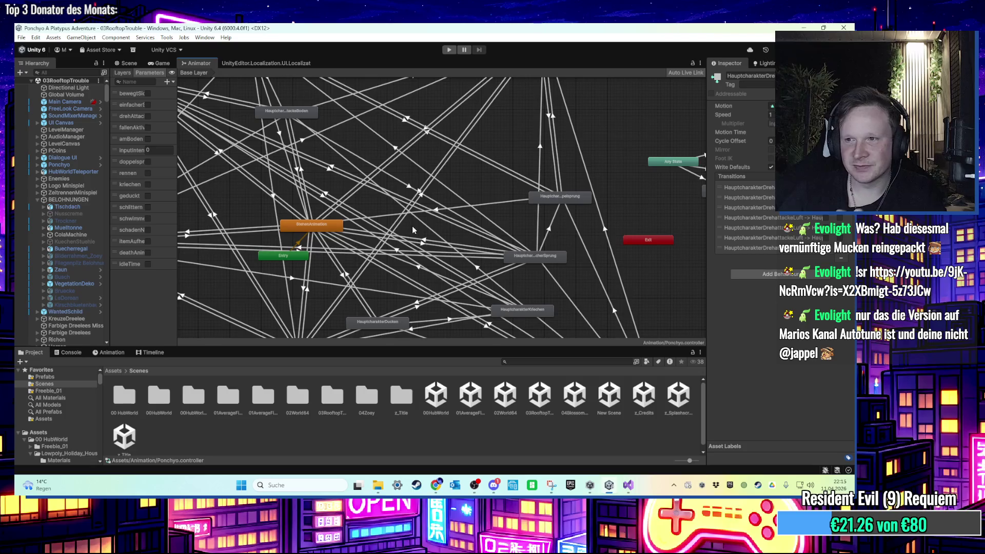
scroll(461, 222, down, 1)
drag(328, 123, 326, 178)
drag(300, 128, 312, 116)
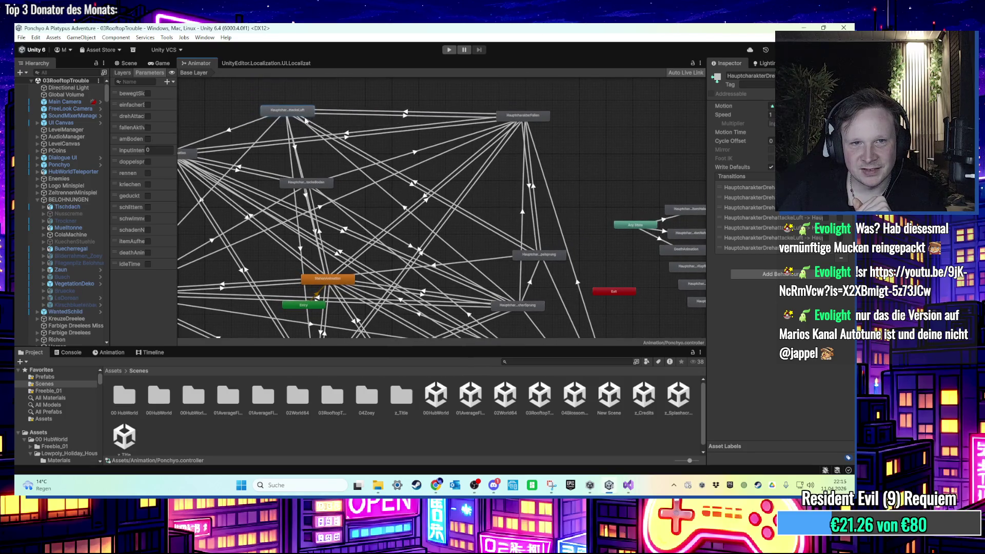
Create a transition from HauptcharakterDrehattackeLuft to the jump state and disable its exit time
right_click(305, 116)
click(328, 121)
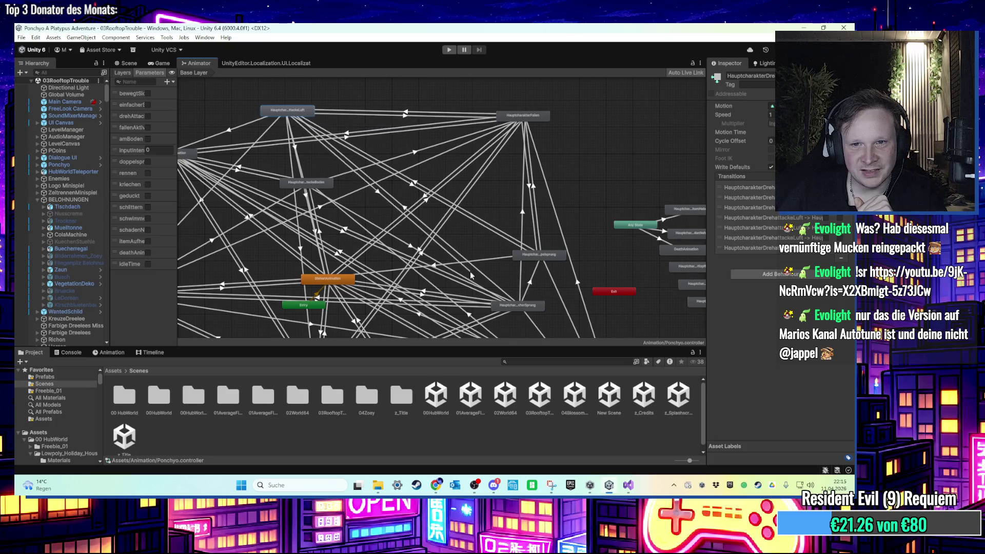
click(512, 306)
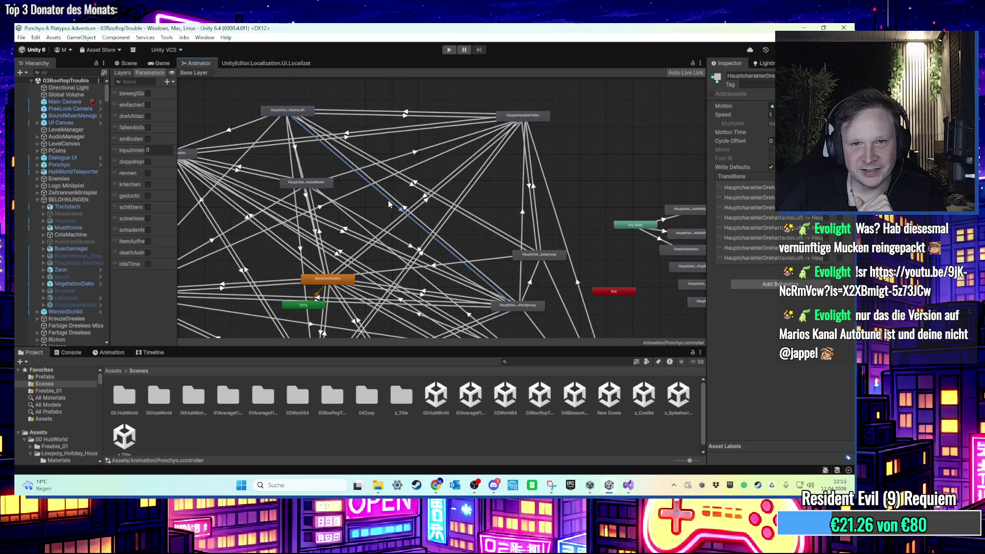
click(764, 168)
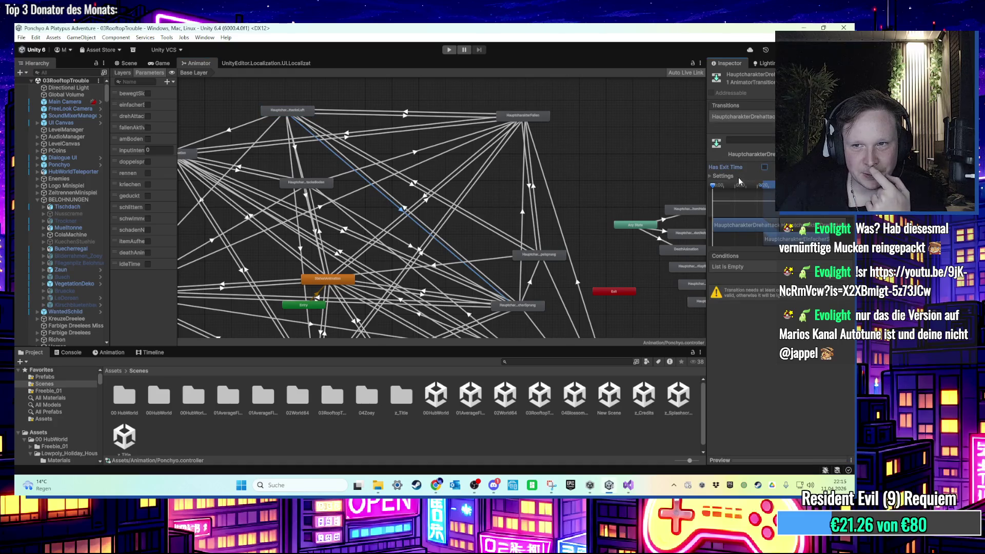
Expand the transition settings and set Transition Duration to 0.15
click(719, 176)
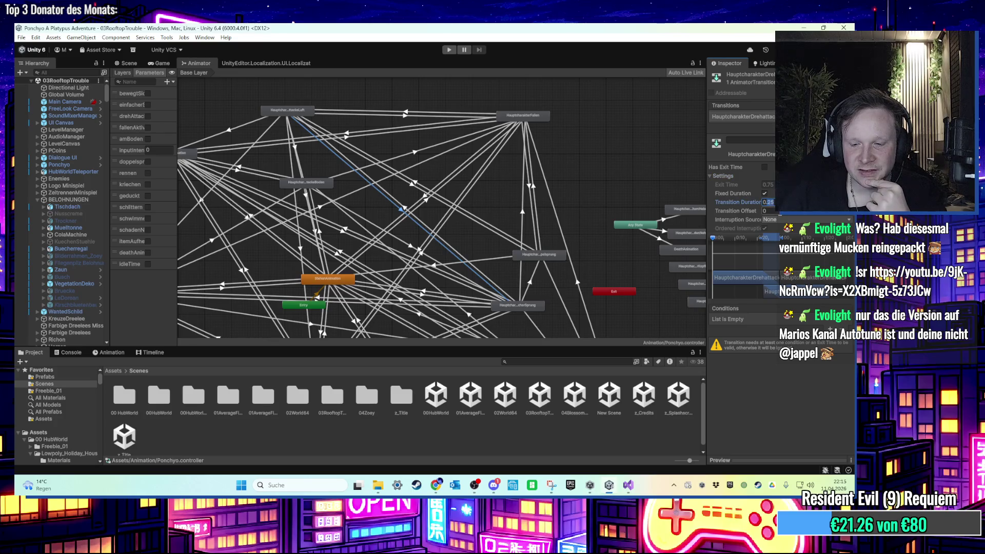
text(0.15)
key(Return)
scroll(411, 191, up, 3)
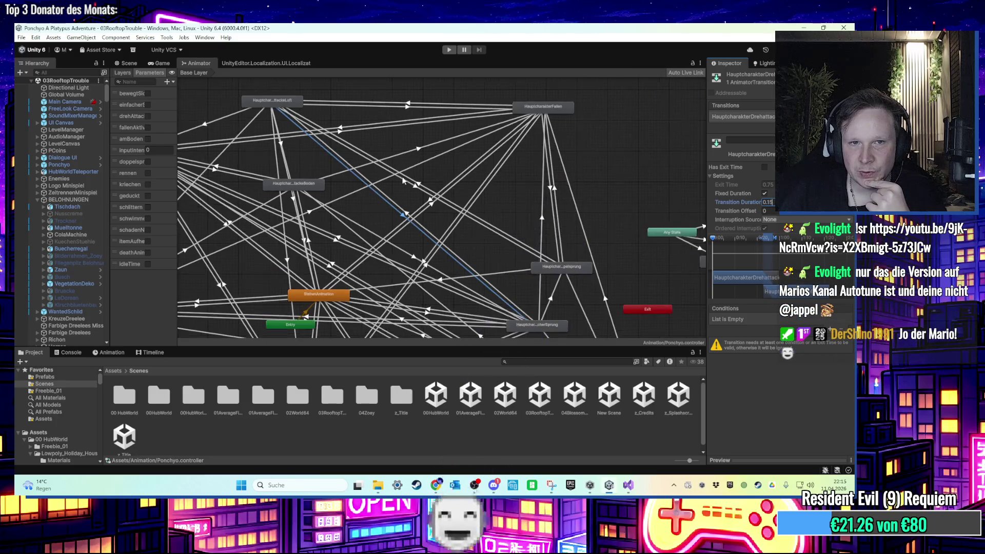
scroll(411, 191, up, 2)
scroll(485, 202, up, 1)
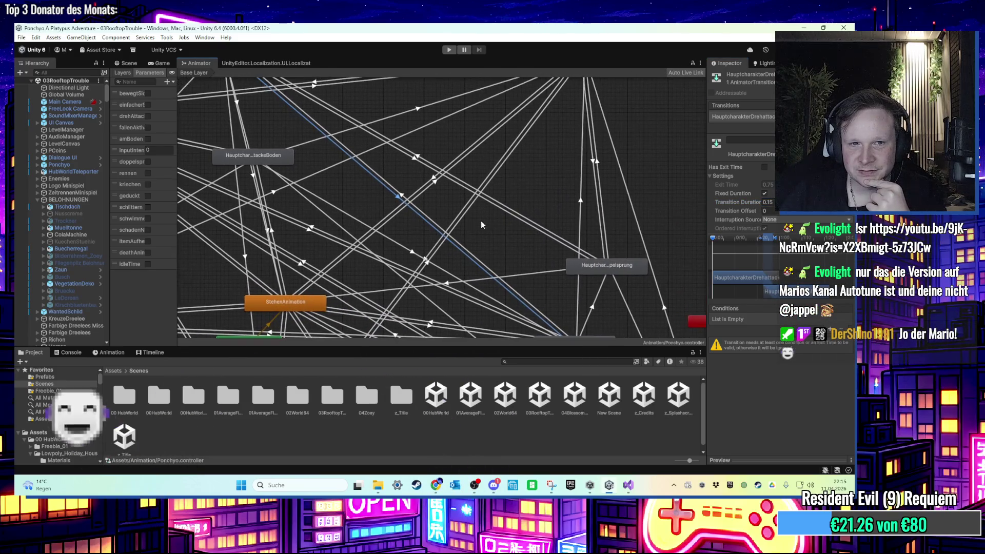
scroll(505, 217, down, 2)
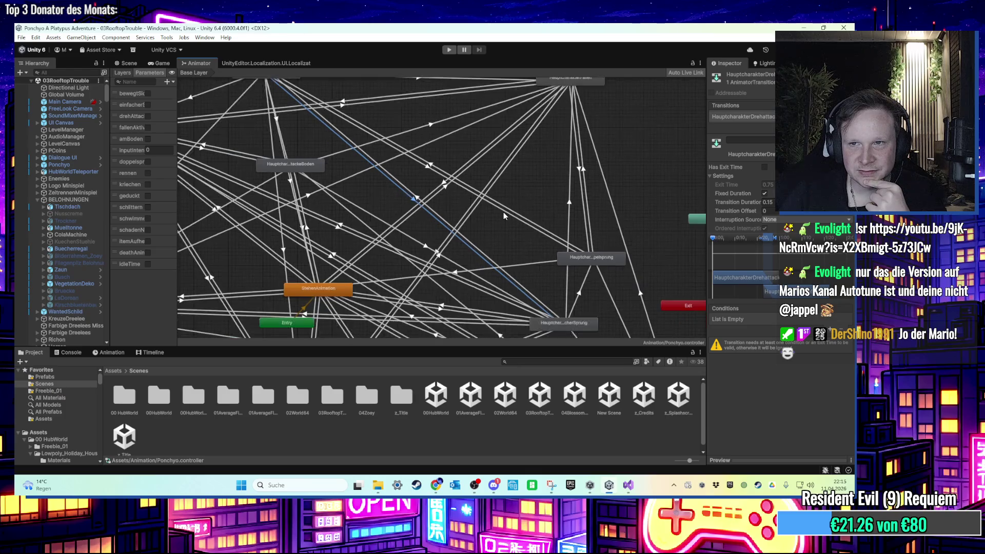
Add a transition condition set to amBoden
click(827, 331)
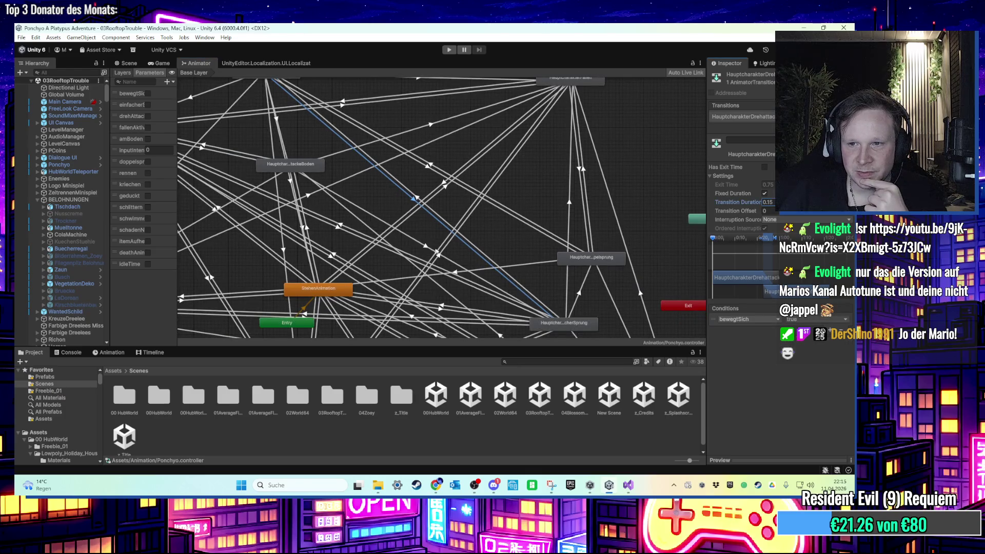
scroll(493, 178, down, 1)
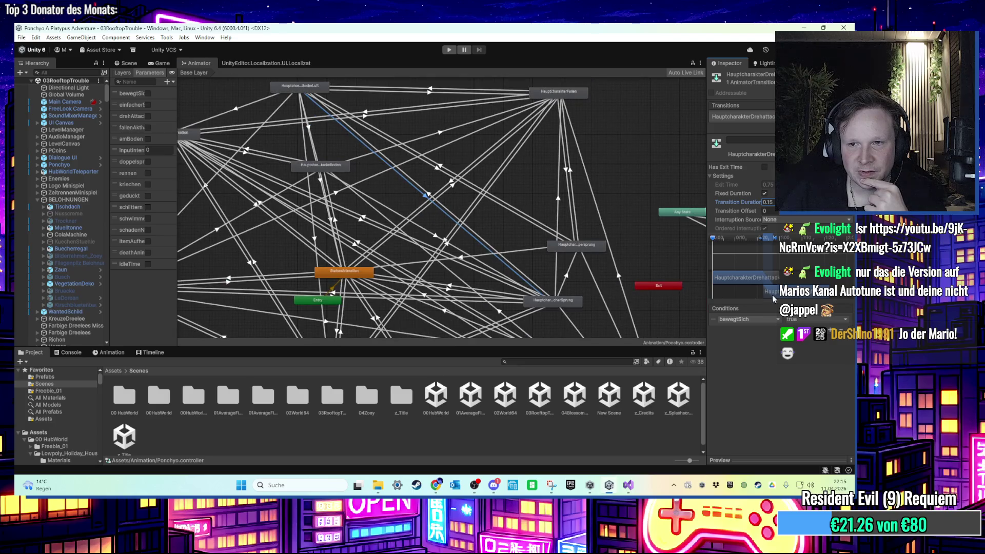
click(772, 319)
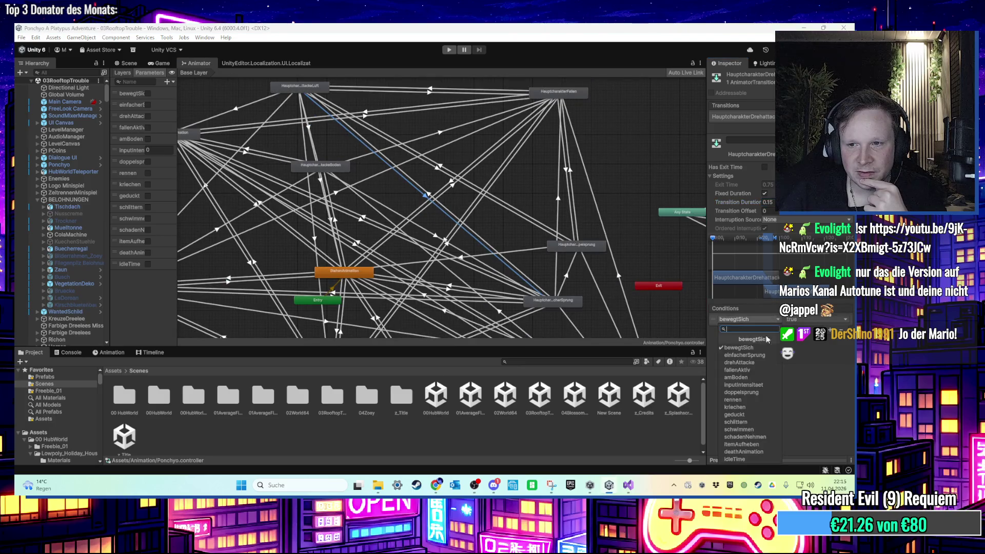
click(750, 378)
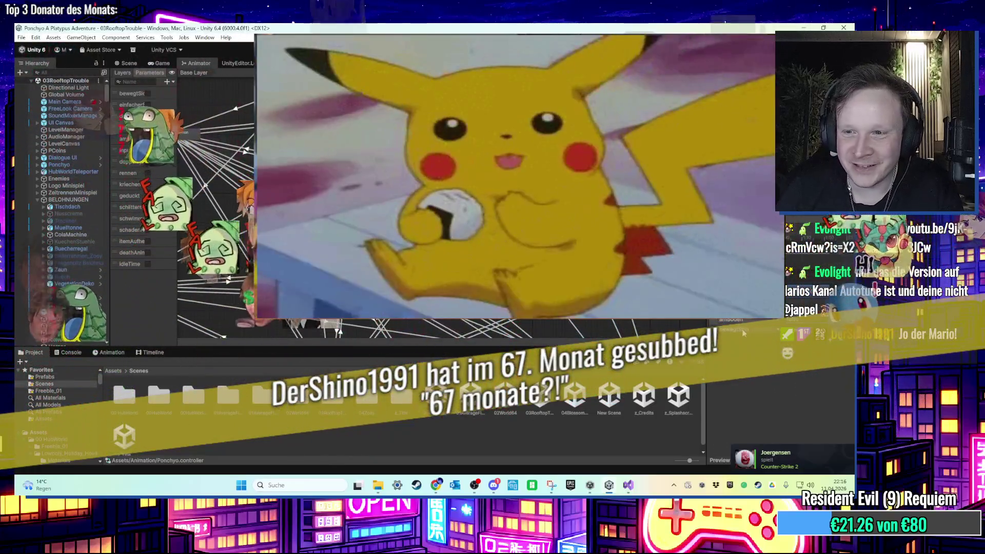
Switch the second condition to einfacherSprung and add a third condition row
click(757, 351)
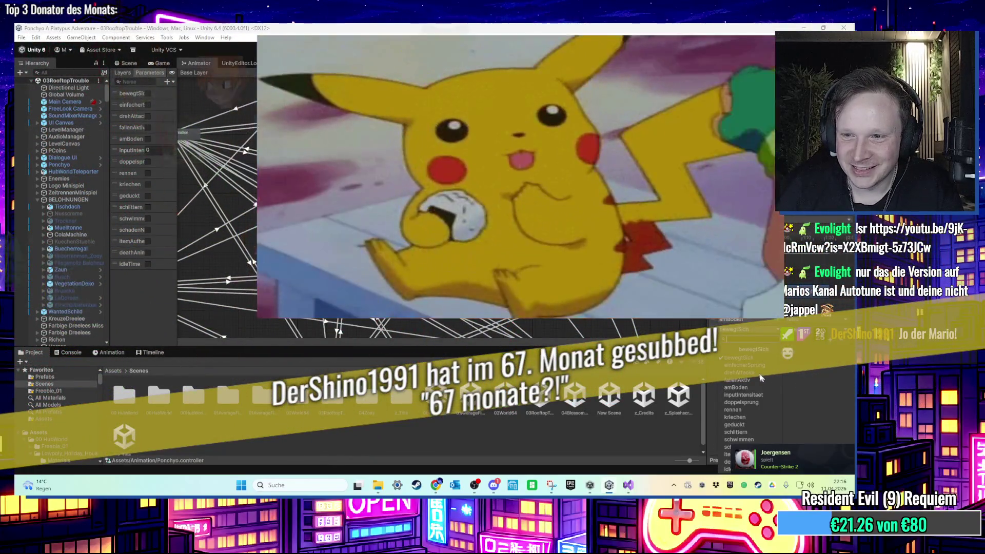
click(744, 365)
click(827, 350)
click(760, 341)
click(754, 342)
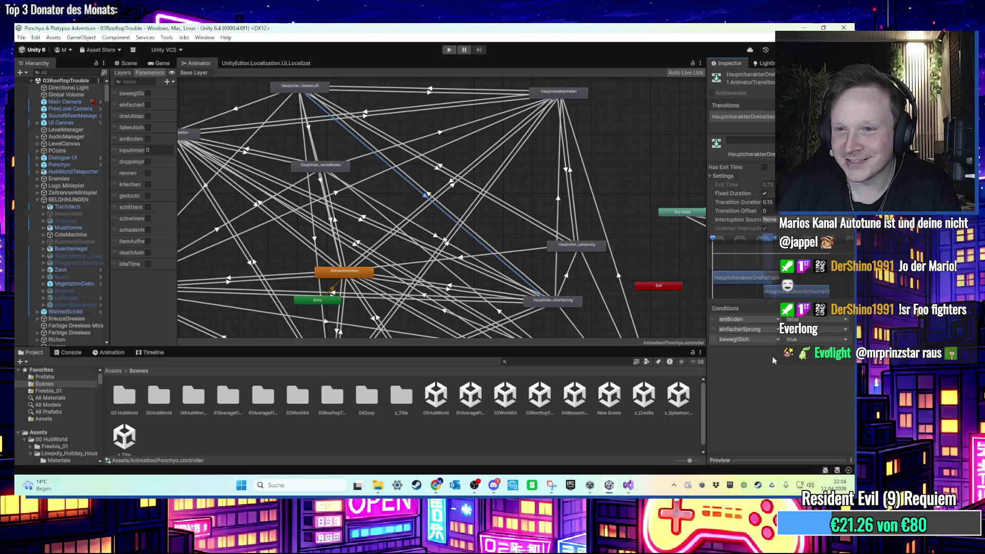
Set the third condition to drehAttacke = false
click(767, 339)
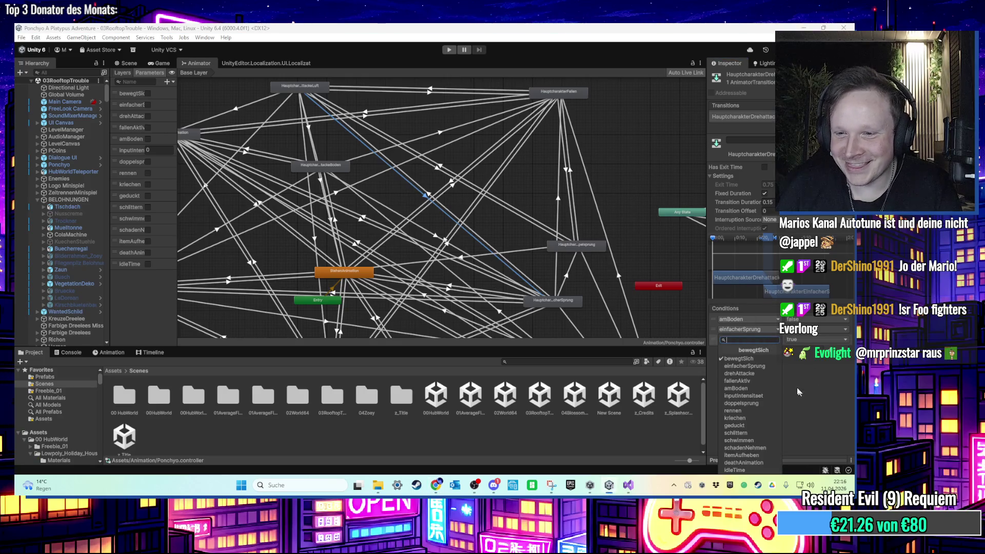
click(799, 371)
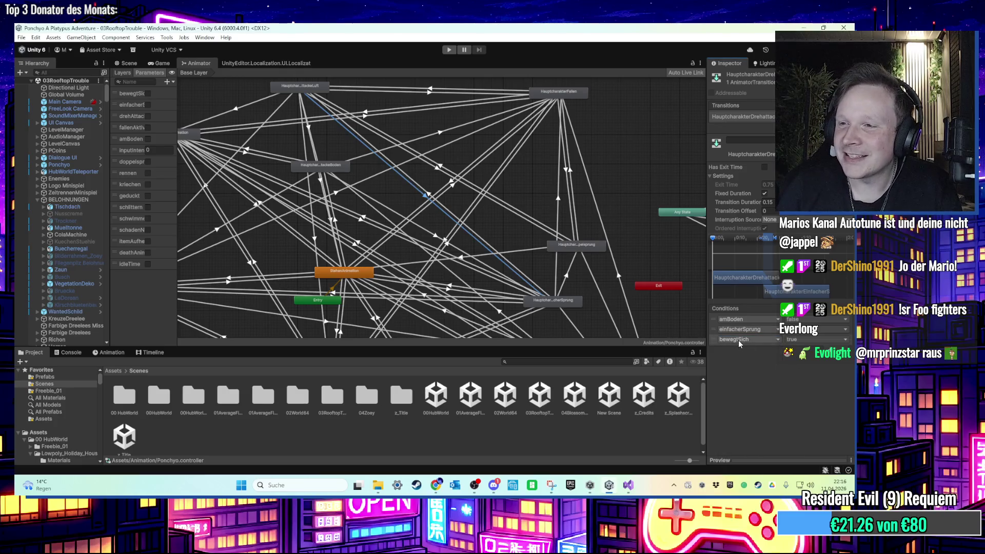
click(758, 342)
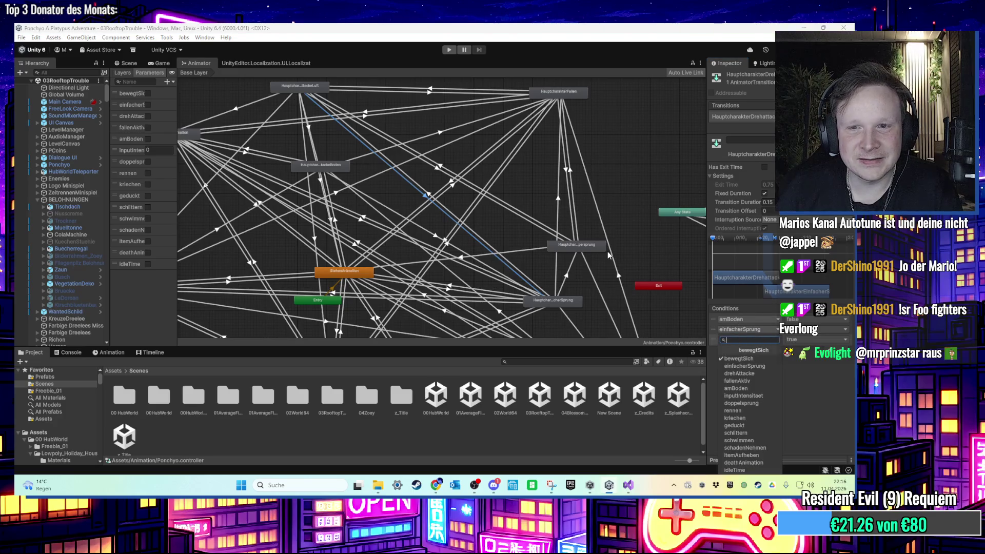
click(739, 374)
click(805, 341)
click(804, 364)
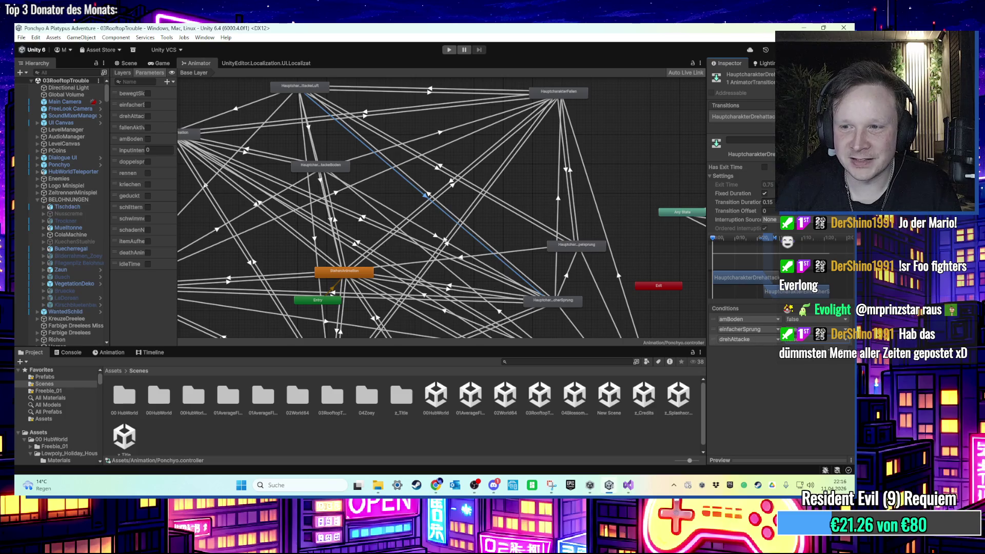
Add a fourth condition row, then remove the extra bewegtSich condition
click(828, 353)
click(759, 350)
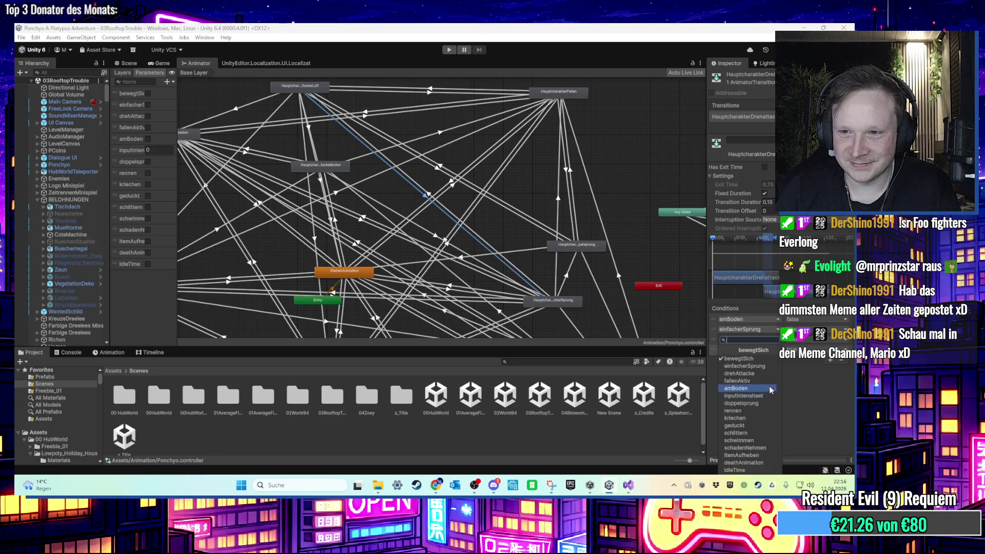
click(793, 364)
click(737, 350)
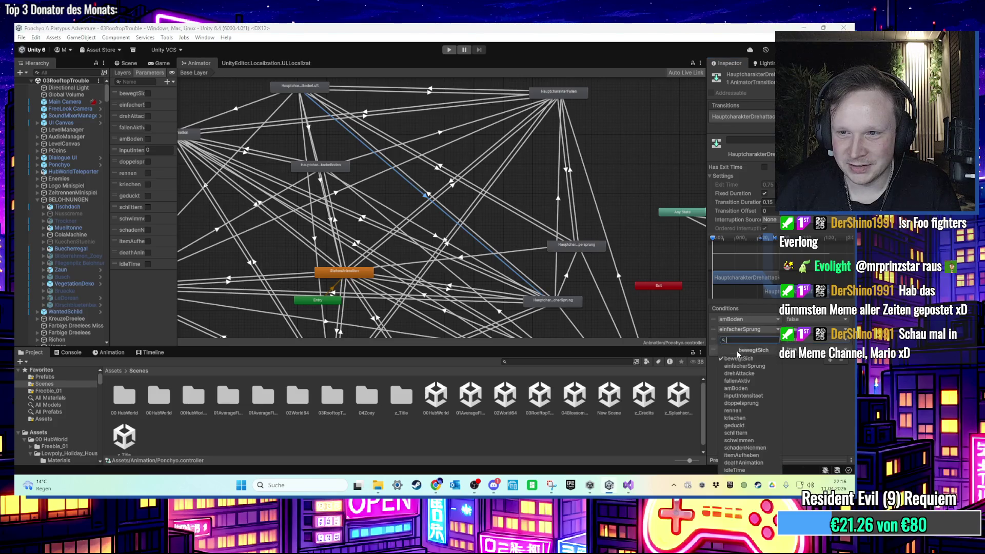
click(840, 361)
scroll(602, 231, down, 2)
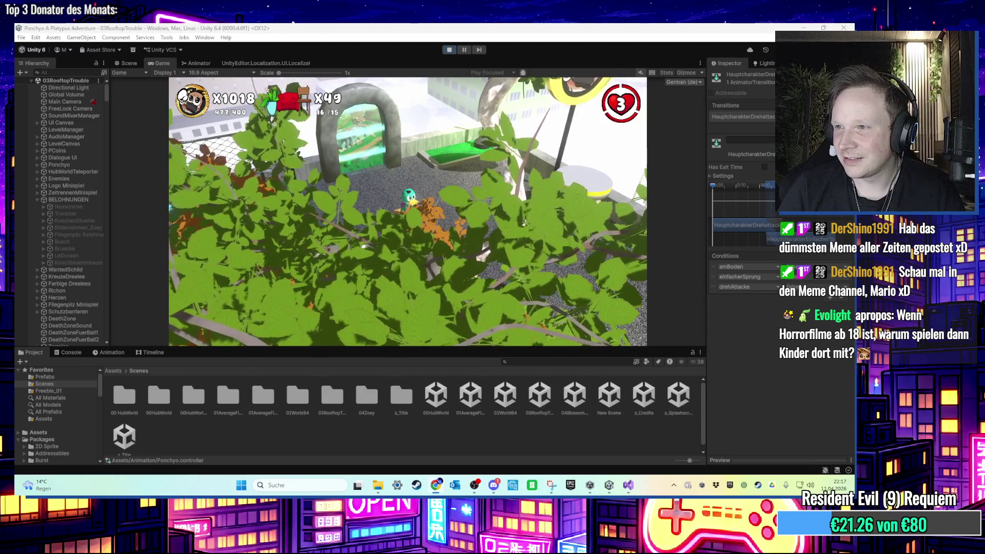
Switch to the browser showing the 'mars landing meme chocolate' image search
key(alt+Tab)
right_click(425, 310)
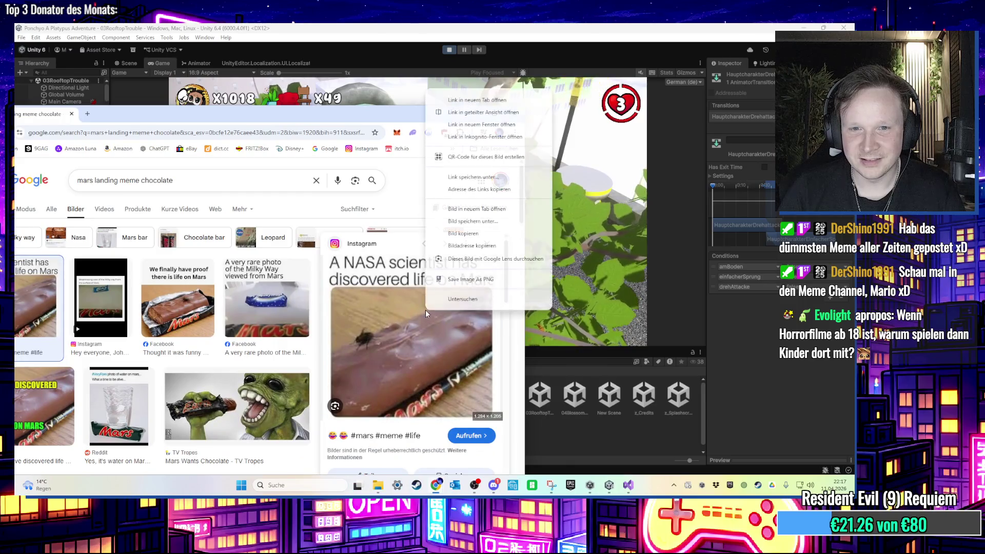
click(492, 209)
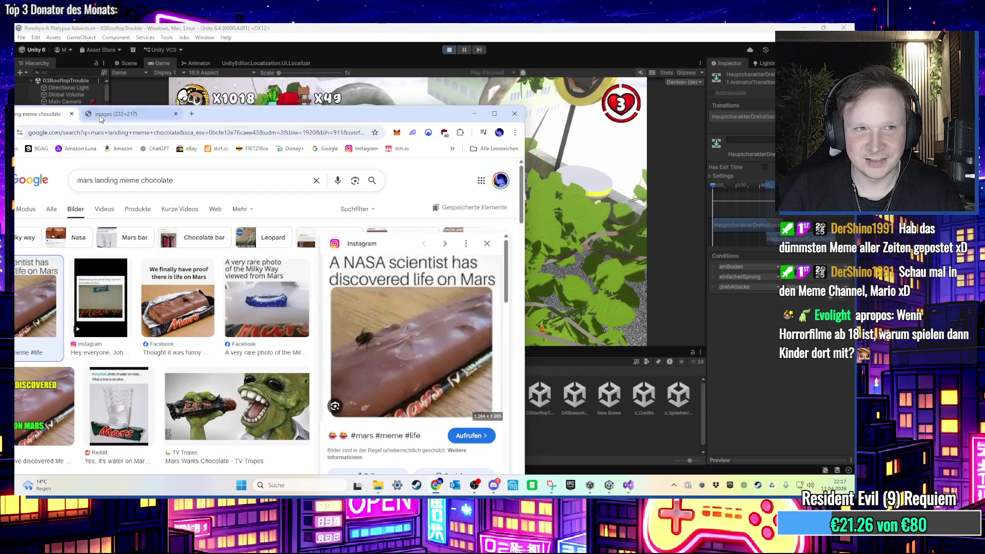
click(108, 114)
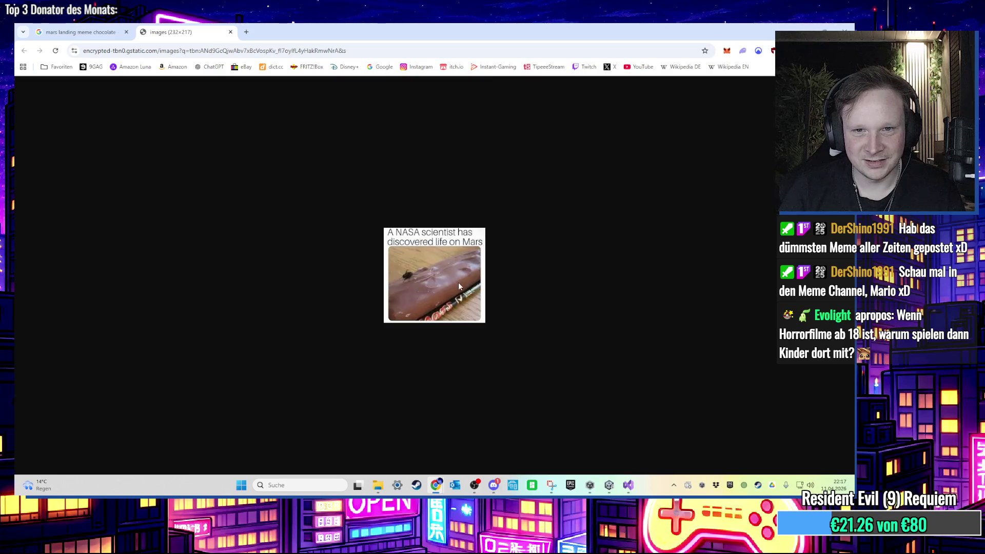
key(ctrl+plus)
key(ctrl+plus)
key(ctrl+plus)
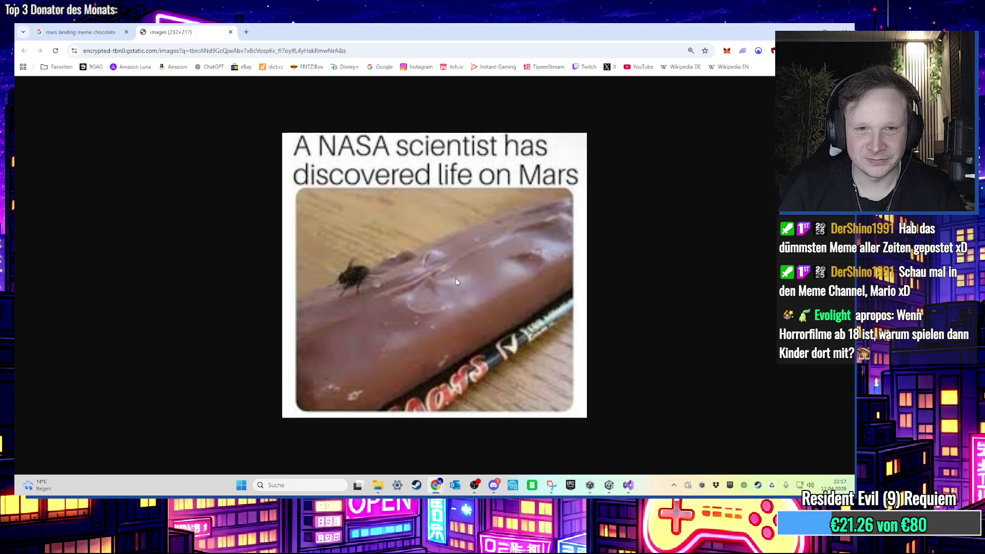
key(ctrl+0)
click(230, 32)
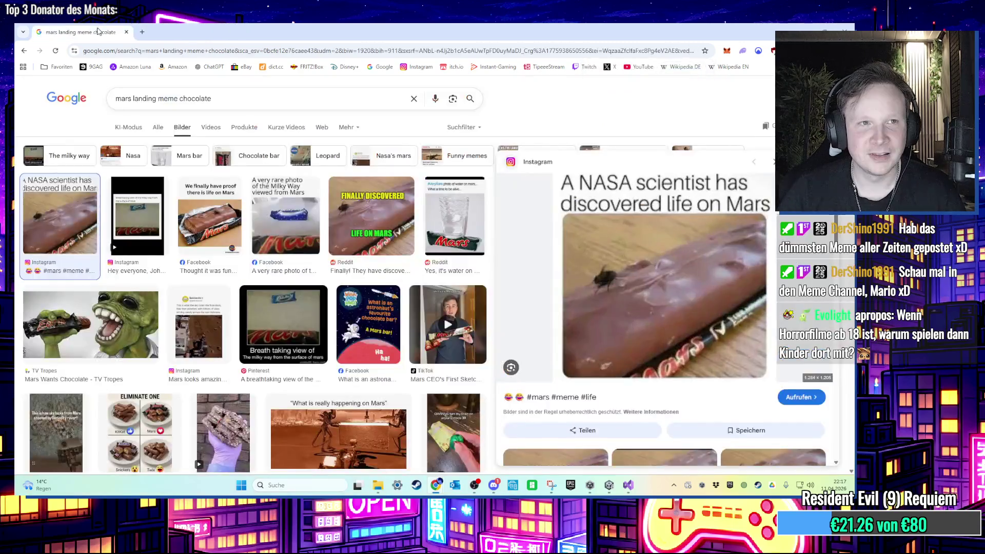
key(alt+Tab)
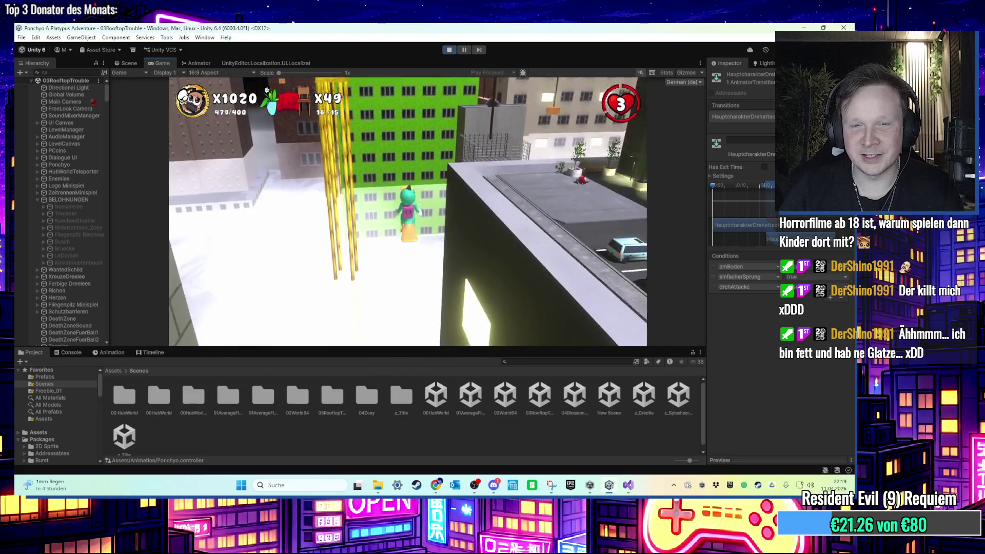
Bring up the Windows Start menu from the running game
key(super)
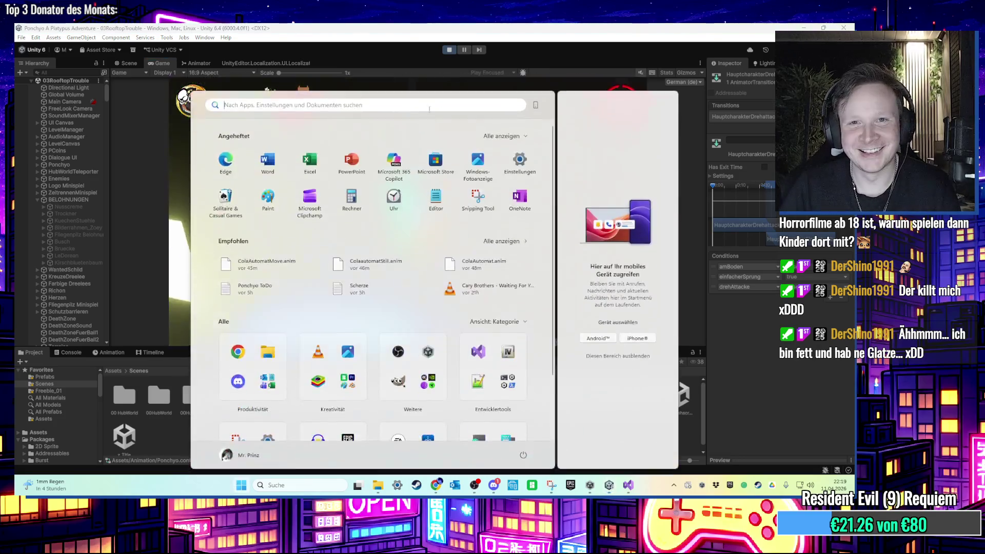
Exit Play mode and open the 04BlossomPeak scene from the Project window
key(super)
key(ctrl+p)
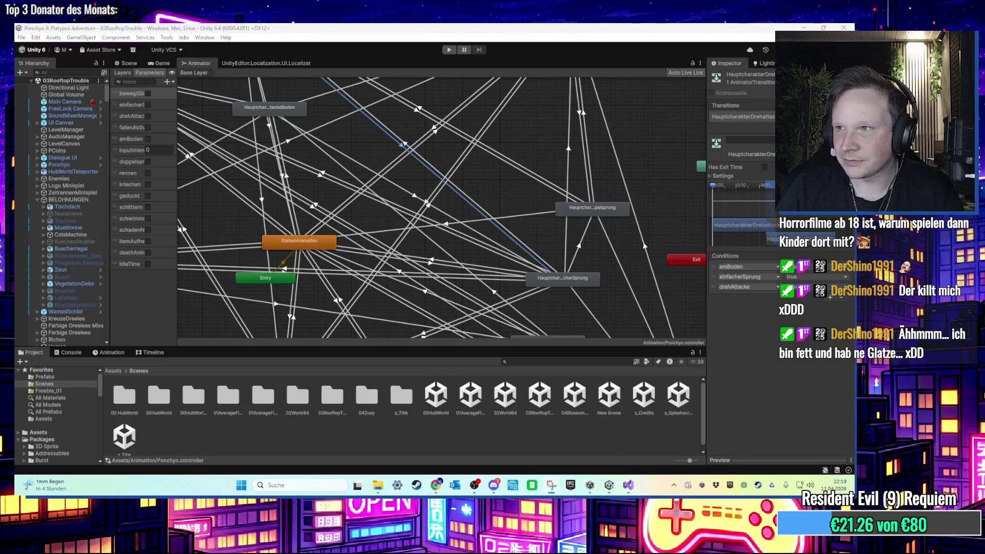
click(551, 485)
drag(695, 239, 847, 384)
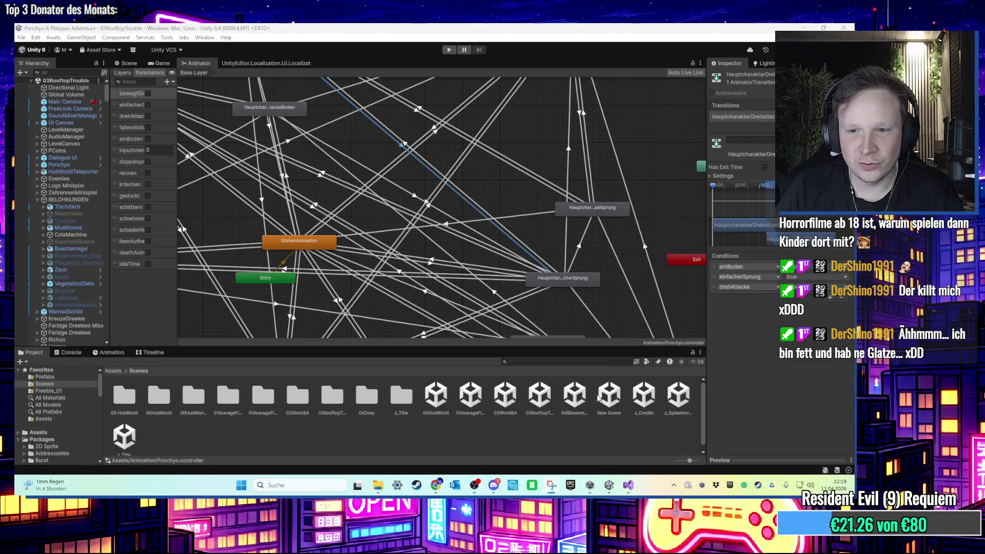
click(574, 396)
double_click(577, 394)
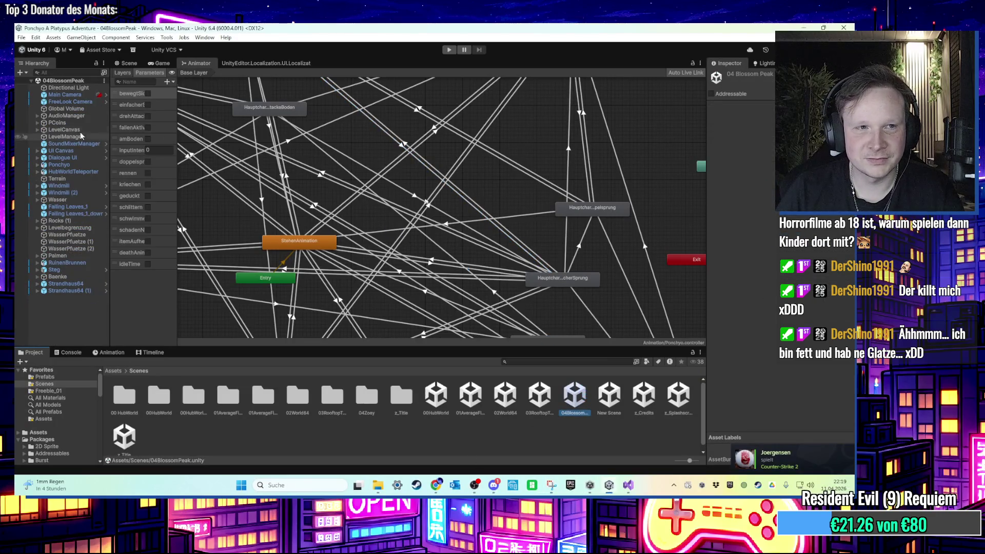
Select Ponchyo and start a new transition from the air-attack state
click(73, 164)
scroll(399, 168, up, 8)
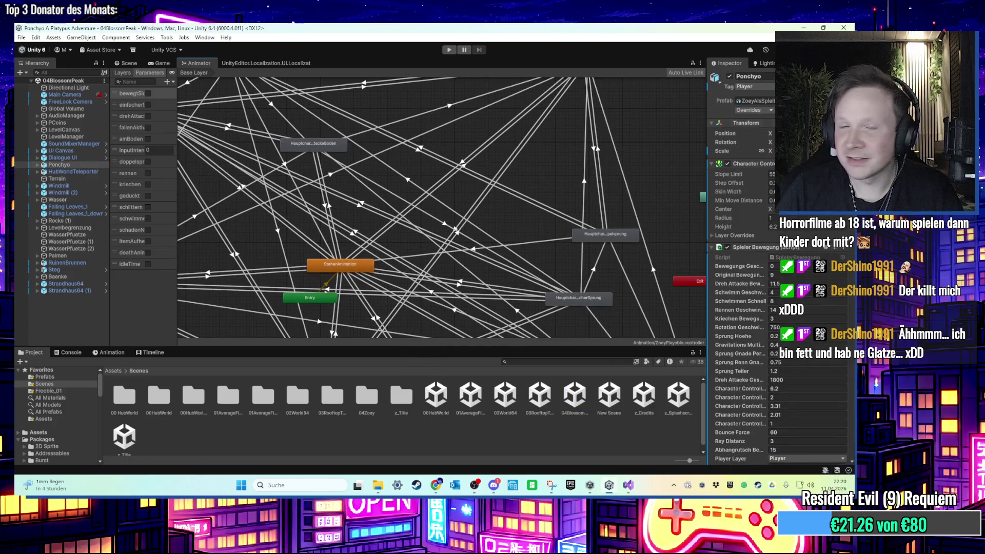
drag(295, 125, 324, 185)
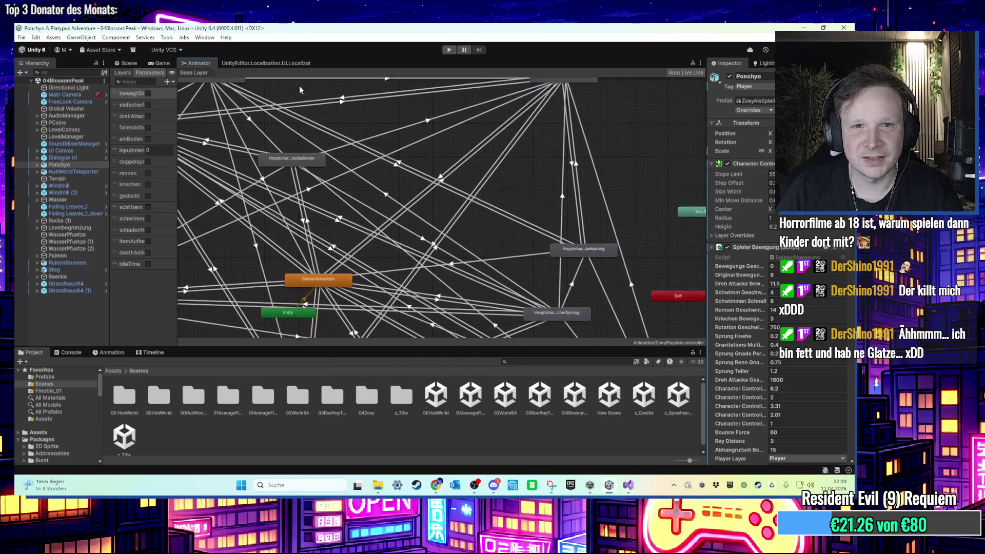
scroll(299, 85, down, 3)
drag(271, 93, 279, 118)
click(223, 96)
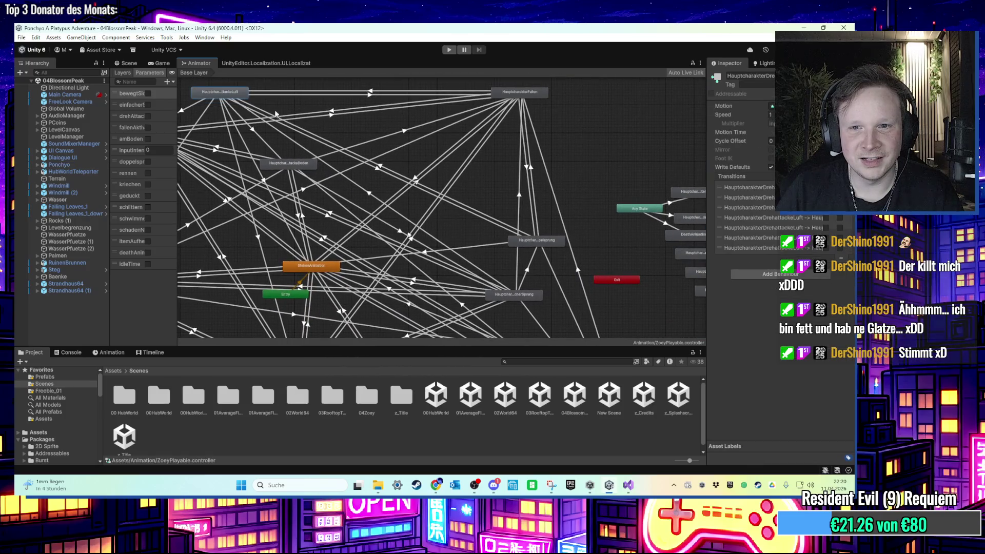
drag(237, 92, 252, 86)
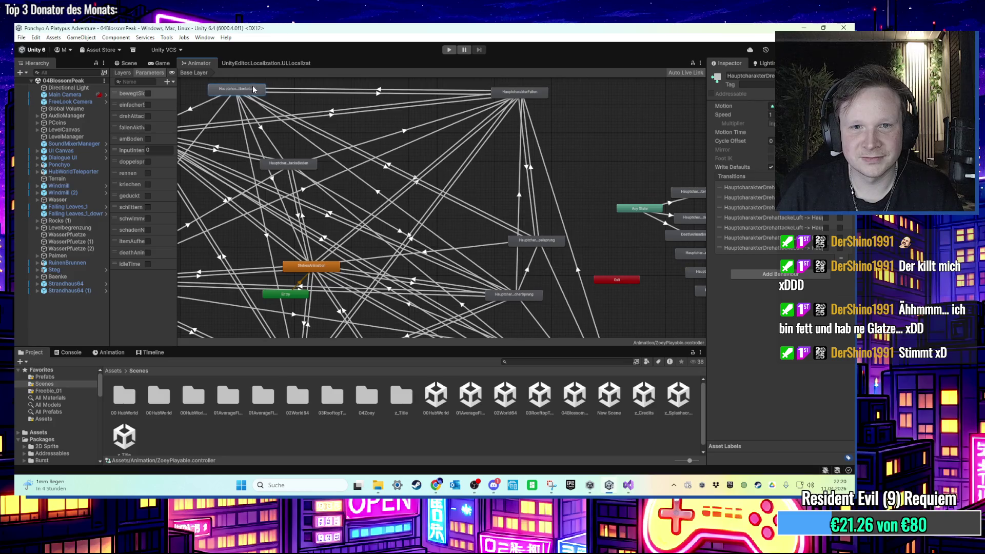
right_click(245, 89)
click(277, 96)
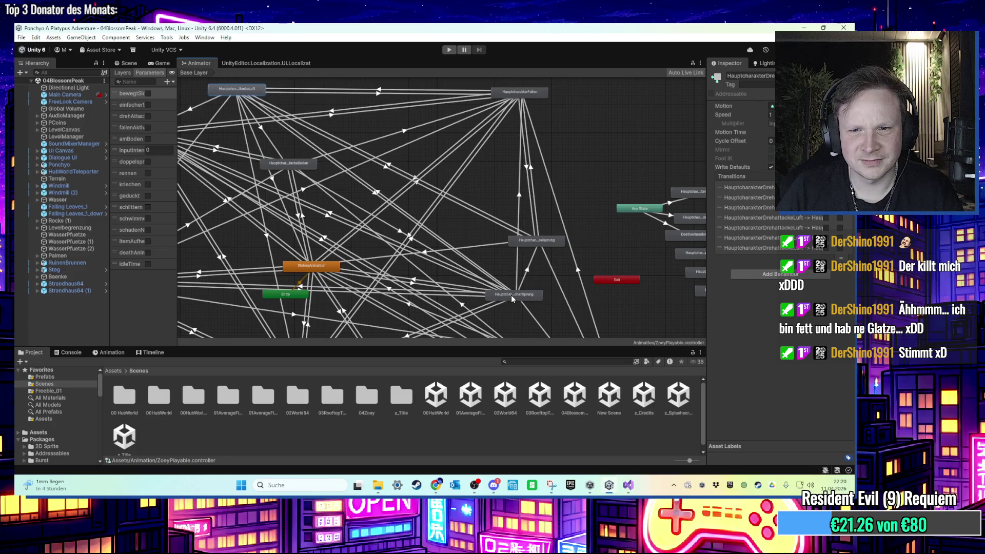
Connect the transition to the jump state with conditions amBoden and einfacherSprung
click(511, 294)
click(374, 198)
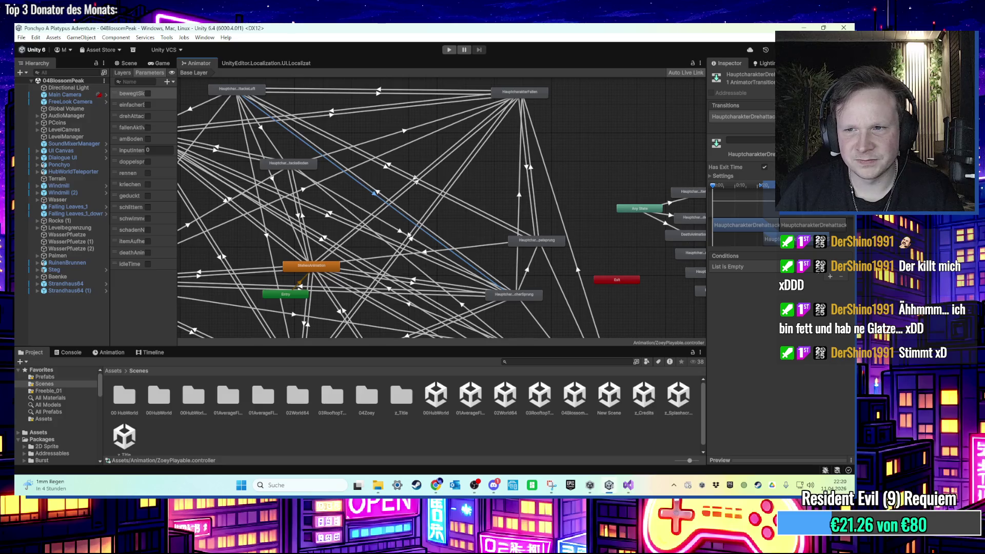
click(830, 276)
click(829, 286)
click(810, 276)
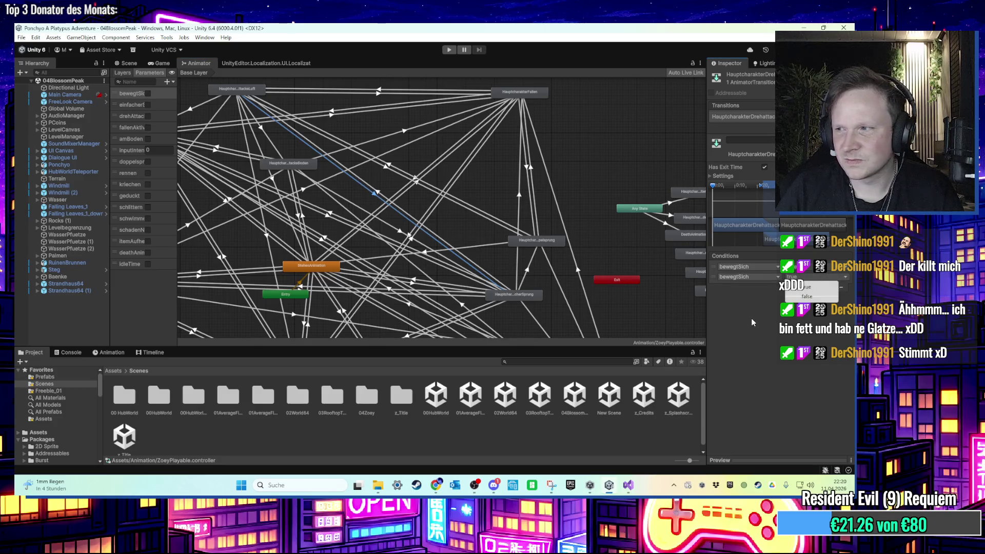
click(741, 268)
click(741, 268)
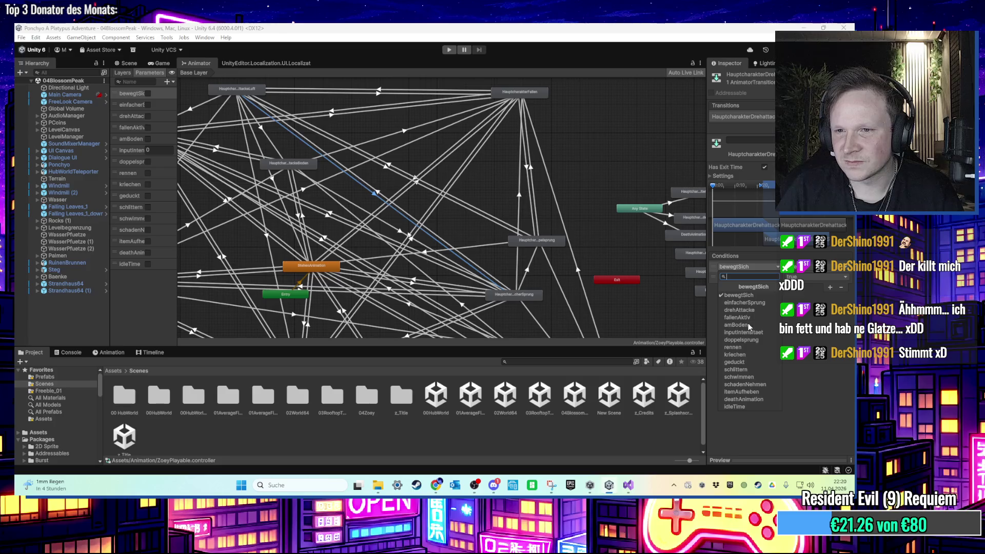
click(748, 326)
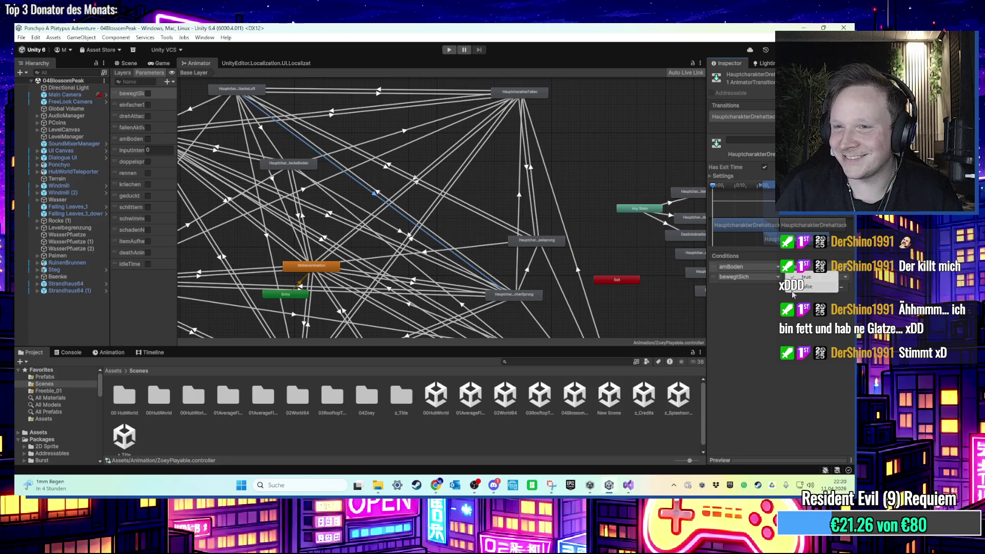
click(762, 278)
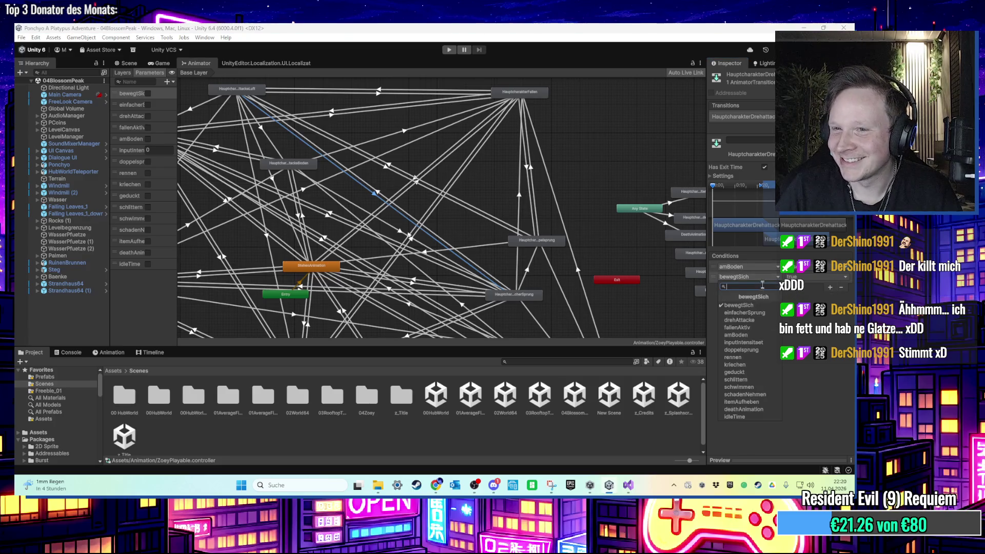
click(744, 312)
Add a third condition set to drehAttacke and deselect the transition
click(830, 287)
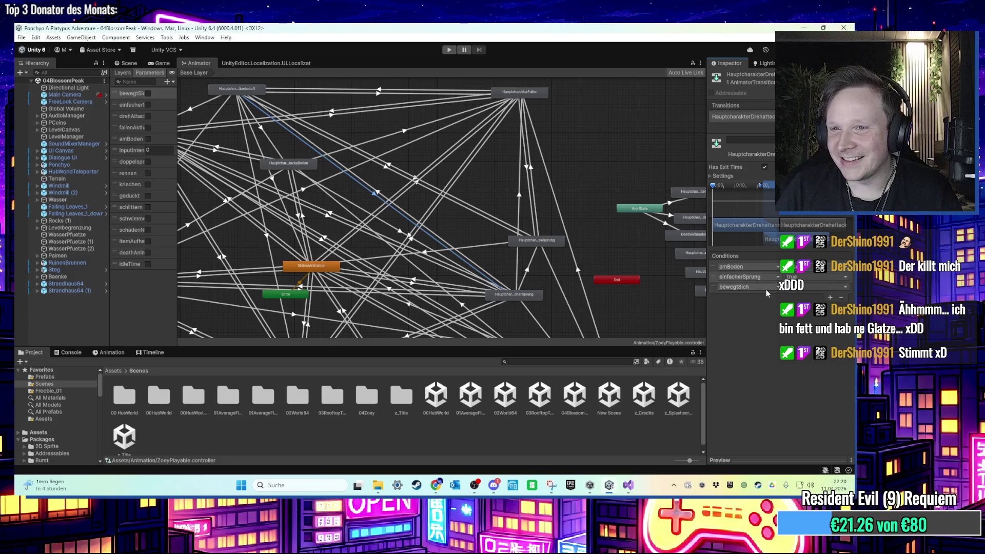
click(767, 288)
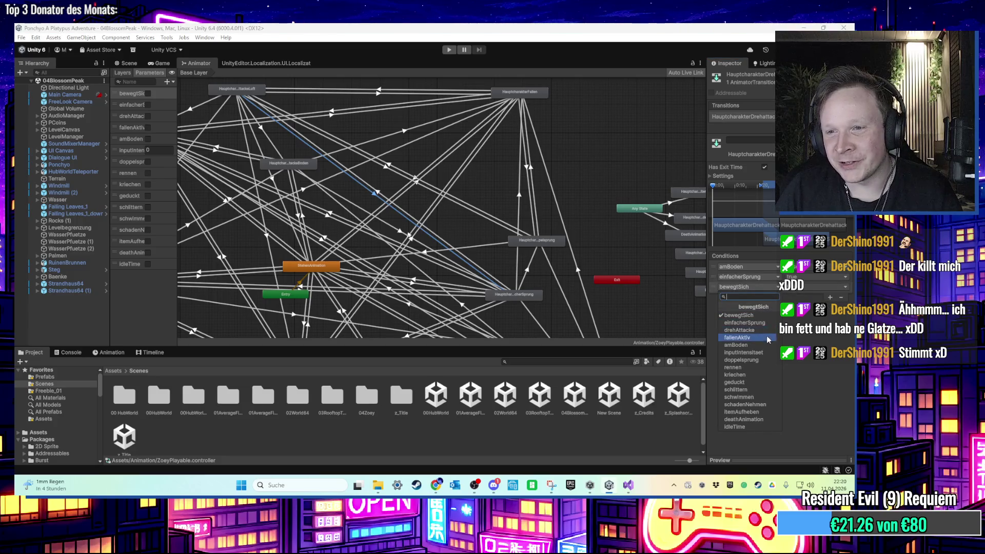
click(766, 330)
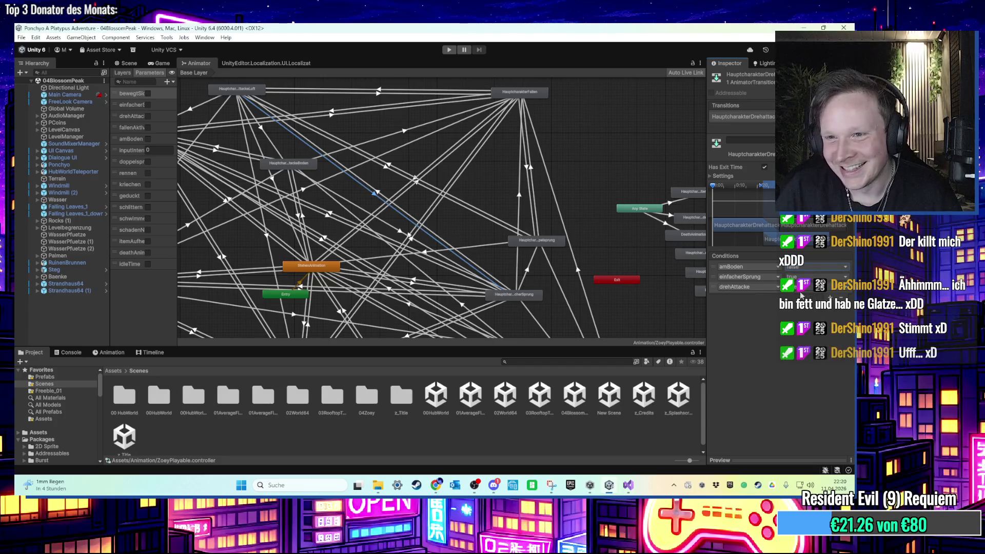
click(781, 315)
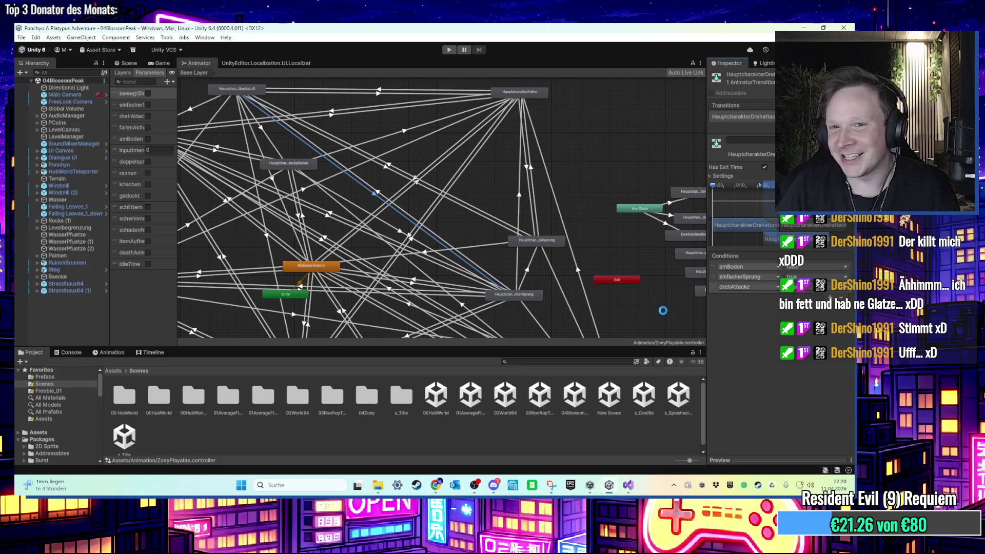
click(638, 262)
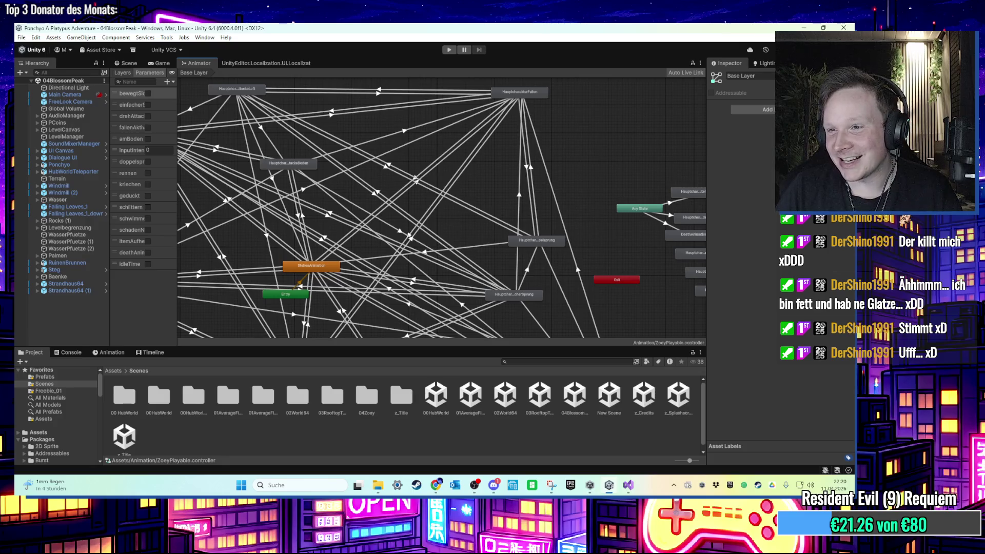
scroll(288, 182, down, 2)
Set the spin-attack transition's duration to 0.15 and open the 03RooftopTrouble scene
click(303, 147)
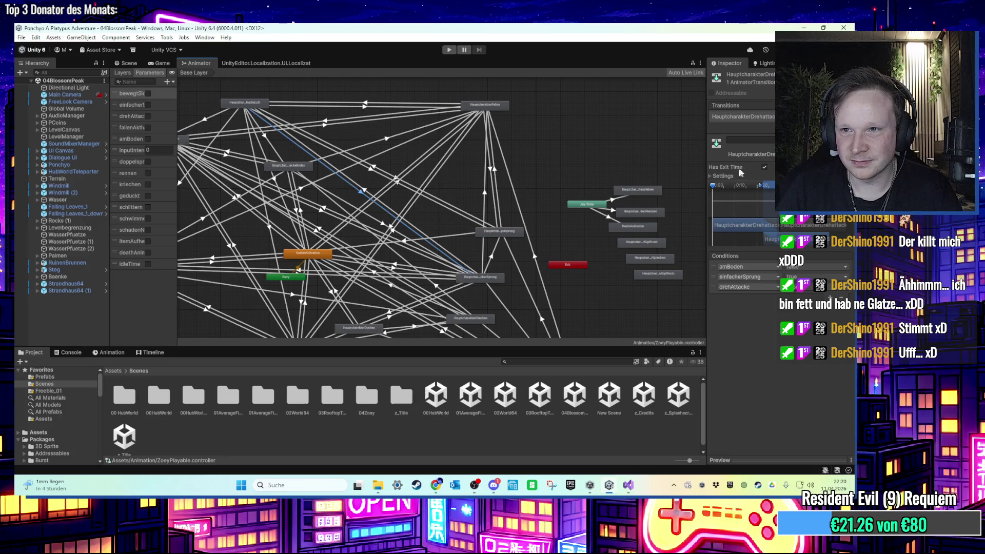
click(723, 176)
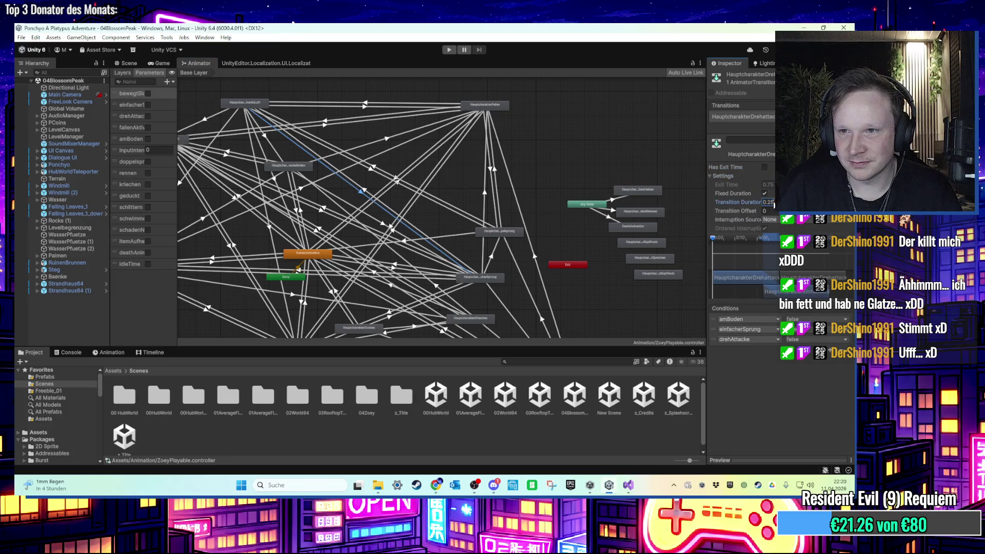
text(0.15)
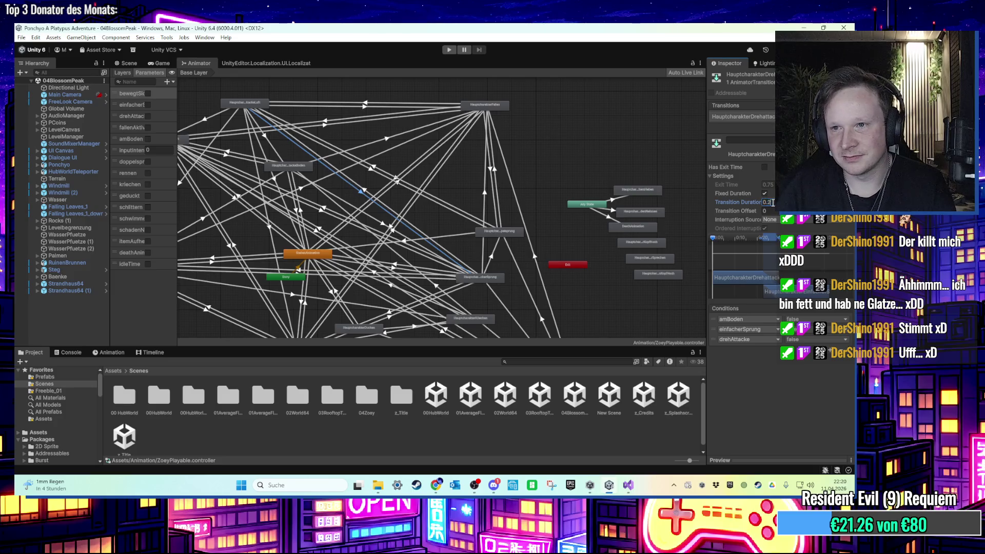
double_click(539, 395)
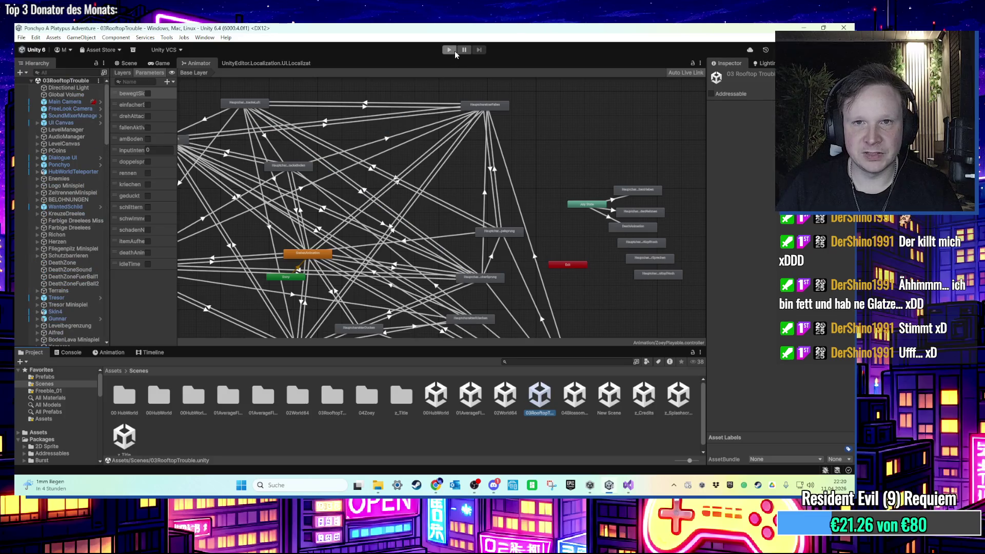
Select Ponchyo, enter Play mode and focus the Game view
click(507, 405)
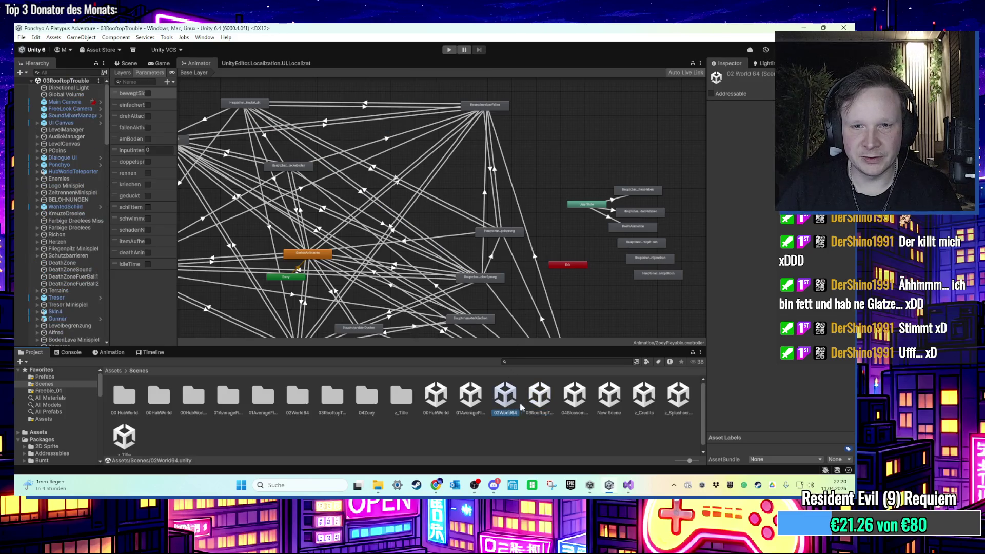
scroll(529, 260, down, 3)
click(58, 179)
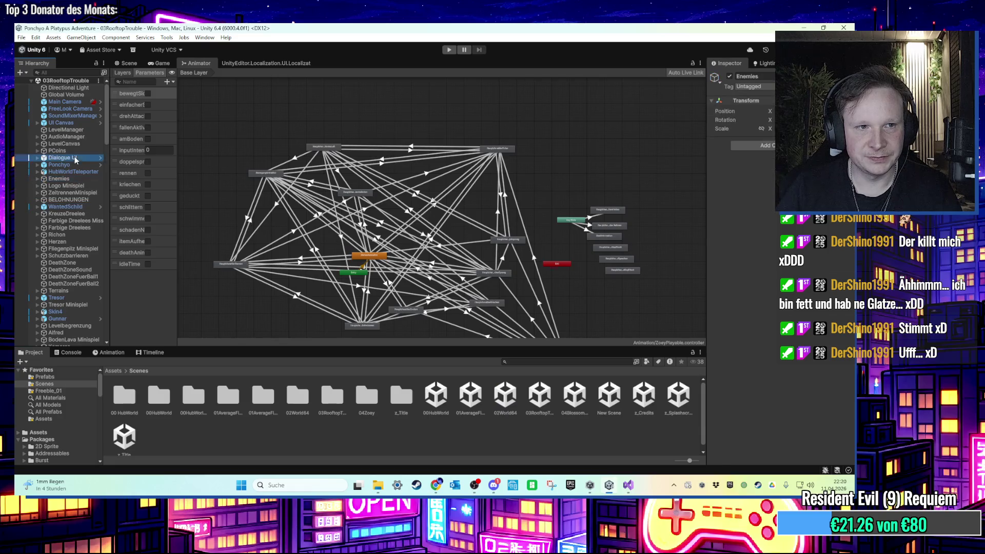
click(75, 165)
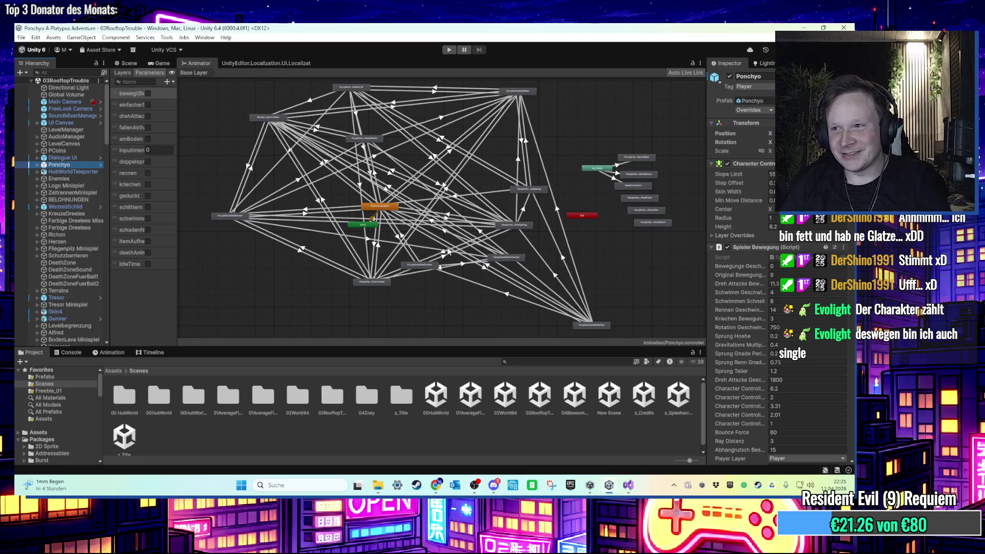
click(451, 52)
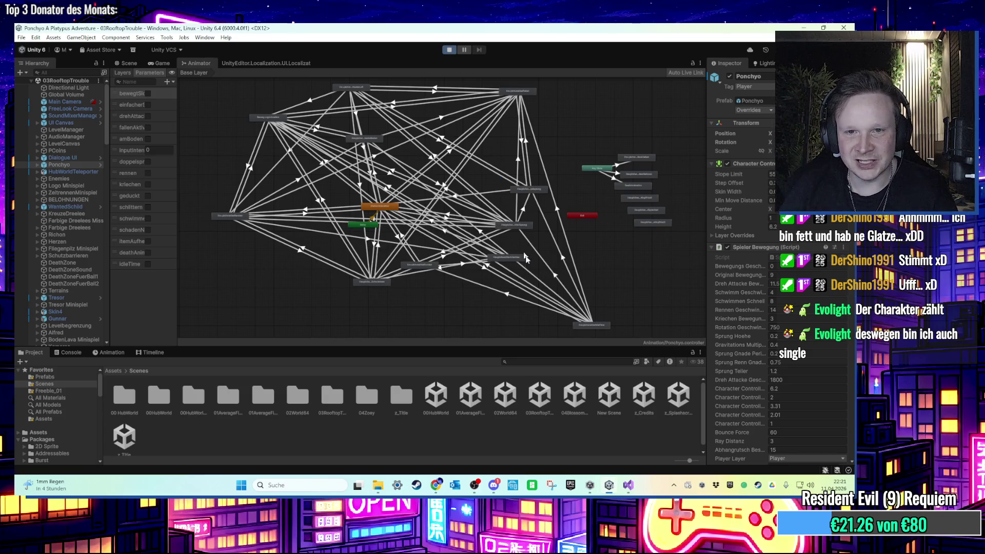
click(500, 230)
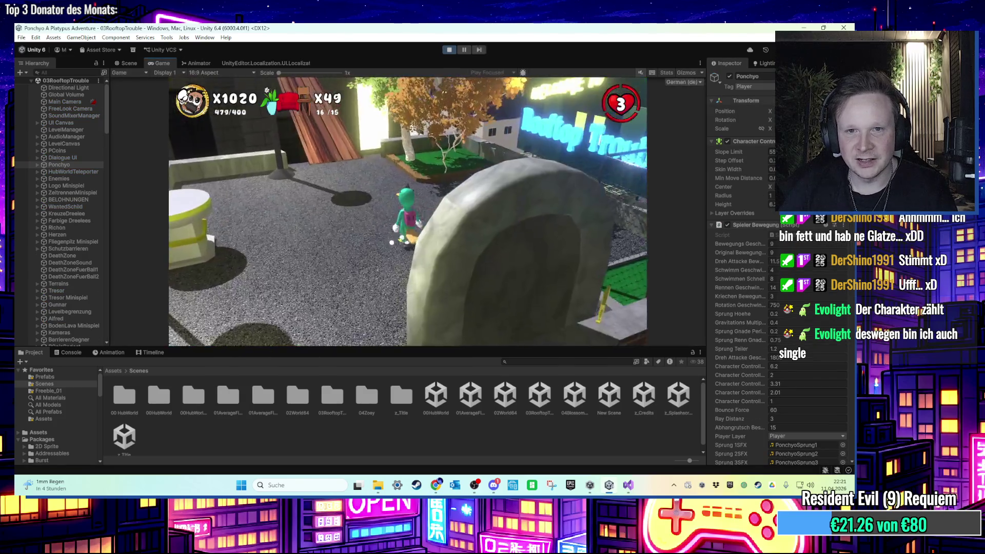
Run Ponchyo across the rooftops and plank, bounce on the blue mushroom, then stop play mode
key(s)
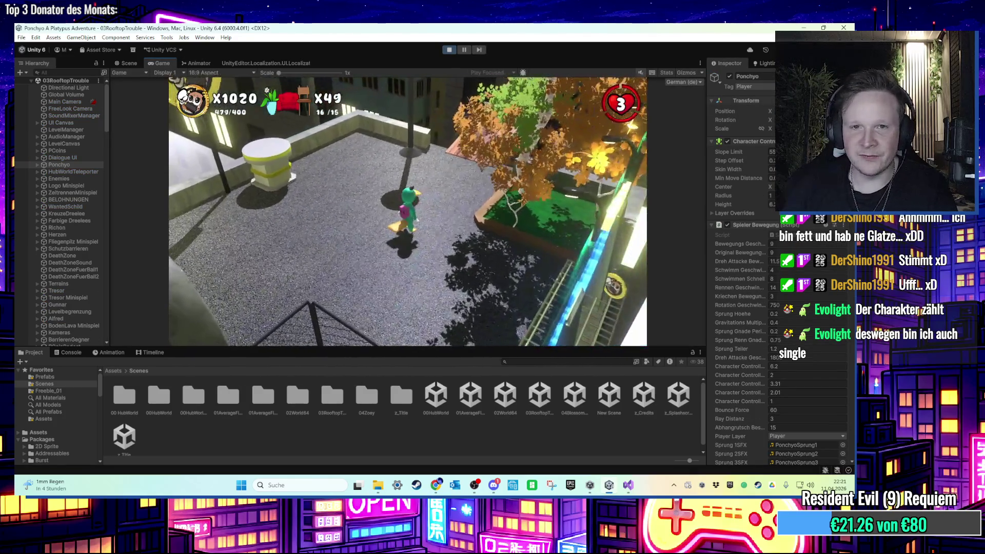
key(w)
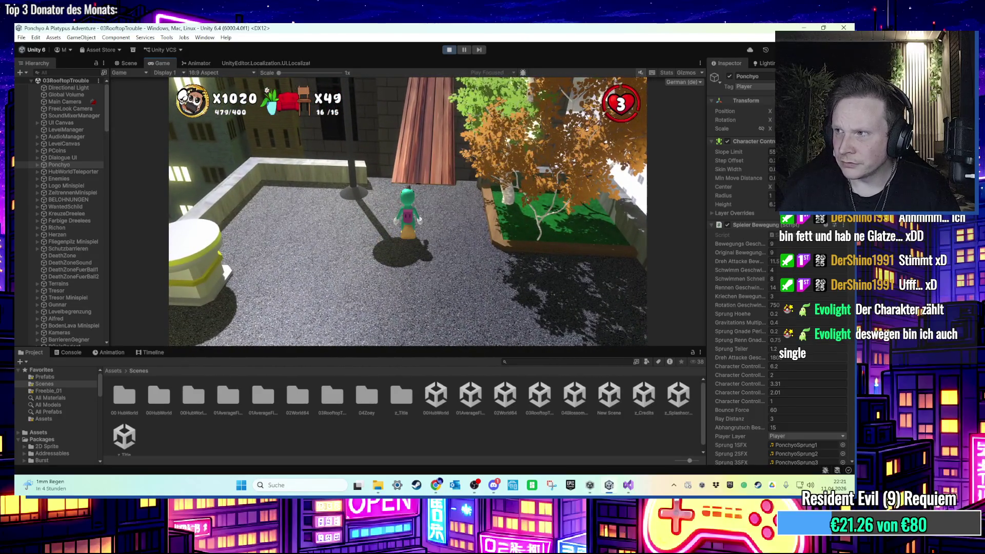
key(w)
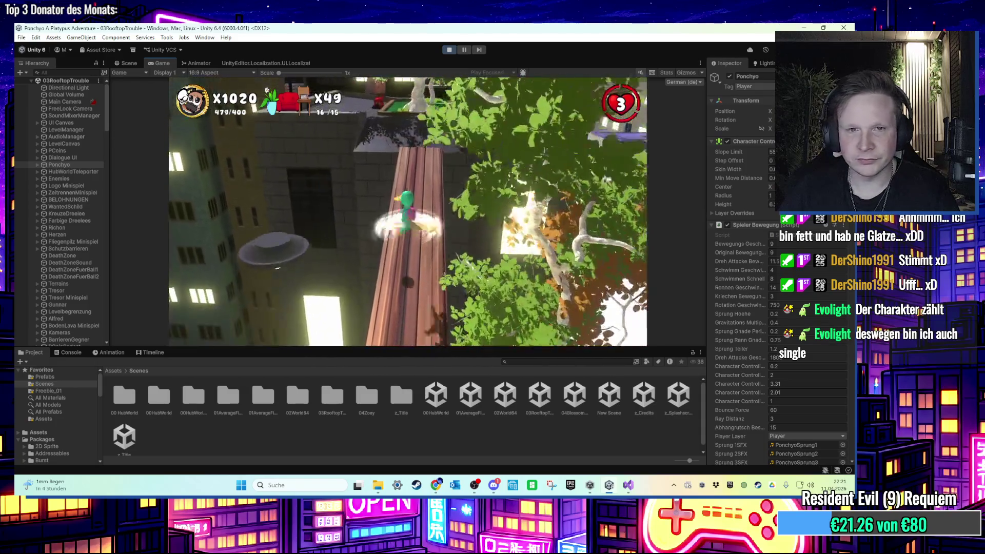
key(s)
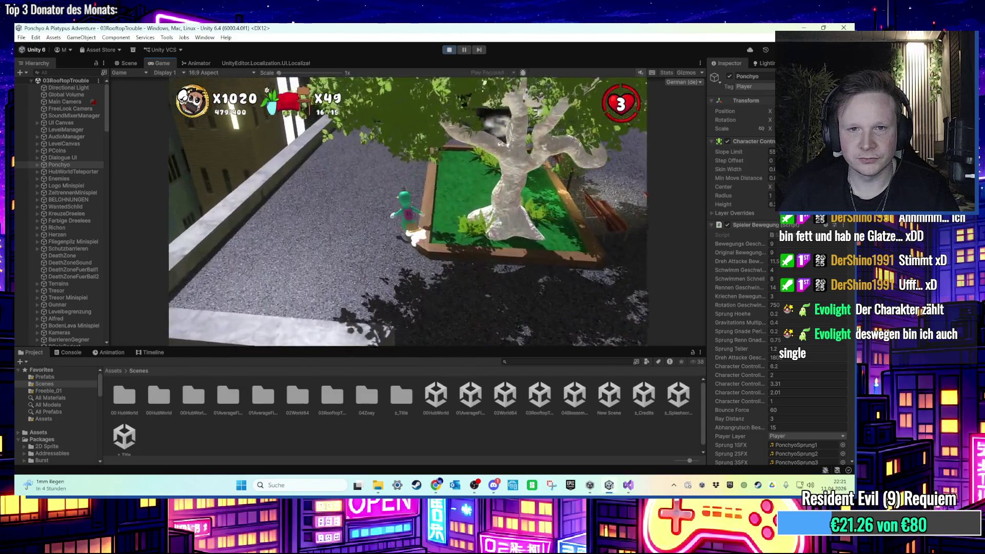
key(w)
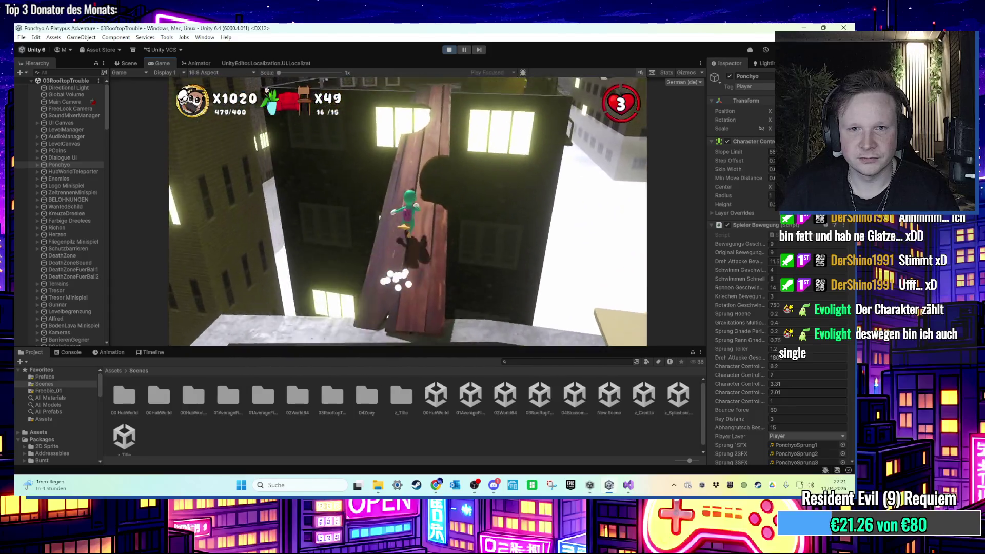
key(w)
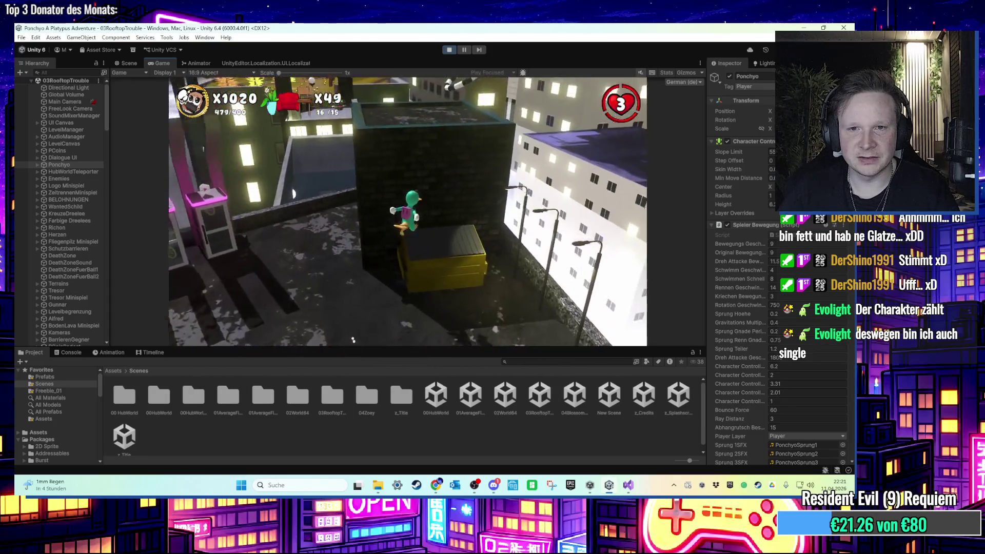
key(w)
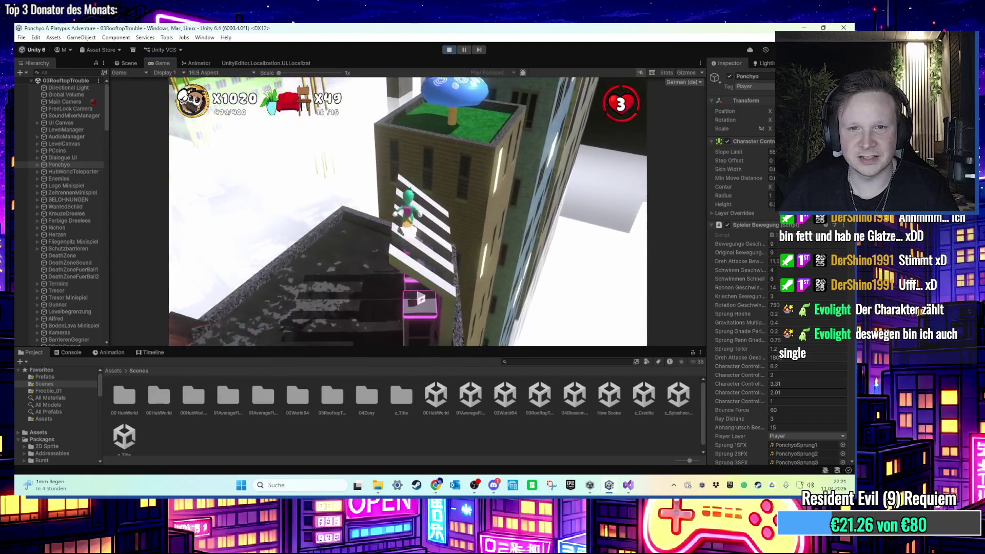
key(w)
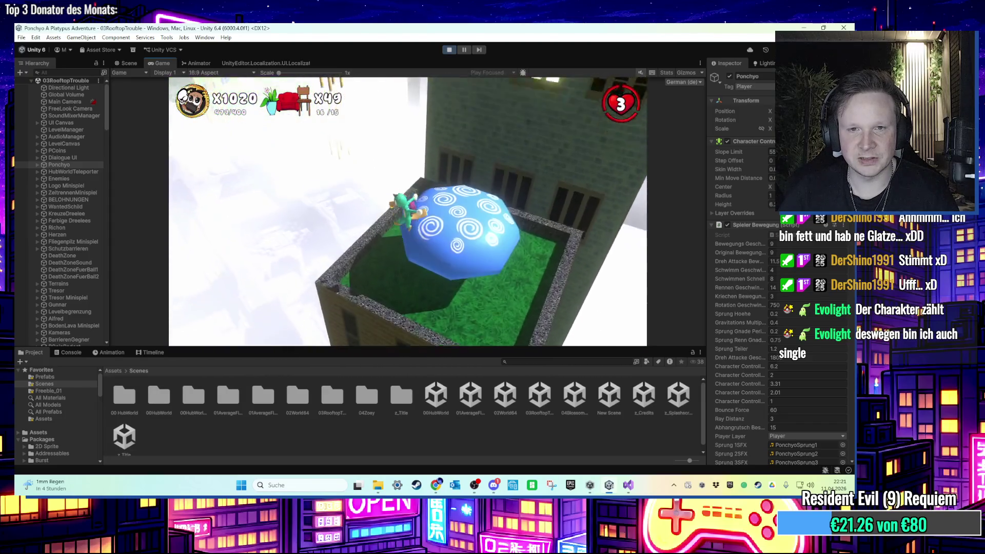
key(super)
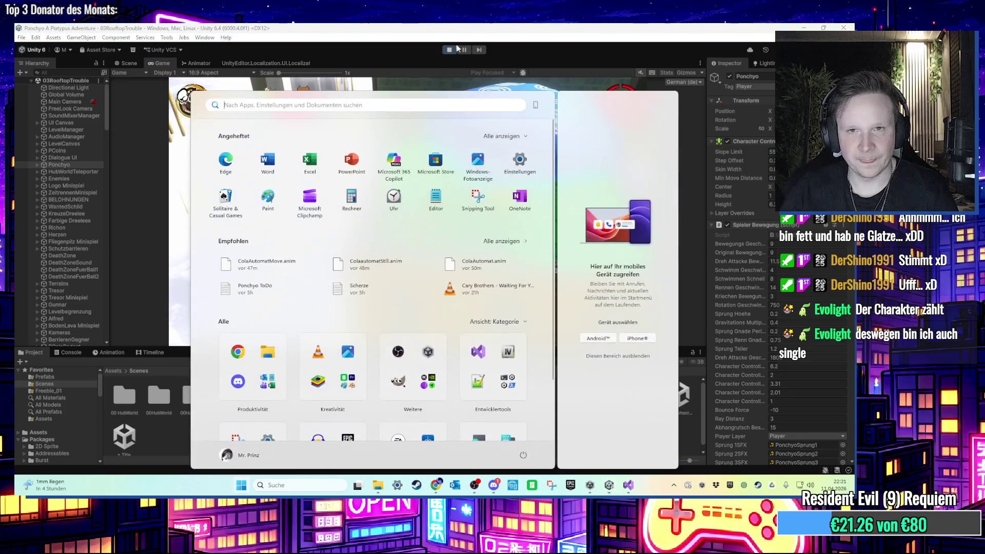
click(453, 50)
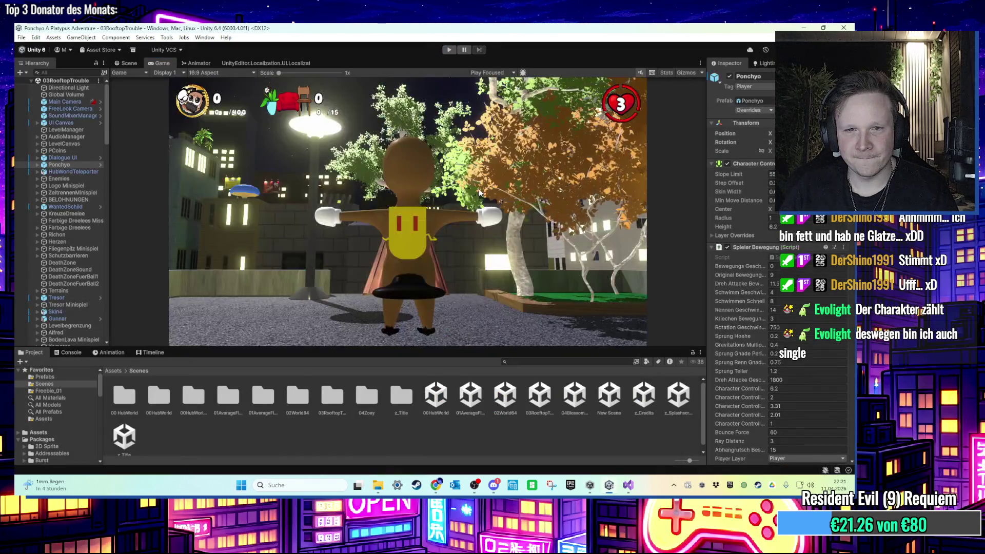
Select Fliegenpilz_gross, test its bounce in Play mode, then nudge the mushroom down along Y
click(126, 62)
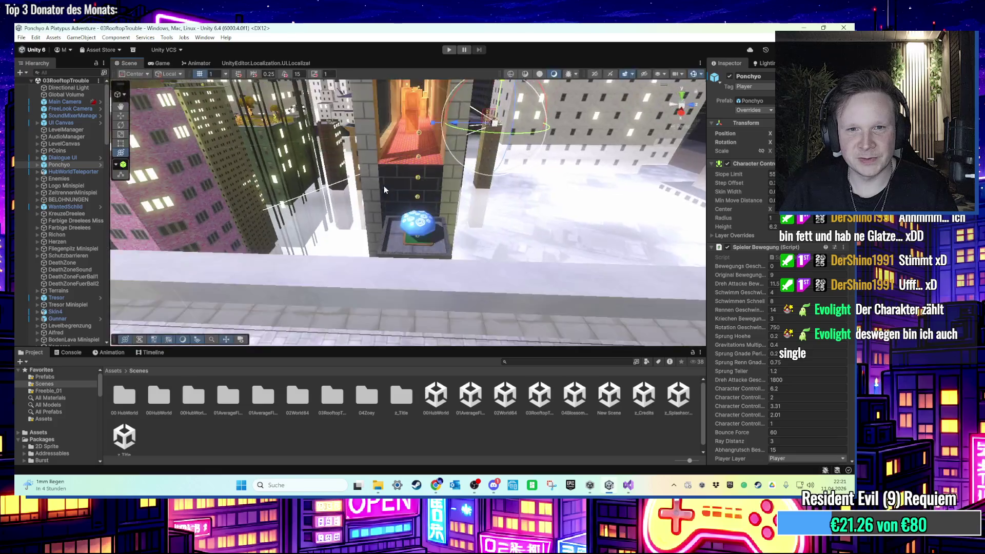
mouse_move(365, 232)
mouse_down()
mouse_move(368, 194)
mouse_move(395, 149)
mouse_move(389, 127)
mouse_up()
click(389, 128)
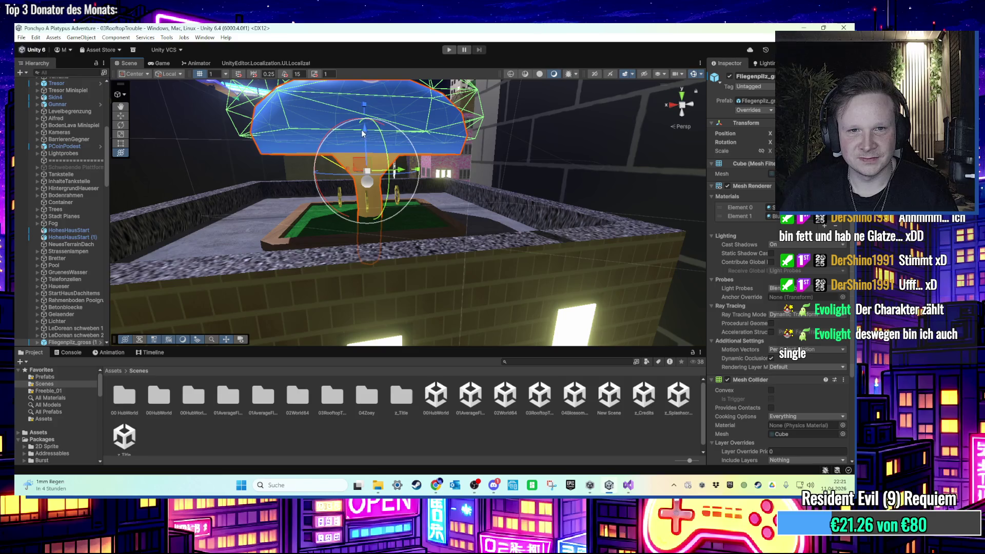
click(448, 49)
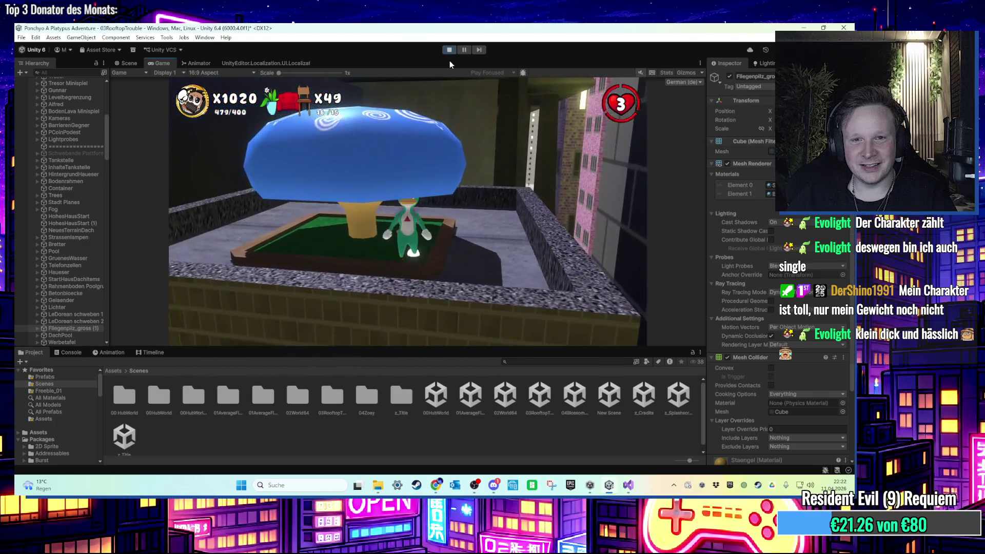
click(449, 49)
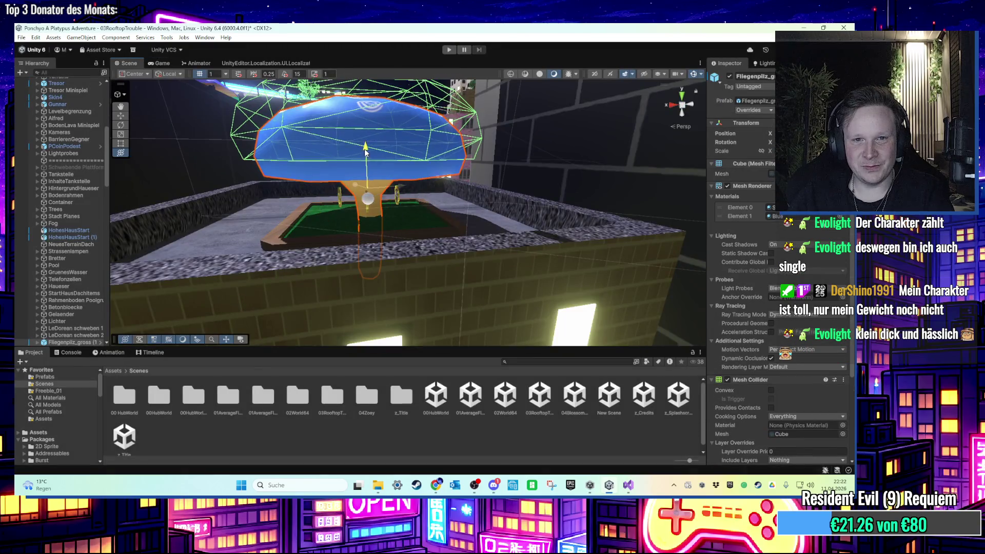
drag(365, 148, 365, 155)
click(456, 49)
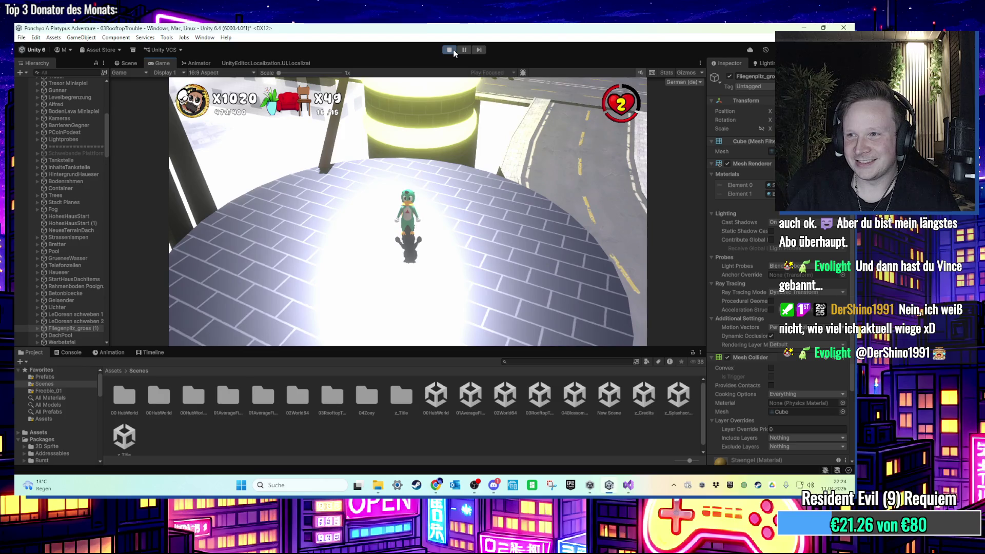
click(454, 50)
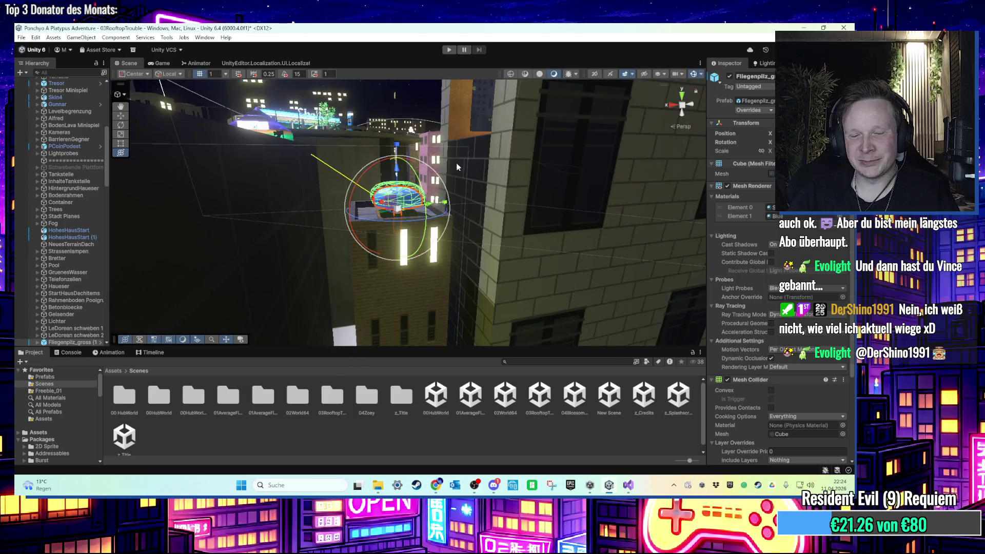
drag(458, 167, 425, 170)
click(433, 129)
drag(433, 128, 457, 204)
drag(450, 189, 460, 158)
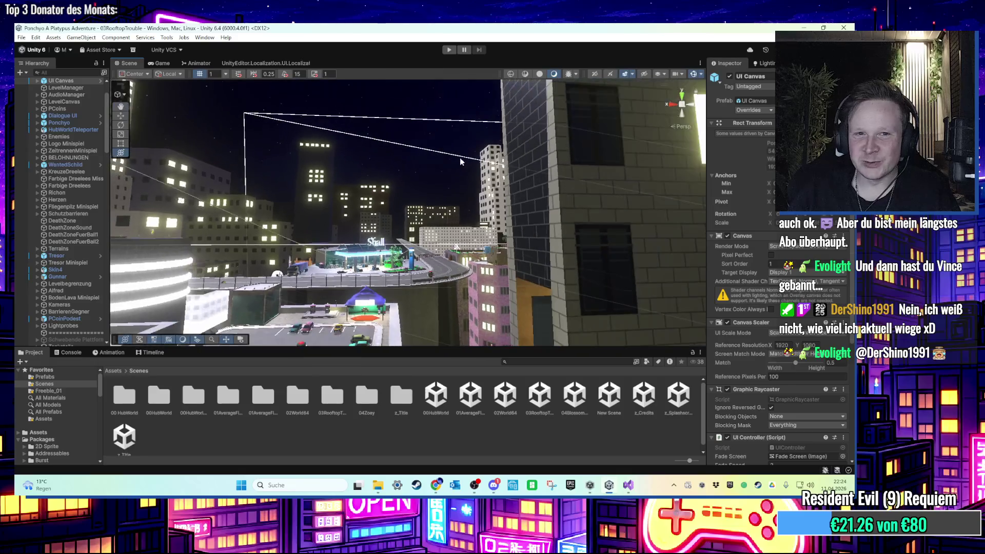
mouse_move(444, 196)
mouse_down()
mouse_move(445, 223)
mouse_move(450, 144)
mouse_move(445, 165)
mouse_move(442, 147)
mouse_move(448, 230)
mouse_move(377, 227)
mouse_move(420, 229)
mouse_move(411, 214)
mouse_move(430, 244)
mouse_up()
scroll(430, 244, down, 5)
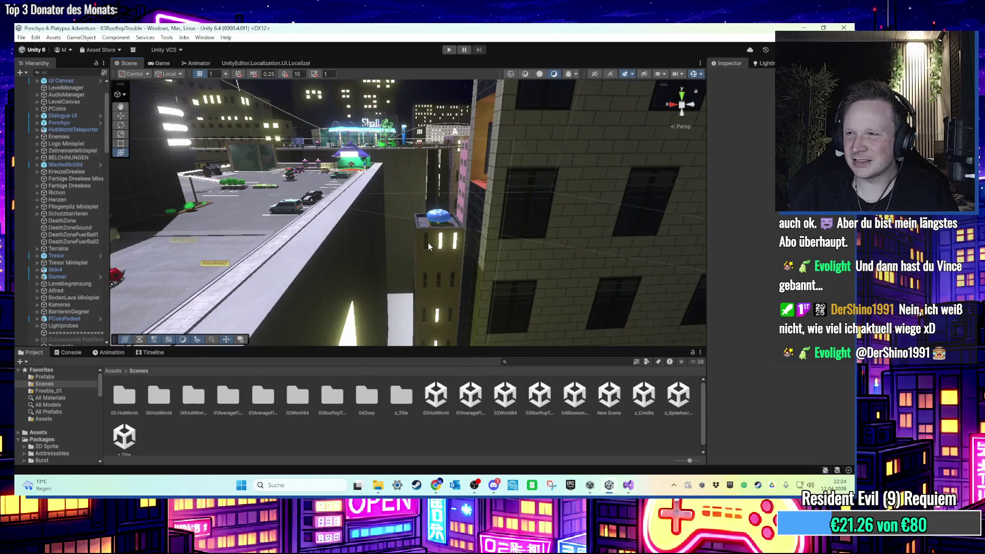
scroll(405, 228, up, 5)
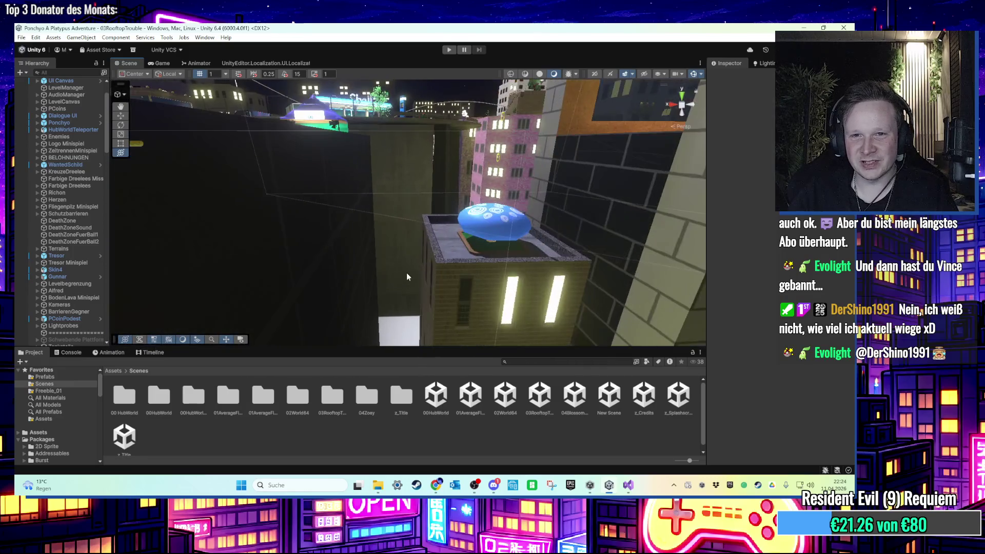
scroll(451, 256, up, 6)
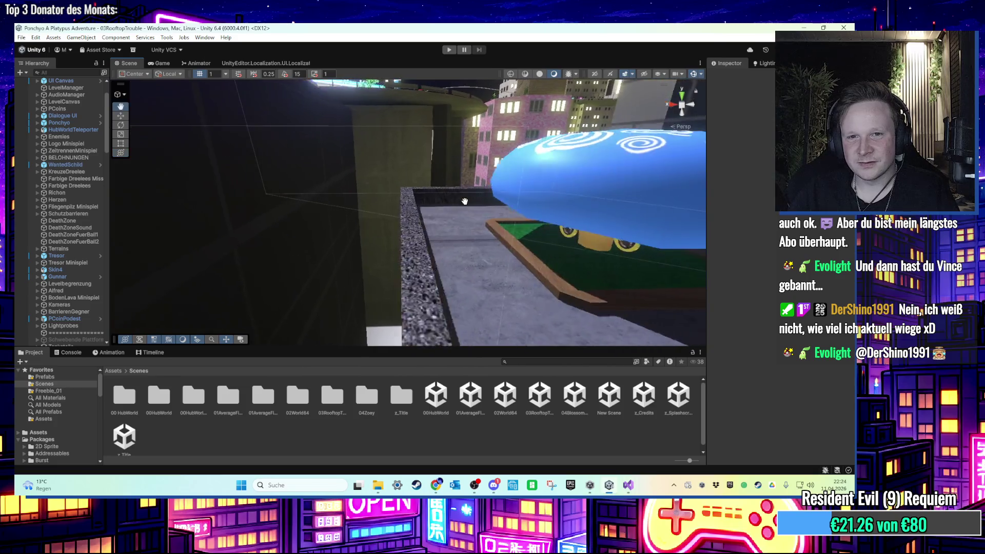
drag(465, 201, 434, 198)
scroll(433, 197, up, 3)
scroll(435, 201, down, 10)
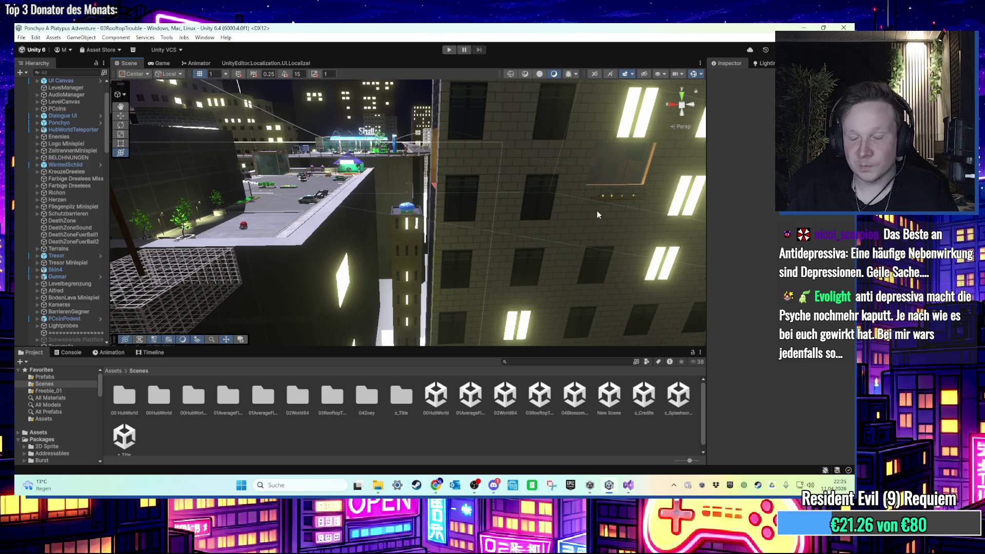
mouse_move(598, 214)
mouse_down()
mouse_move(550, 210)
mouse_move(467, 162)
mouse_move(441, 164)
mouse_move(451, 245)
mouse_move(516, 112)
mouse_move(539, 221)
mouse_move(527, 251)
mouse_move(548, 301)
mouse_up()
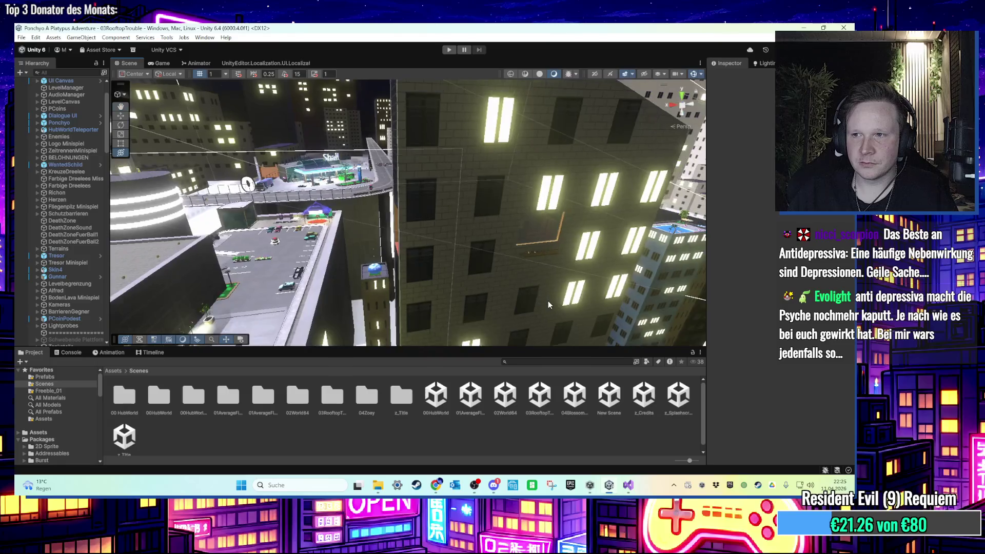
mouse_move(483, 269)
mouse_down()
mouse_move(570, 269)
mouse_move(487, 245)
mouse_move(440, 272)
mouse_up()
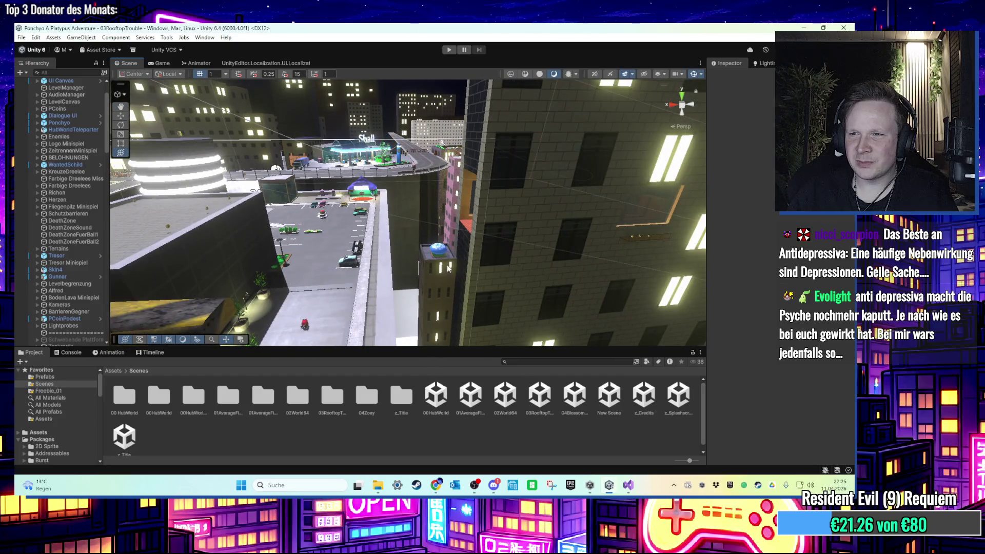
drag(444, 250, 409, 195)
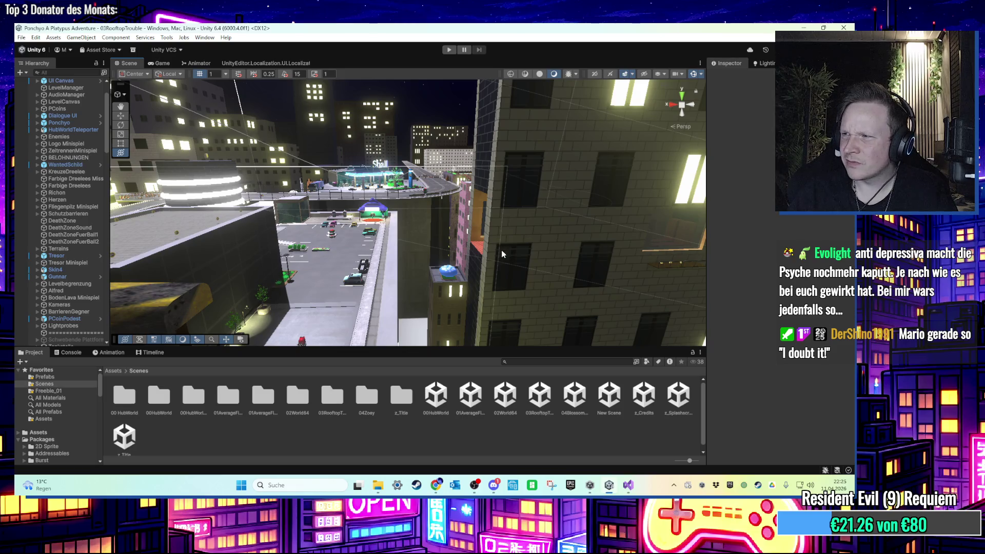
drag(501, 253, 487, 248)
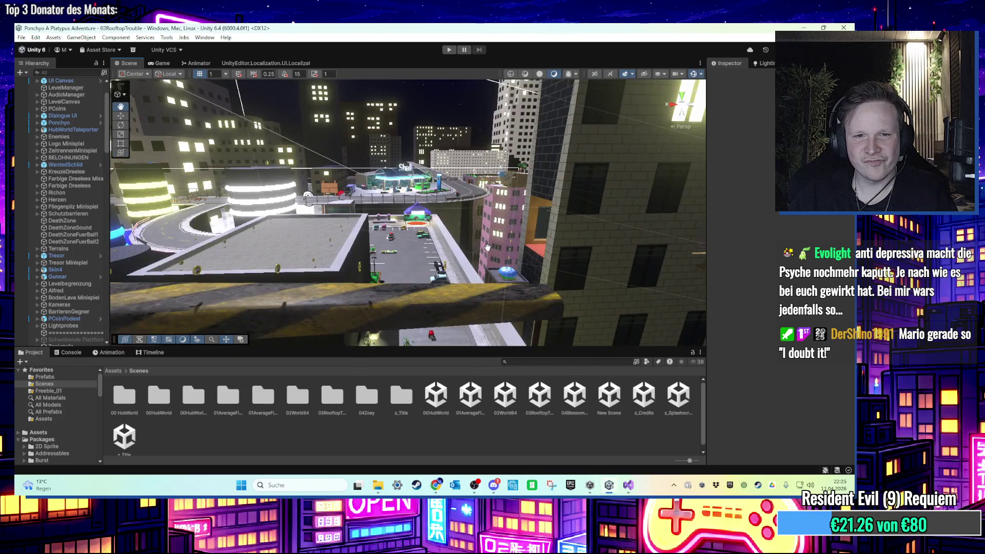
scroll(488, 248, up, 5)
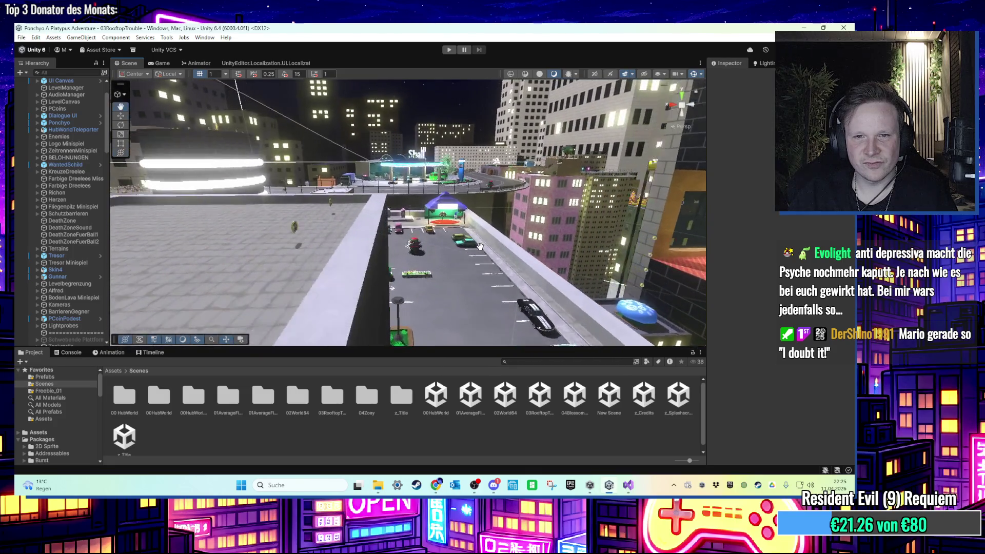
scroll(479, 247, up, 5)
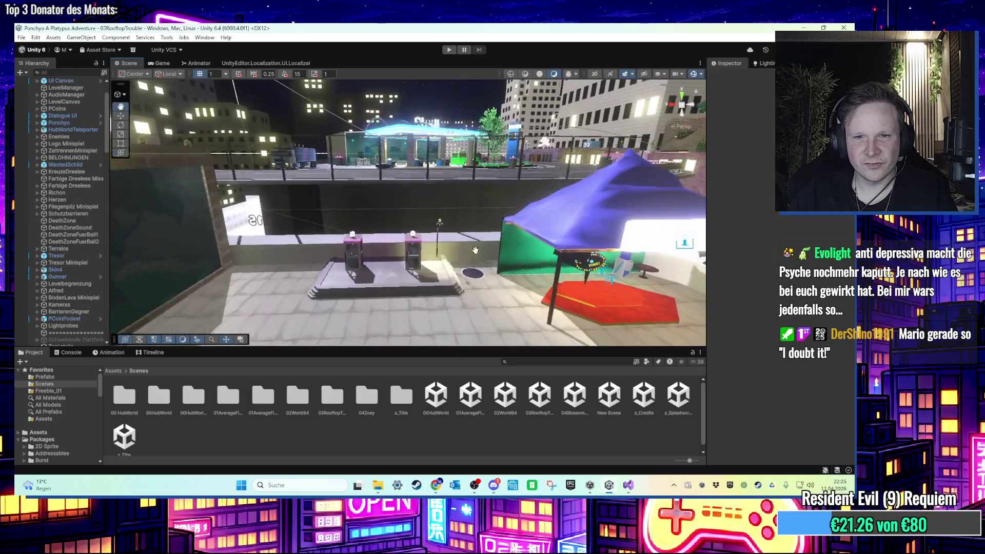
scroll(475, 250, up, 5)
mouse_move(439, 214)
mouse_down()
mouse_move(371, 260)
mouse_move(267, 207)
mouse_move(433, 201)
mouse_move(421, 211)
mouse_move(457, 258)
mouse_move(439, 239)
mouse_move(459, 209)
mouse_move(307, 277)
mouse_move(528, 239)
mouse_up()
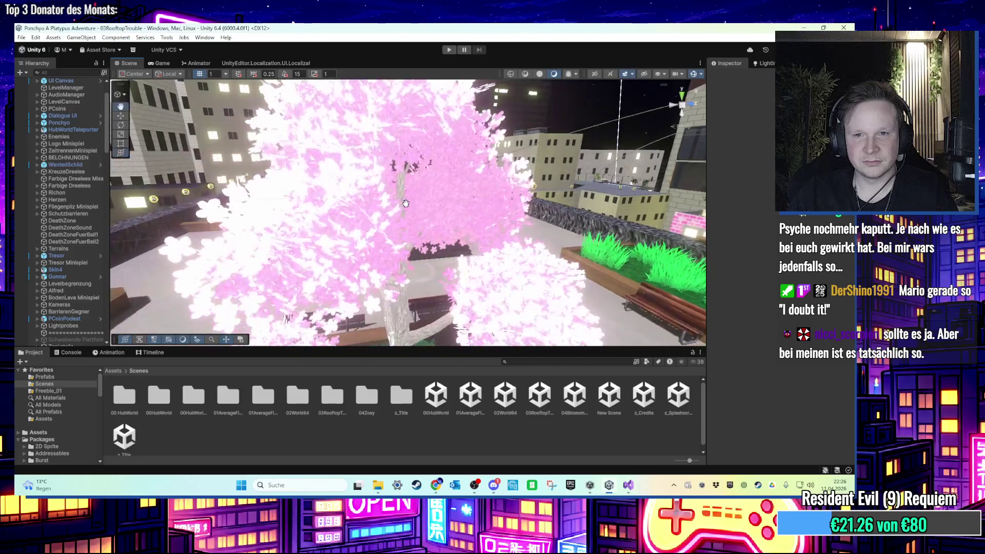
mouse_move(409, 214)
mouse_down()
mouse_move(428, 245)
mouse_move(283, 219)
mouse_up()
scroll(428, 246, up, 10)
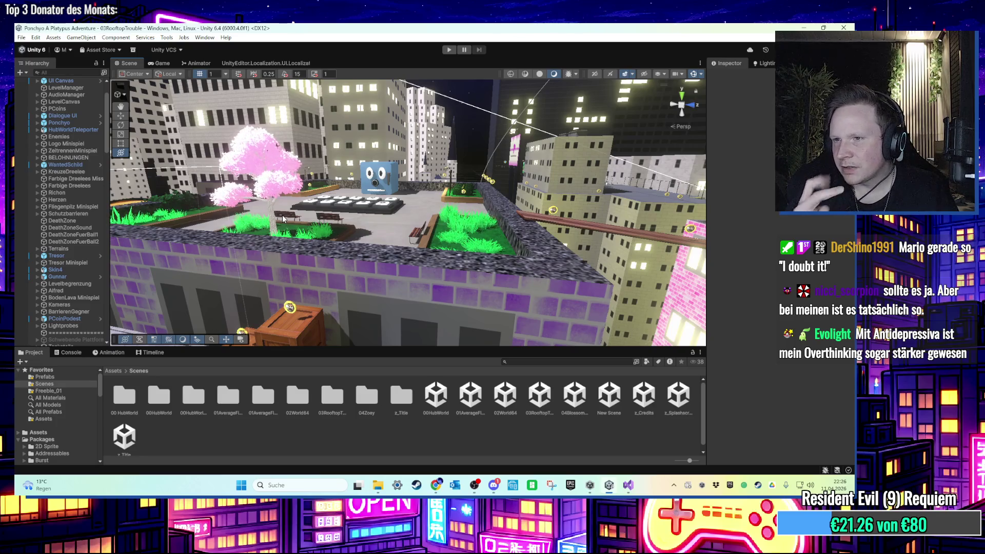
mouse_move(286, 221)
mouse_down()
mouse_move(437, 236)
mouse_move(293, 194)
mouse_move(364, 238)
mouse_move(491, 241)
mouse_move(419, 237)
mouse_move(338, 204)
mouse_up()
scroll(434, 235, up, 3)
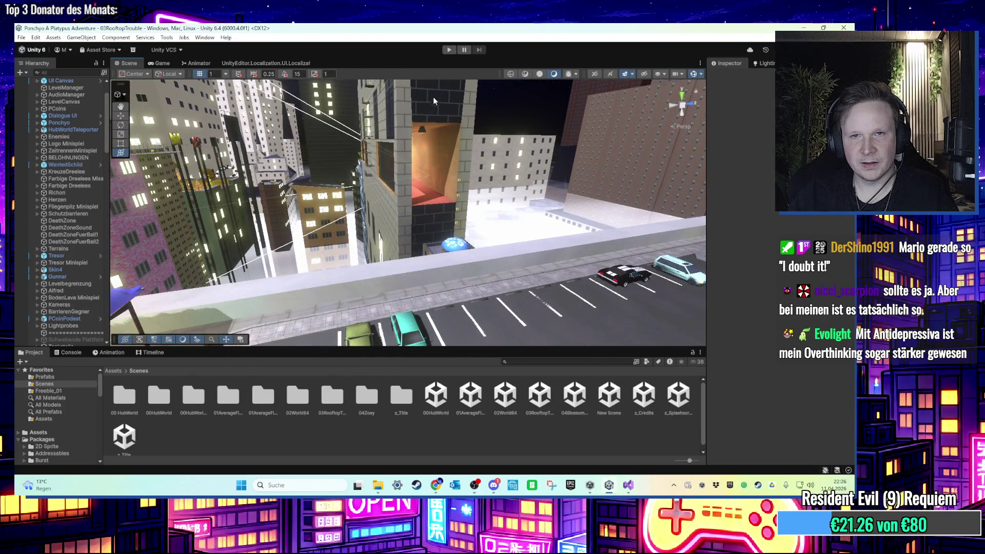
click(440, 407)
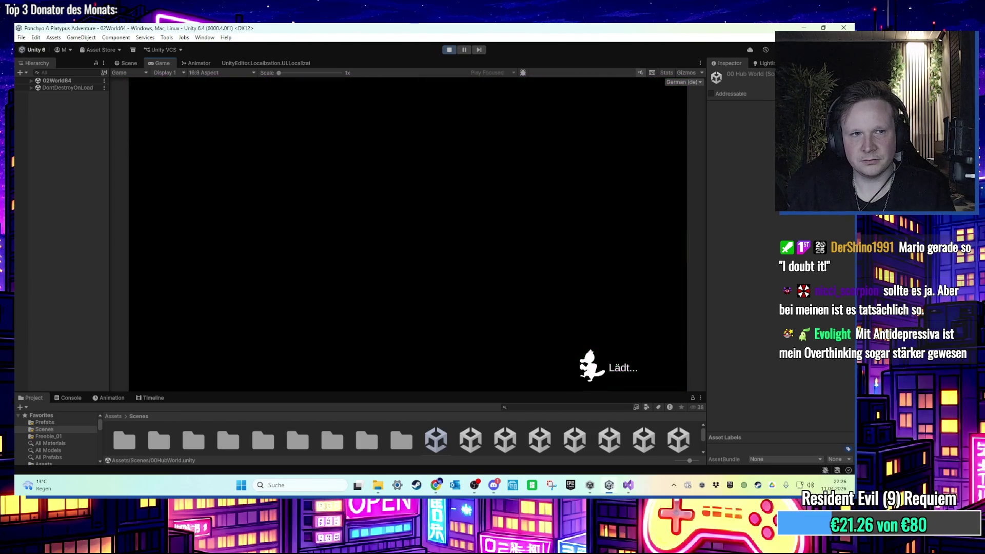
Dismiss the Start menu and switch to the Scene view of the running 00HubWorld
key(super)
click(116, 111)
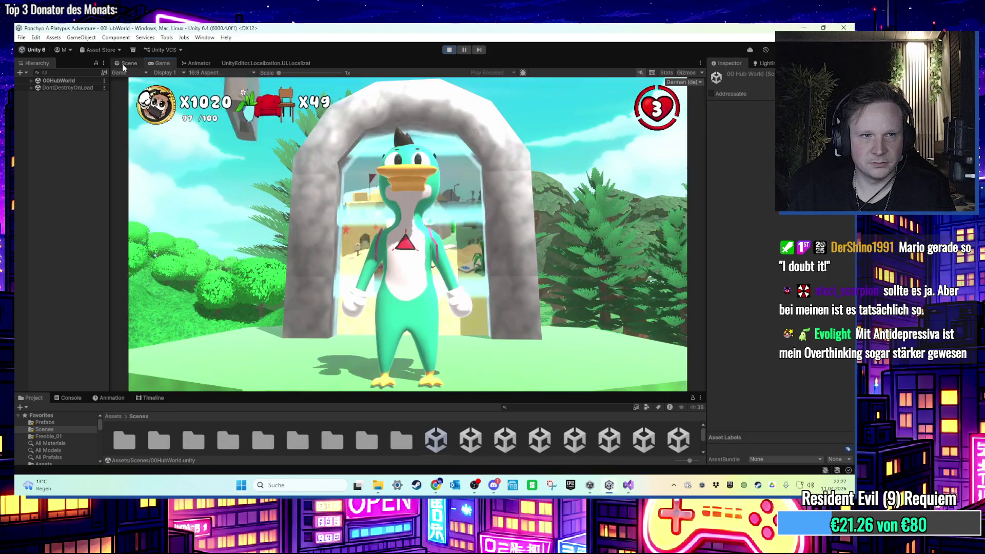
click(129, 63)
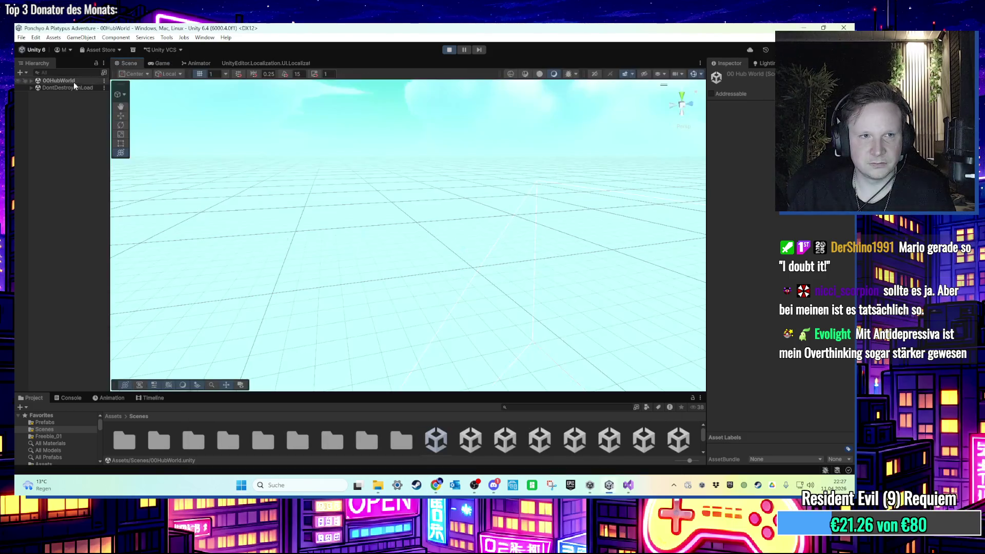
Locate the LevelManager's Treppe object and frame the modernetreppe staircase in the view
click(31, 80)
click(63, 123)
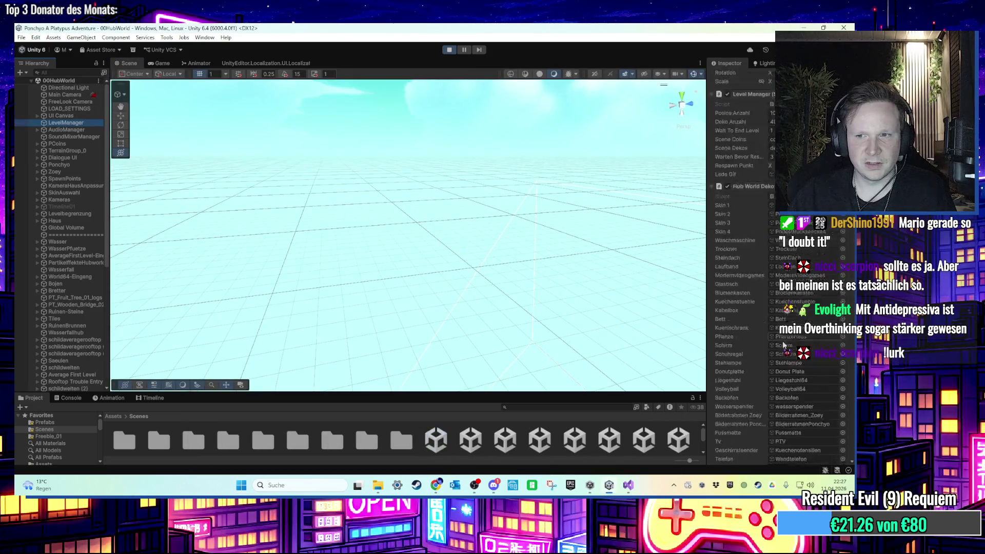
scroll(836, 370, down, 5)
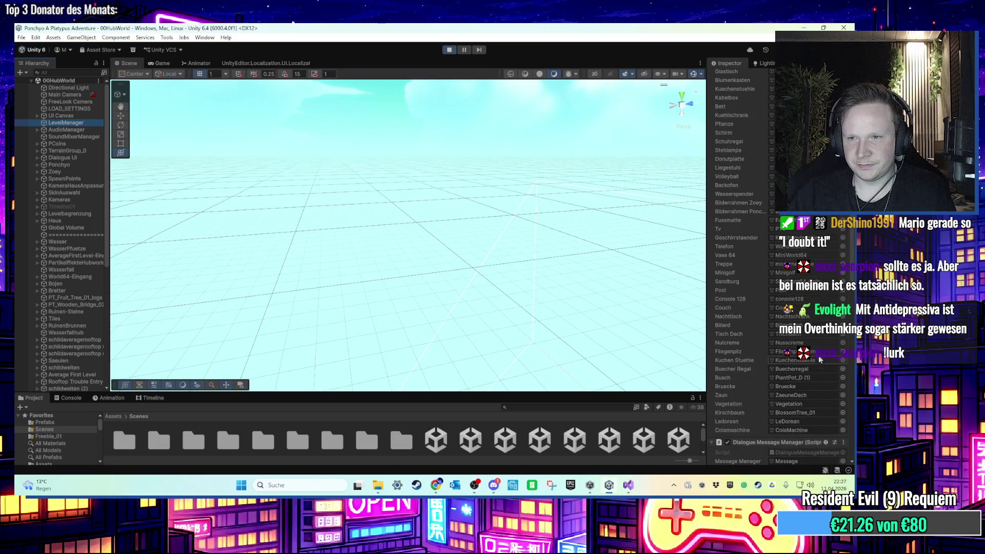
click(785, 263)
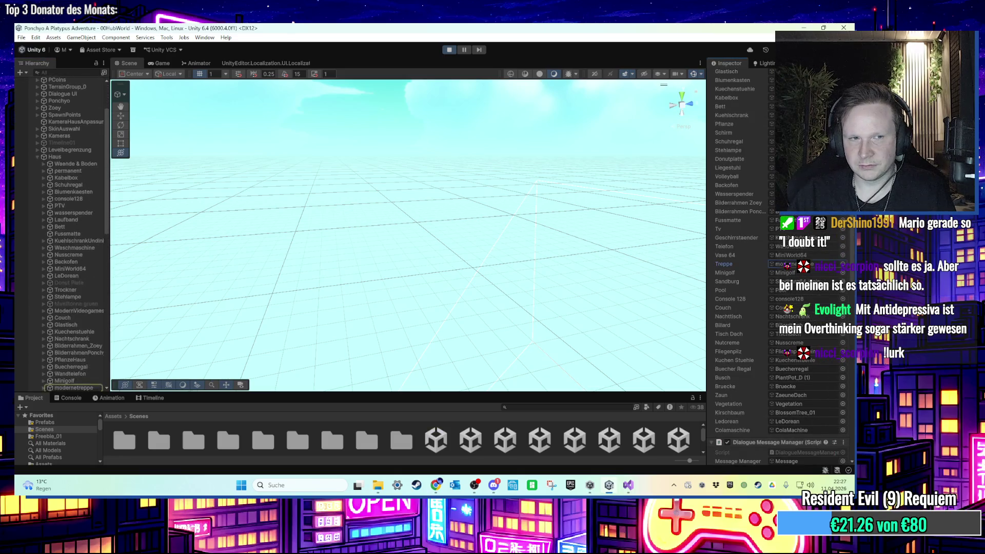
scroll(72, 368, down, 1)
double_click(53, 362)
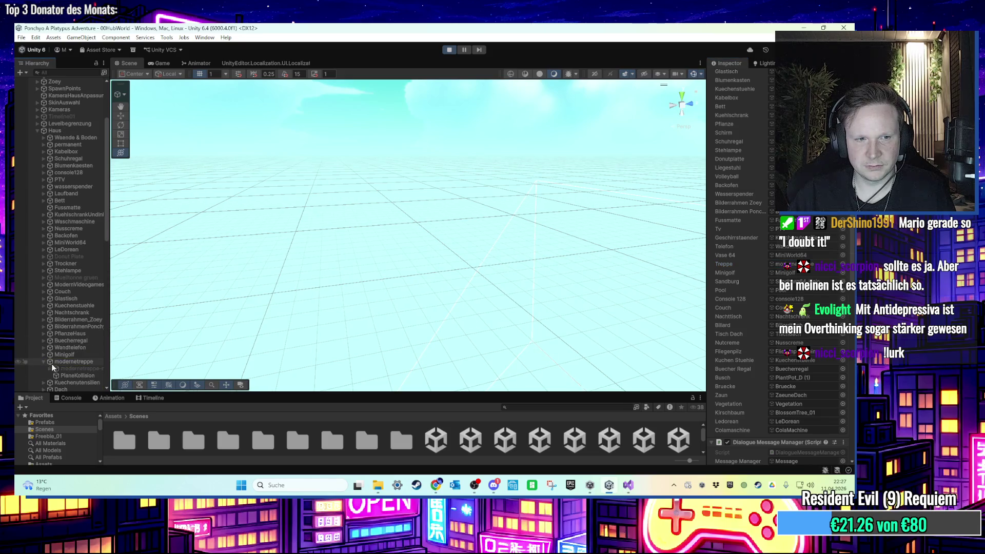
click(73, 368)
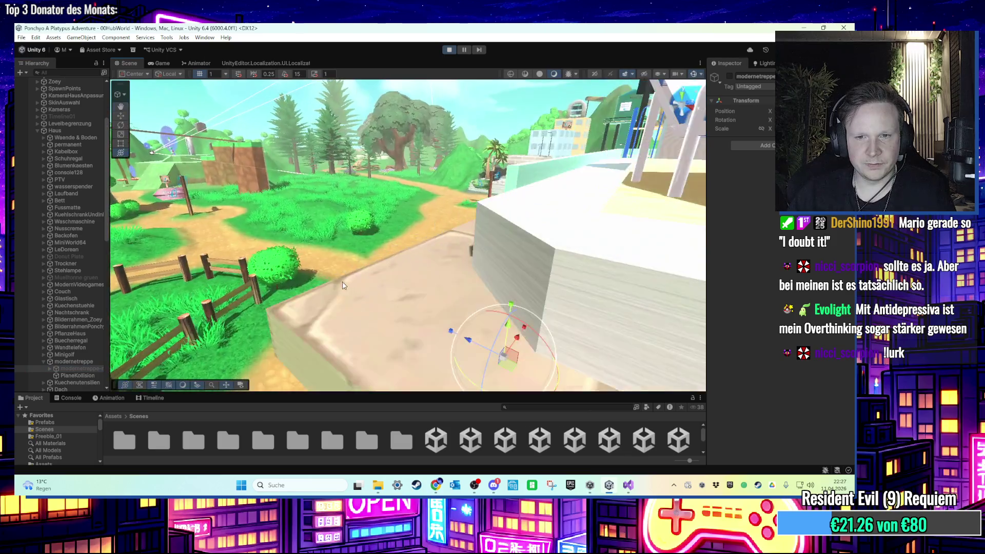
drag(344, 286, 540, 96)
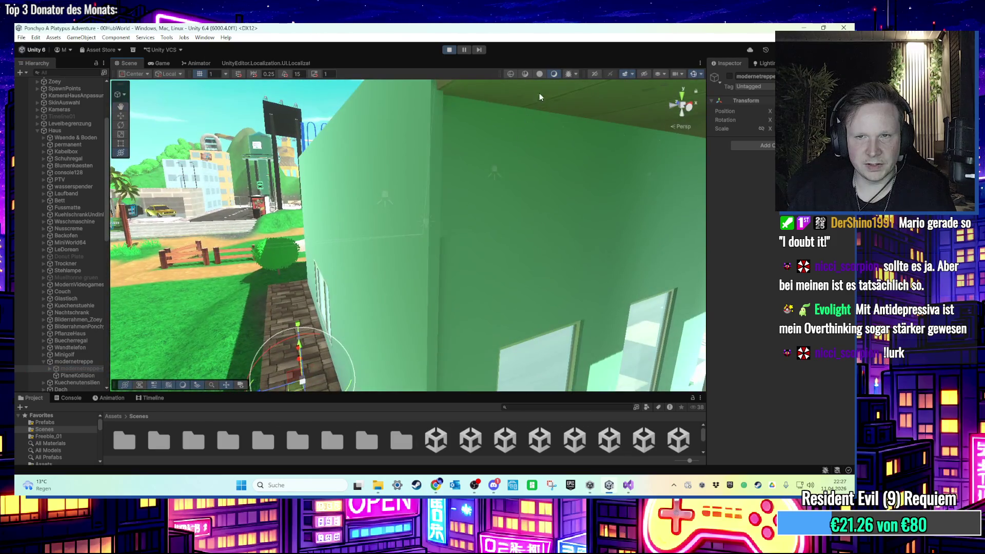
Stop play mode, expand Haus, and select modernetreppe's inner staircase prefab
click(449, 49)
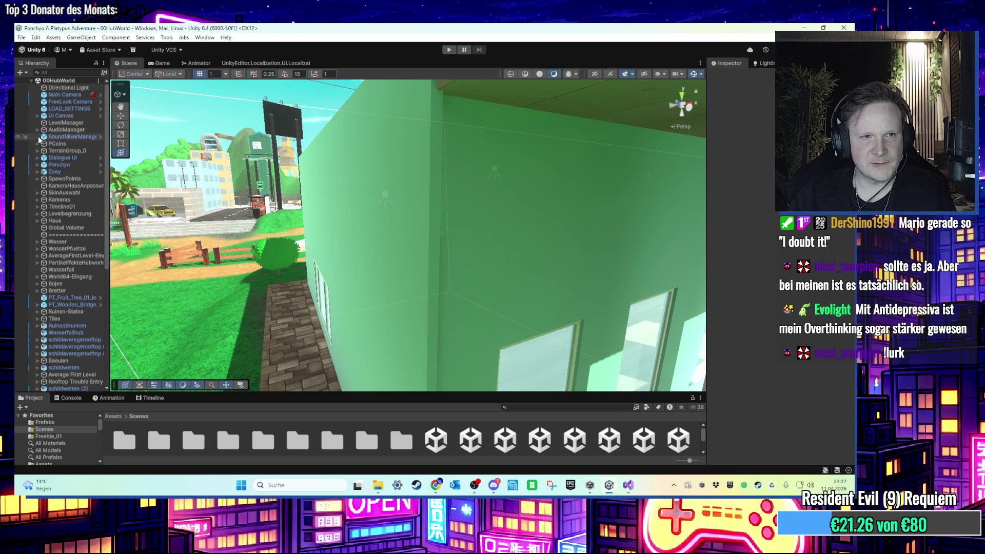
scroll(58, 181, down, 3)
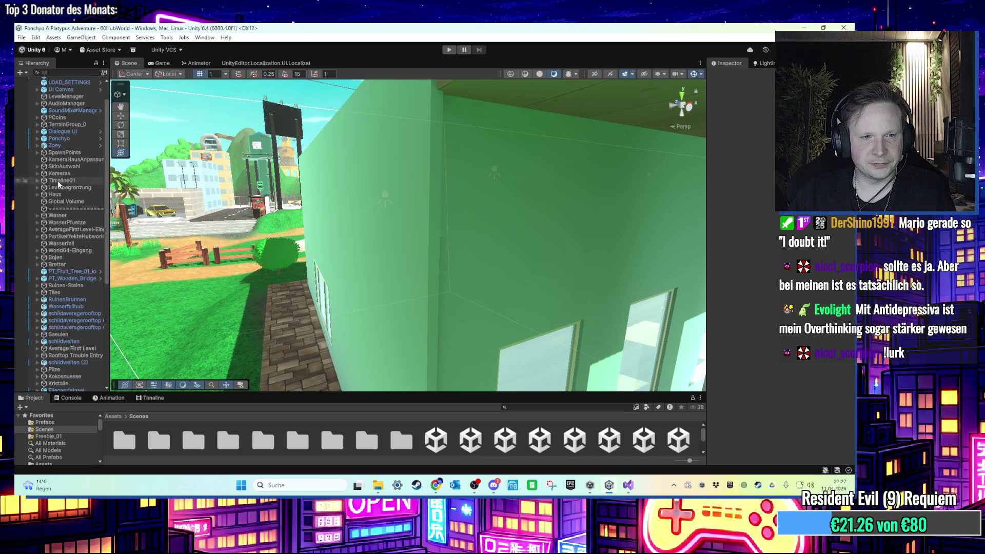
click(37, 169)
scroll(56, 225, down, 5)
scroll(56, 224, up, 1)
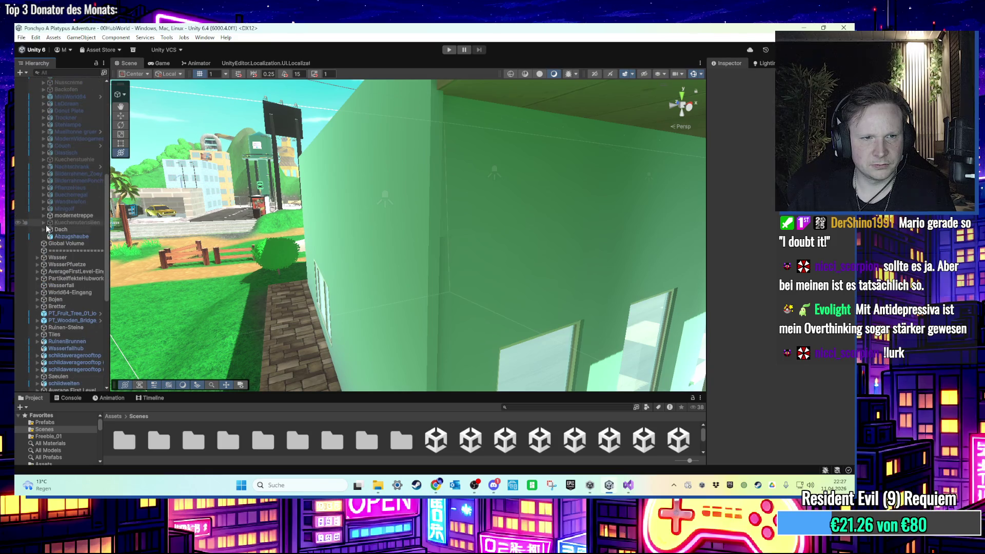
scroll(46, 231, up, 2)
click(51, 242)
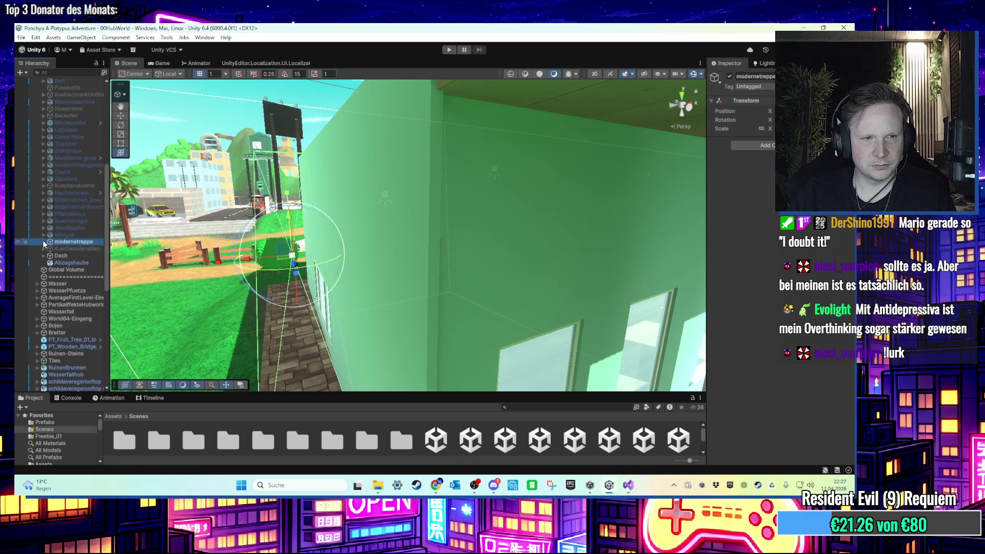
click(44, 242)
double_click(67, 250)
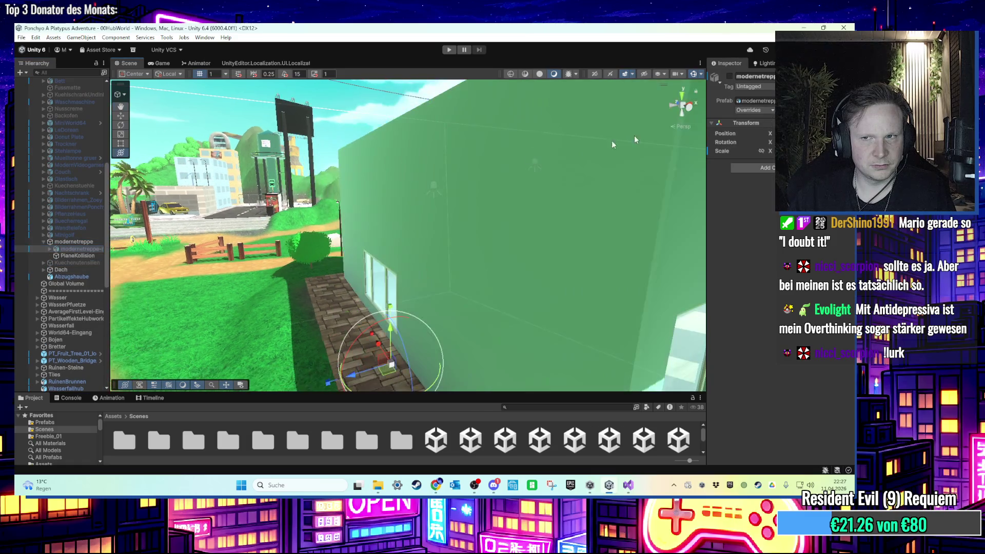
Activate the inner staircase, deactivate the parent modernetreppe, and start the game
click(729, 77)
click(67, 243)
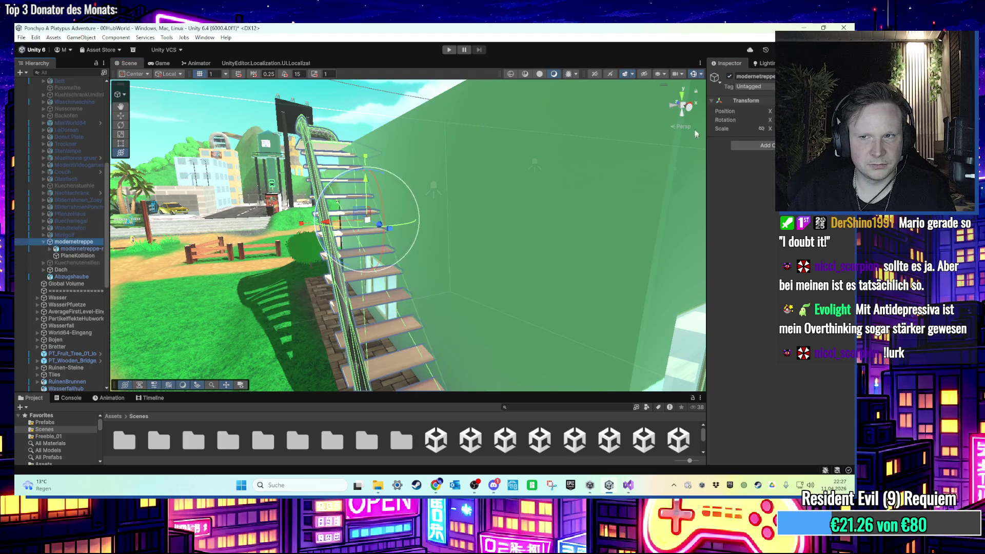
click(730, 77)
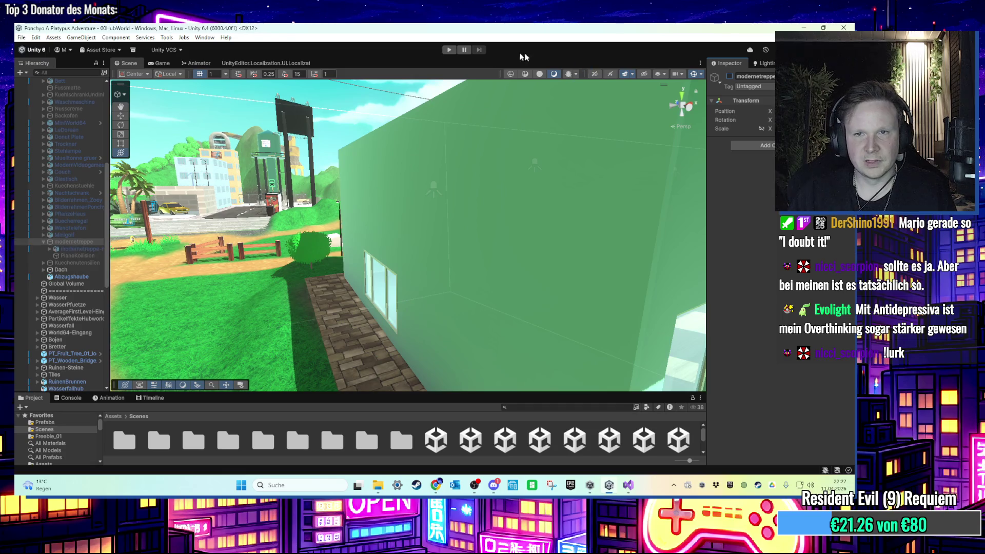
click(449, 50)
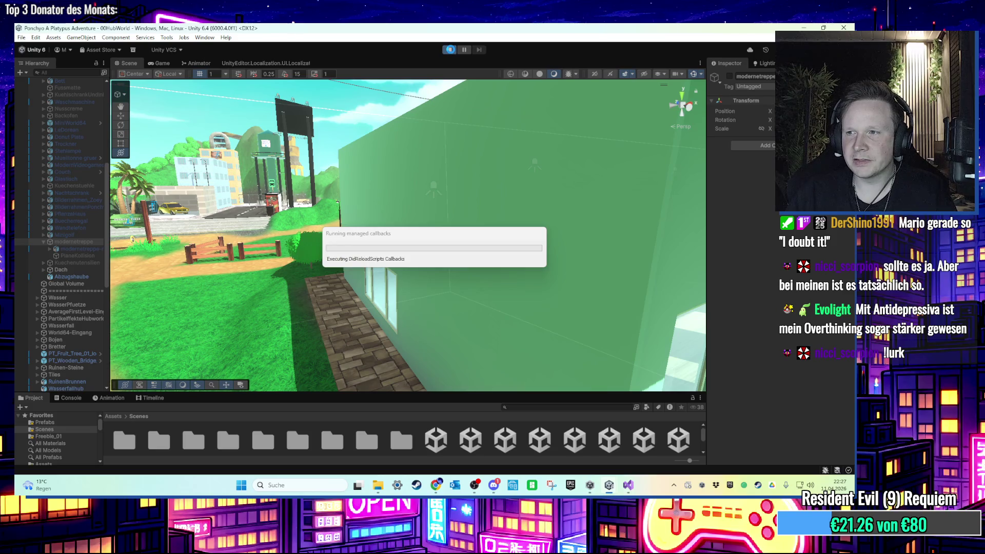
Walk the platypus up the path and jump up the house stairs toward the rooftop pool
click(450, 50)
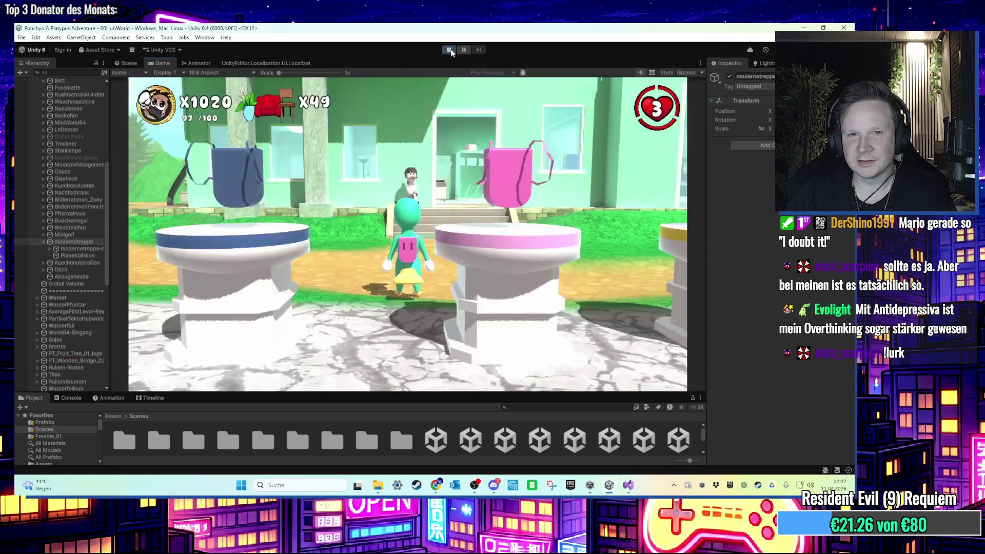
key(w)
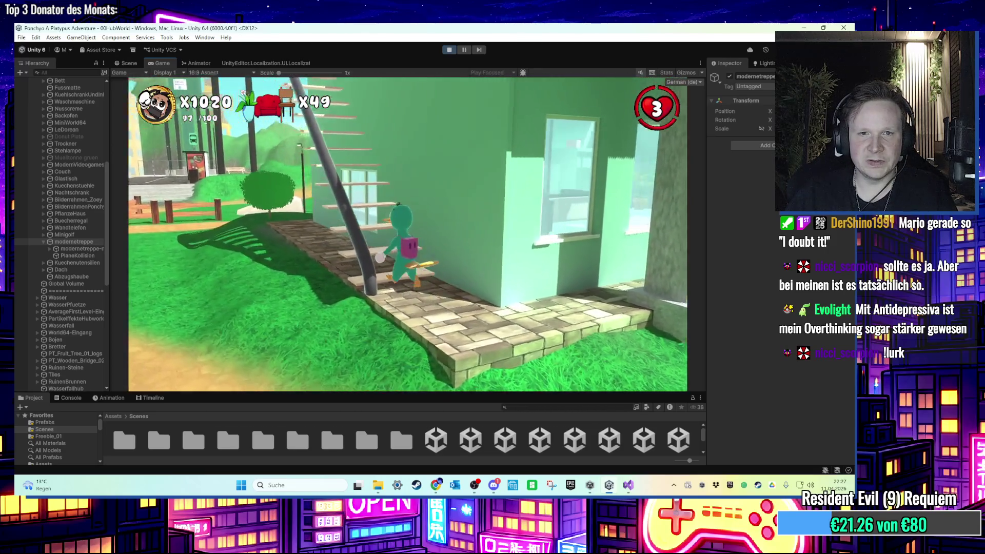
key(space)
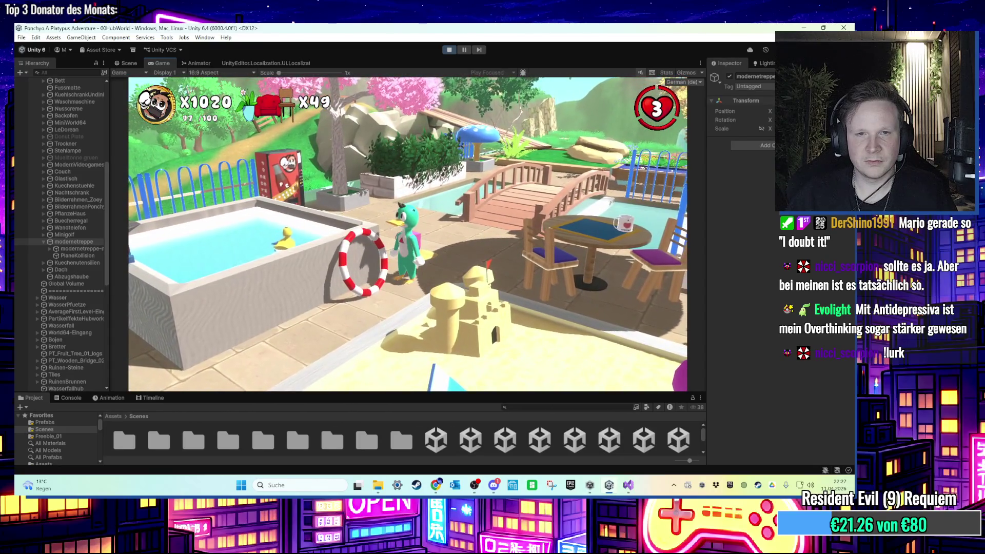
key(super)
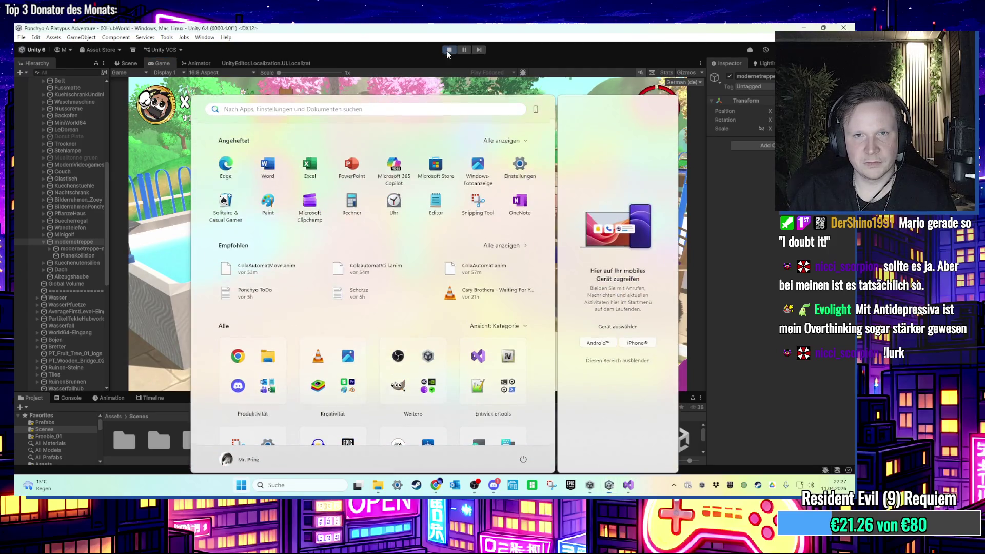
Stop play mode, search the Hierarchy for 'pool', and expand Pool's children
click(448, 49)
click(77, 72)
text(pool)
double_click(72, 96)
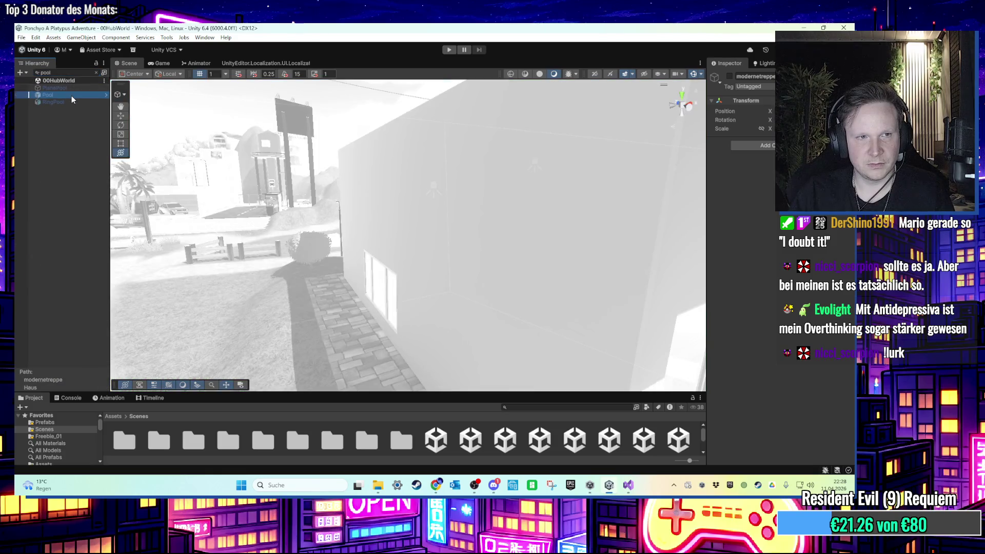
key(Escape)
scroll(56, 303, down, 5)
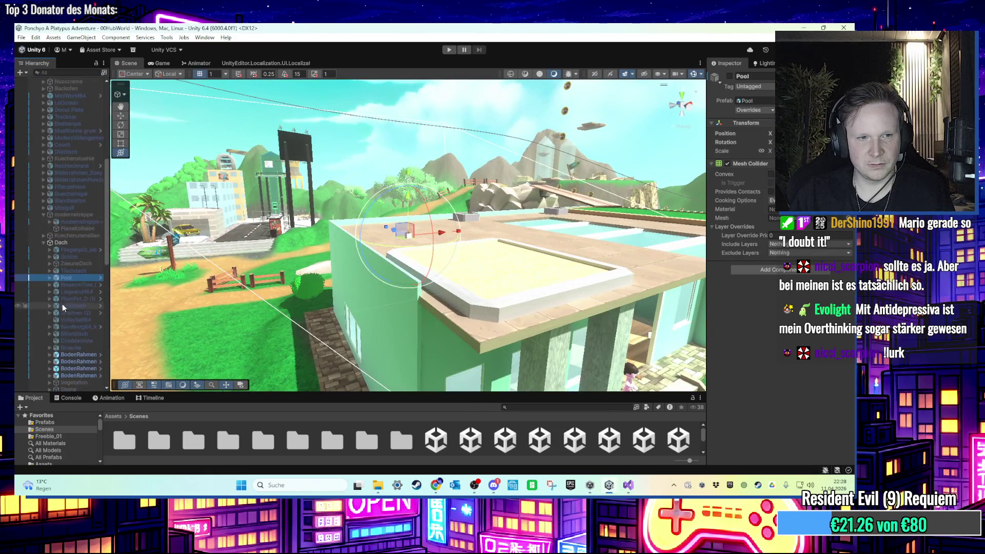
click(49, 277)
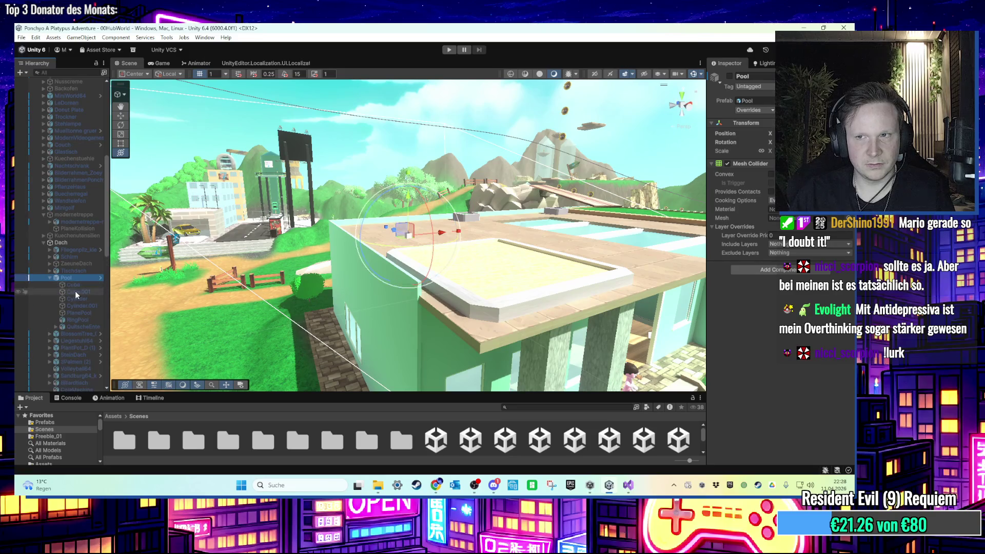
scroll(77, 298, up, 2)
click(77, 346)
click(76, 352)
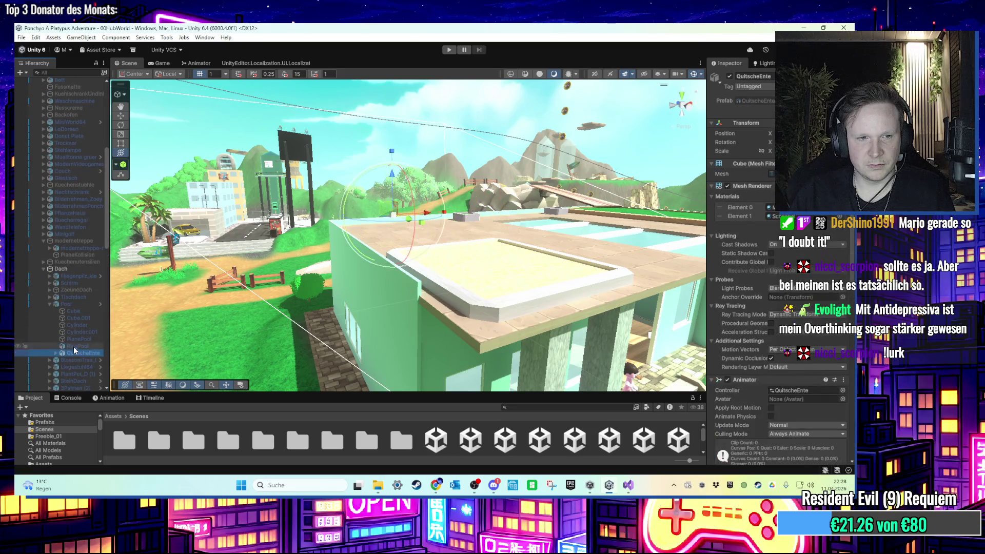
shift+click(73, 303)
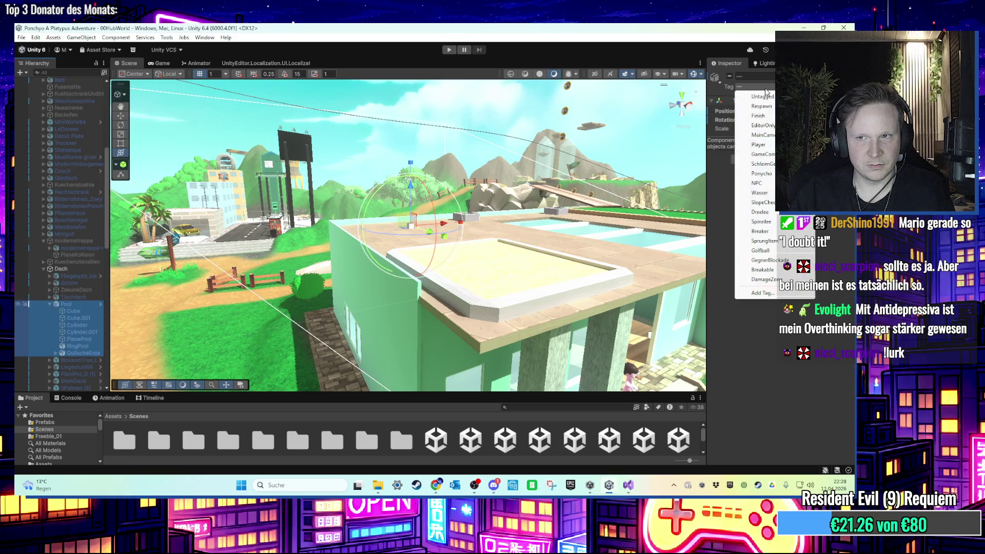
Select Pool with all its children and set their Tag to Breakable
click(64, 309)
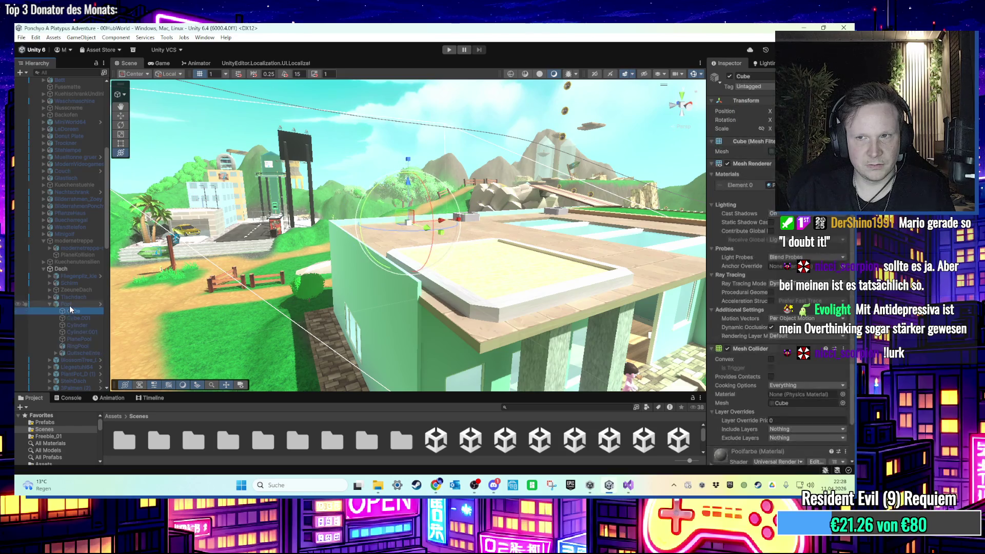
key(Down)
key(Down)
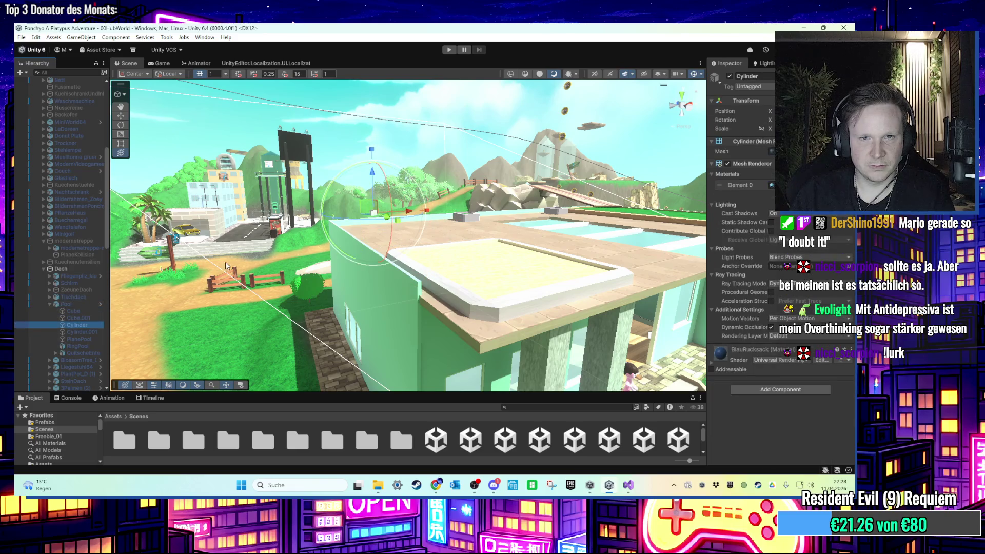
key(f)
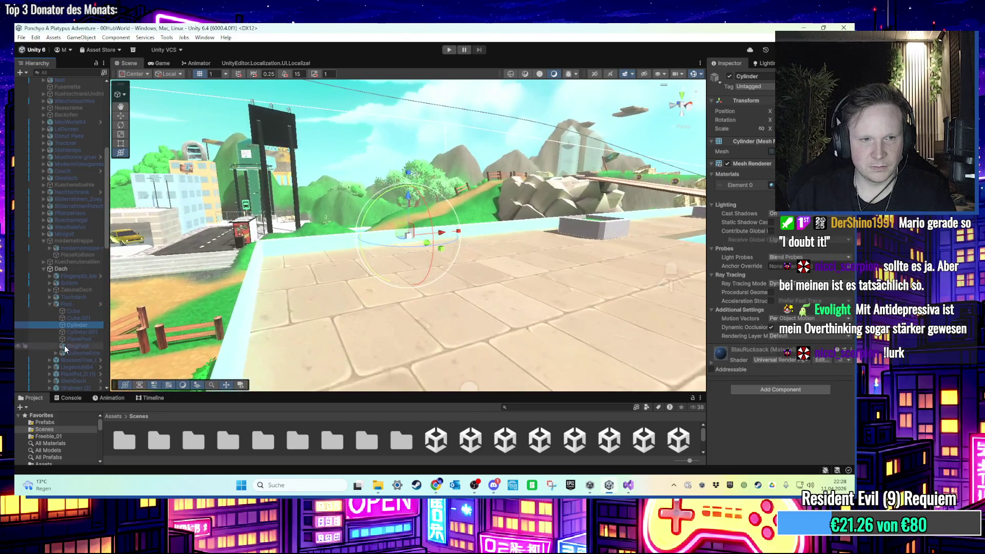
click(77, 340)
key(Up)
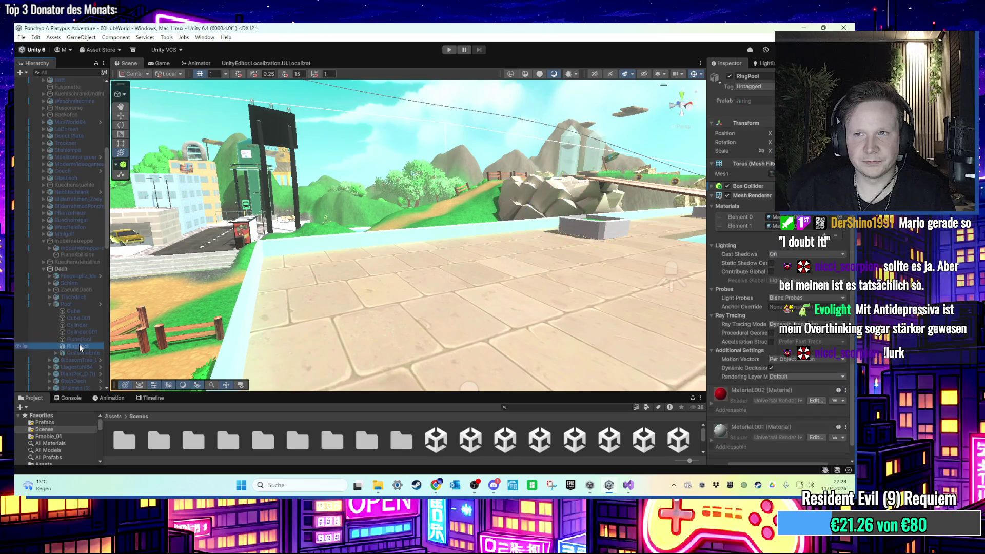
shift+click(86, 311)
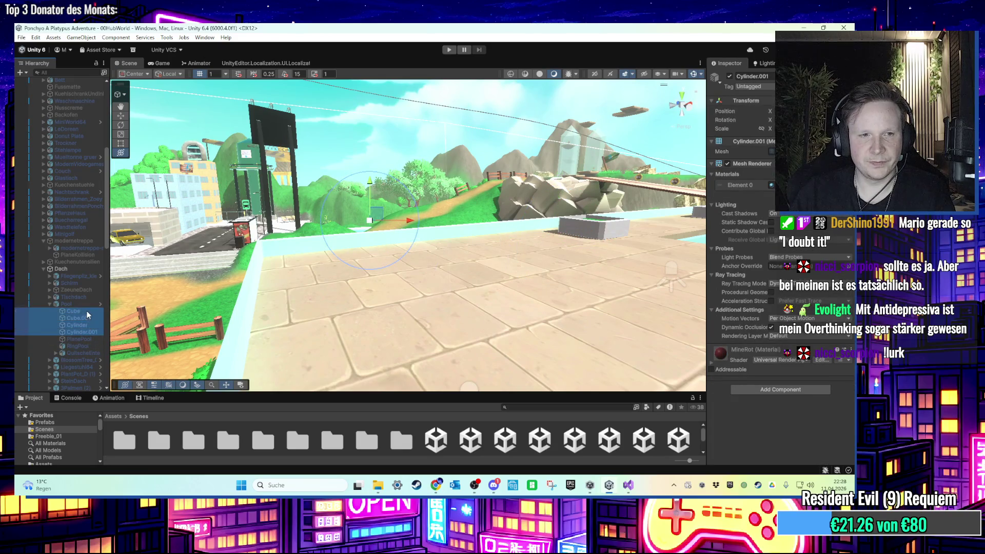
shift+click(85, 305)
click(750, 86)
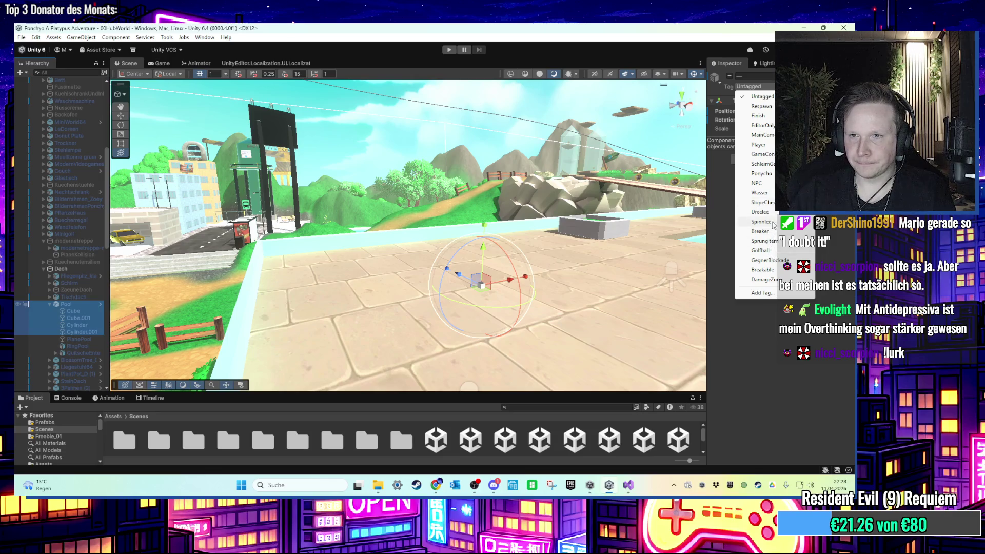
click(56, 312)
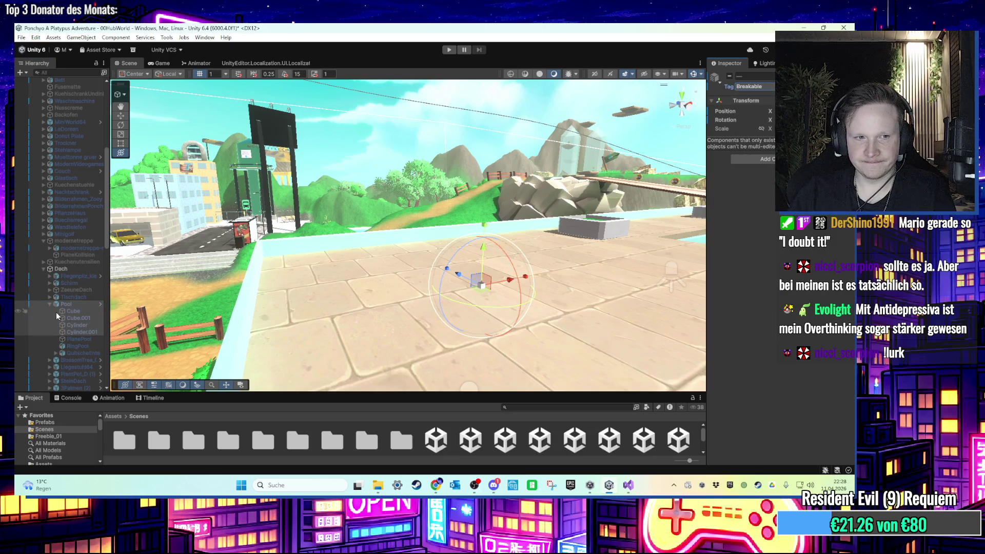
Tag RingPool and QuitscheEnte individually as Breakable
click(77, 346)
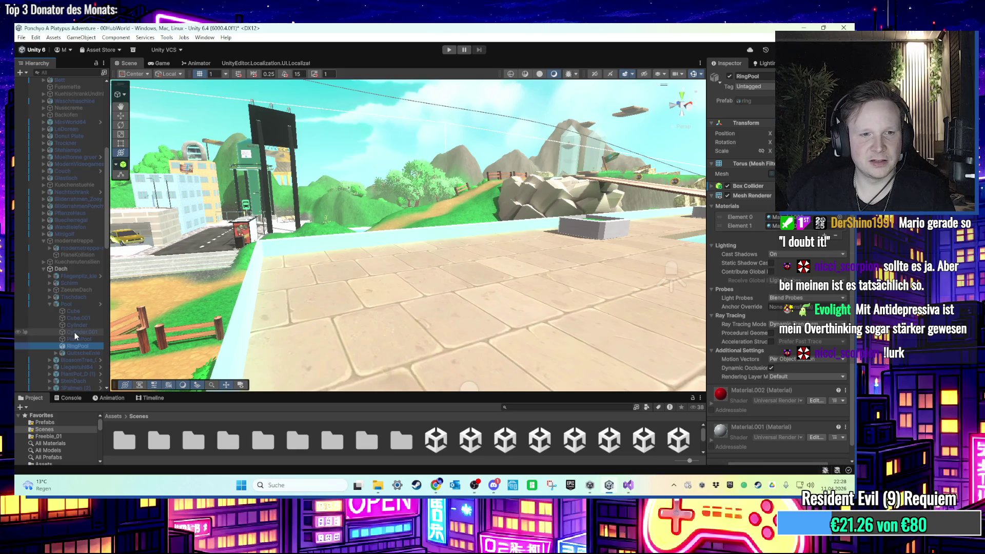
click(743, 81)
click(747, 85)
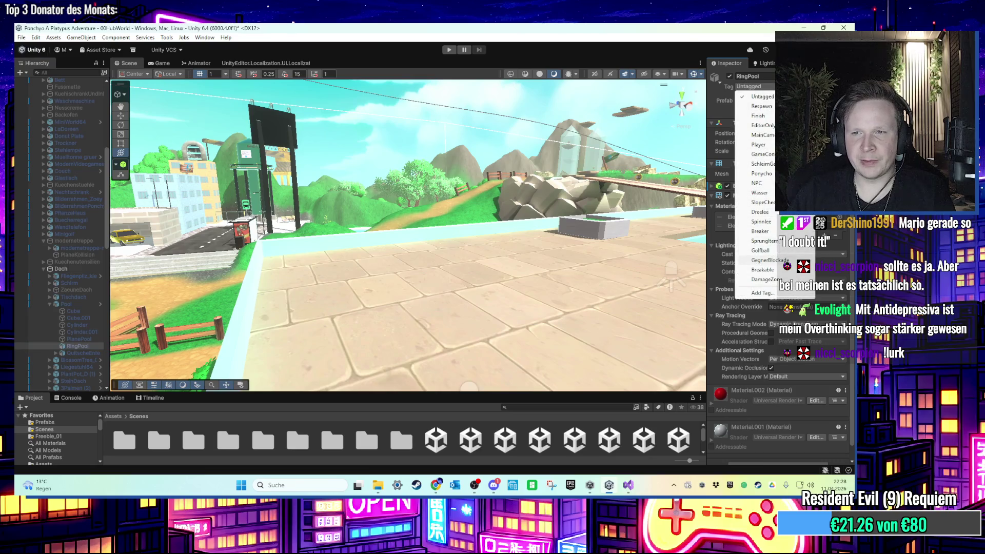
click(783, 271)
click(82, 353)
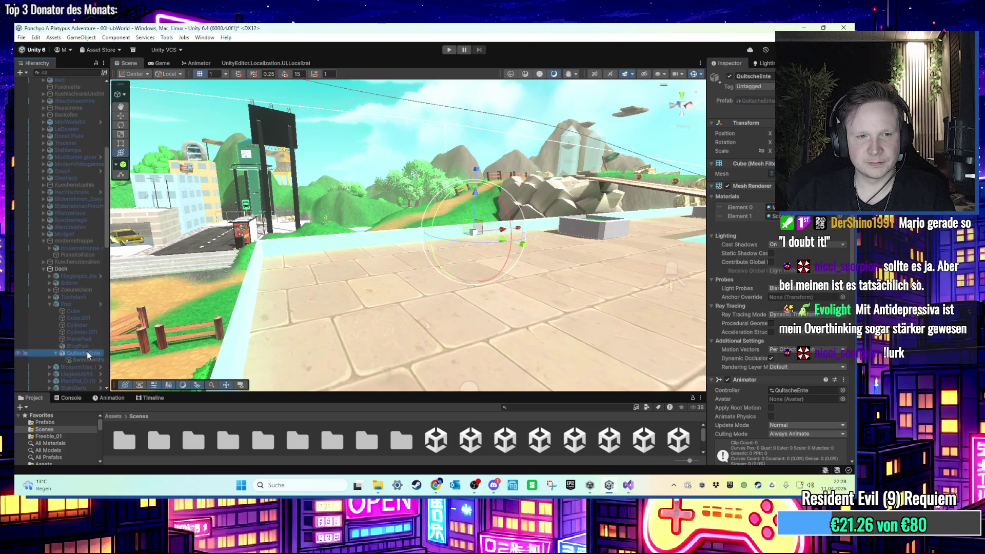
click(770, 87)
click(764, 268)
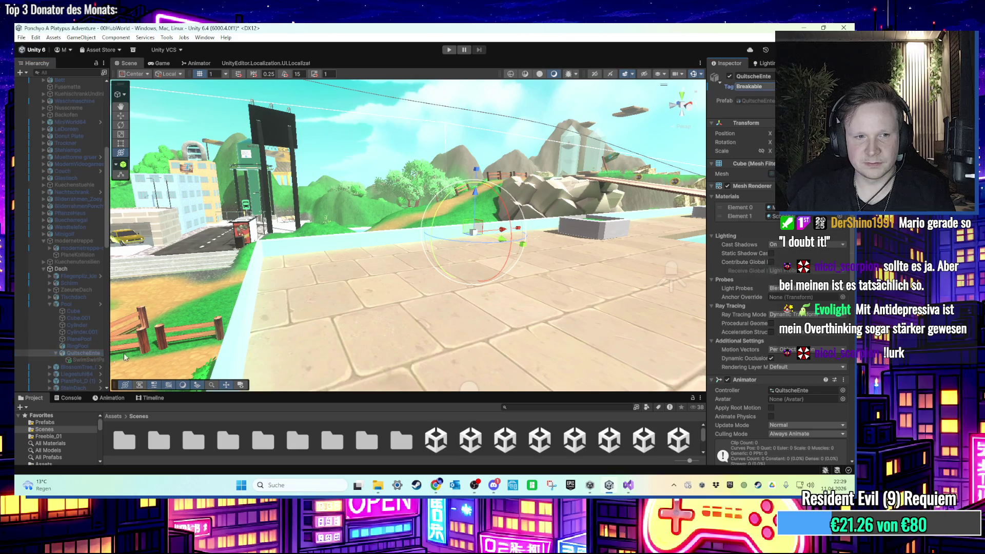
Tag SwimSwirlParticle as Breakable, confirm Pool's tag, and start the game again
click(90, 360)
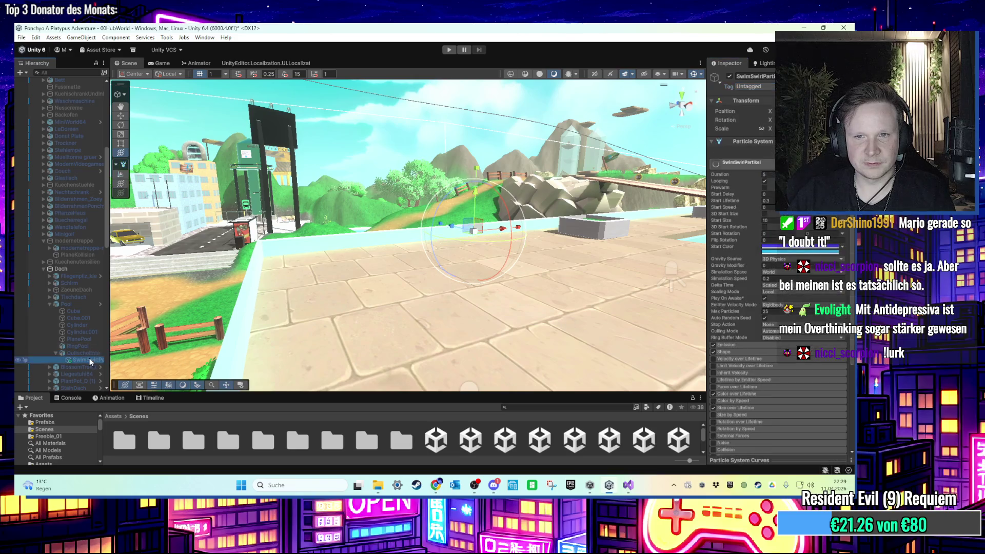
click(177, 332)
click(75, 306)
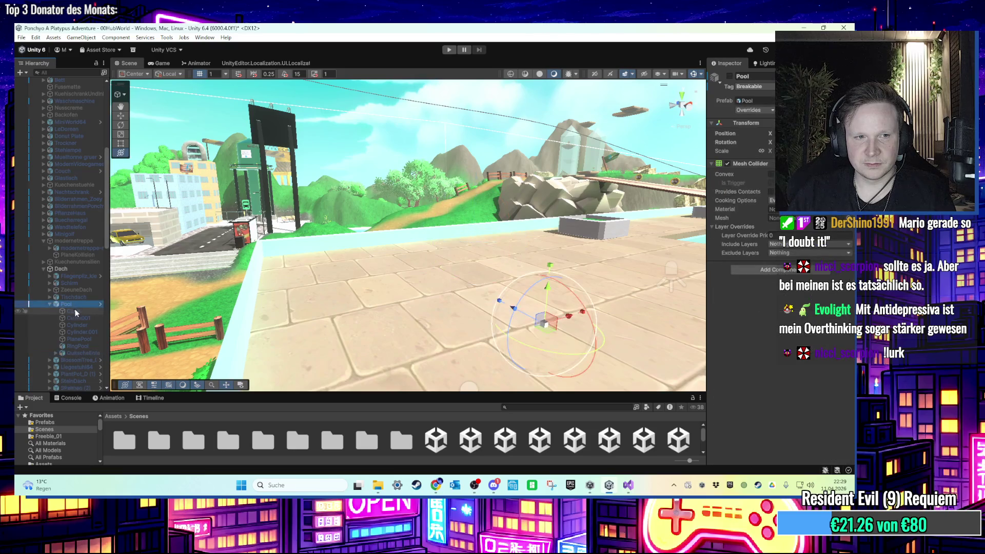
click(56, 353)
click(84, 360)
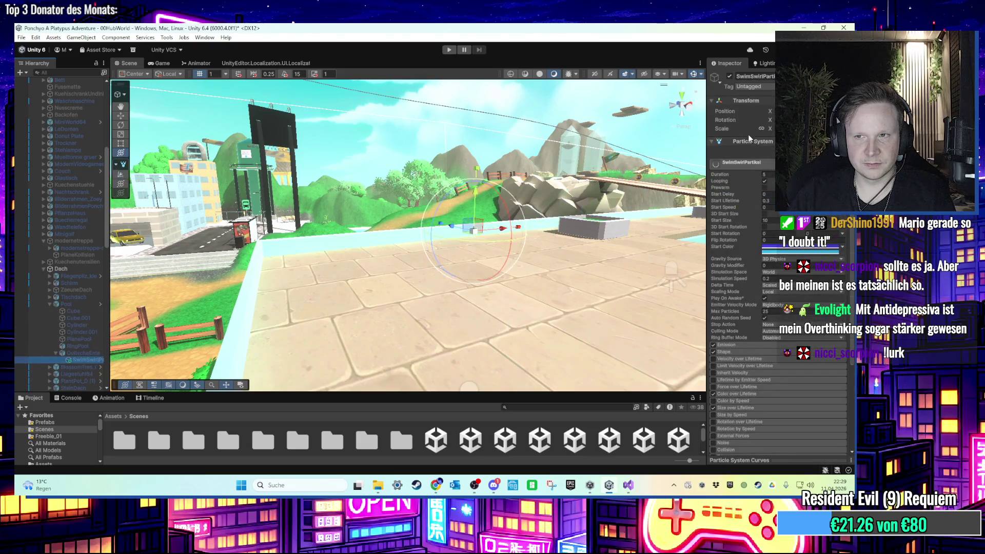
click(761, 87)
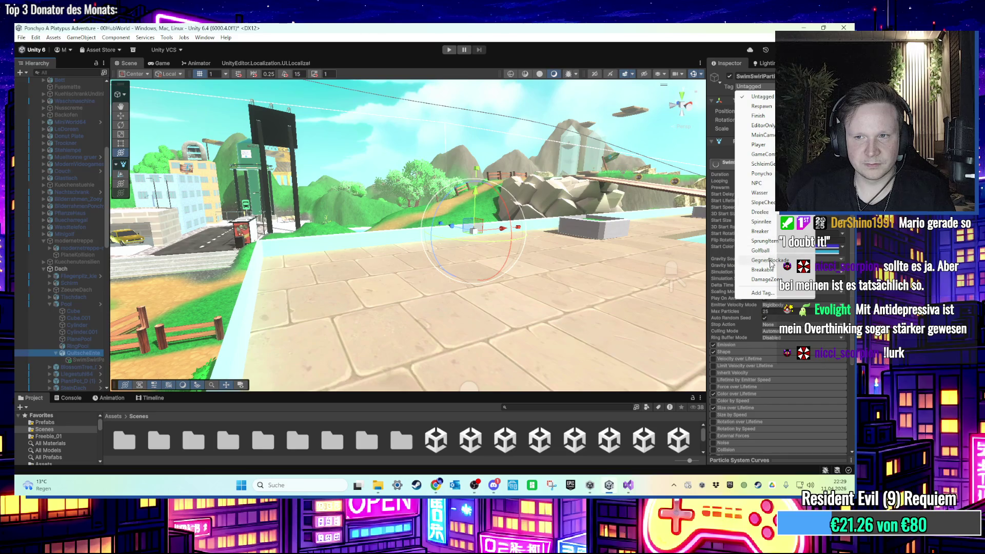
click(762, 270)
click(81, 303)
key(Left)
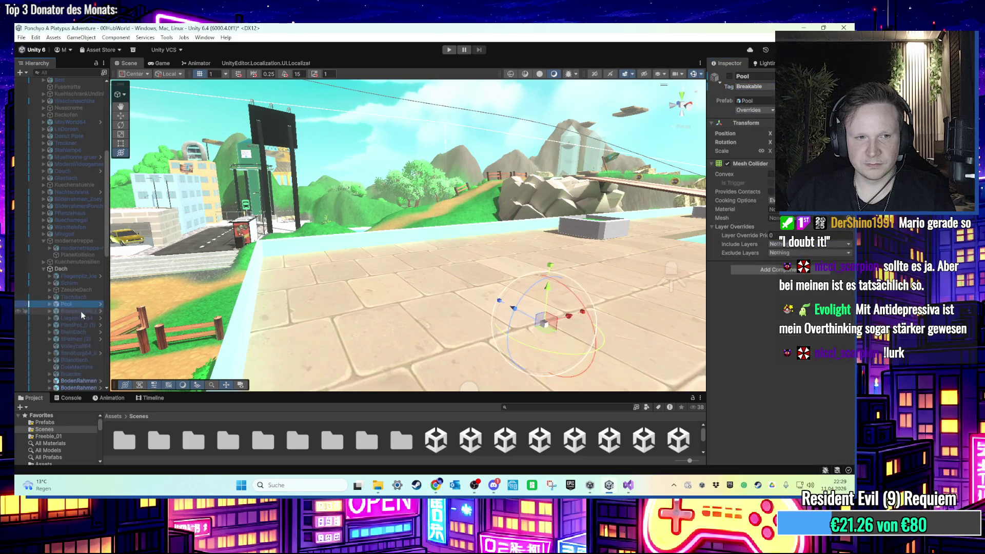
click(449, 50)
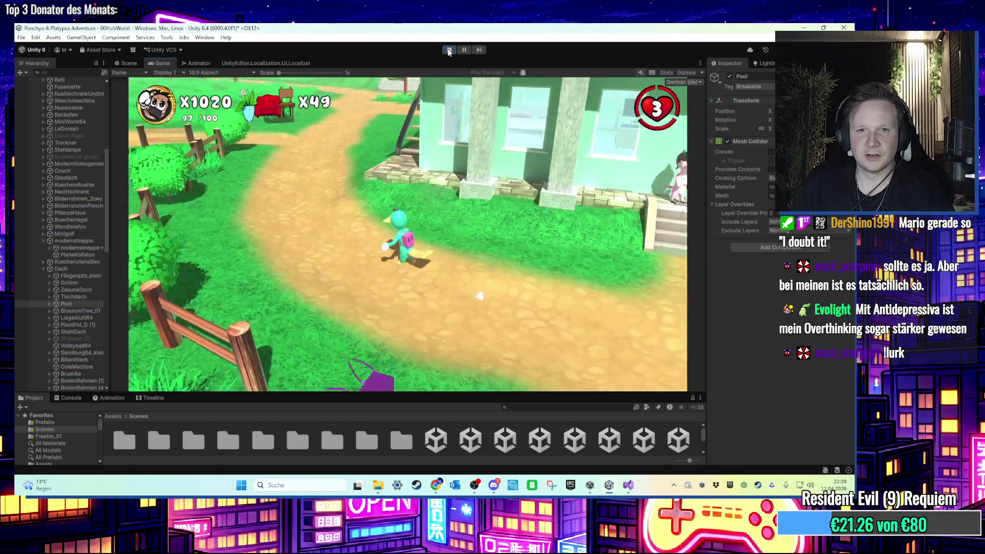
Walk the character up the house stairs, around the rooftop pool, and across the wooden bridge
key(w)
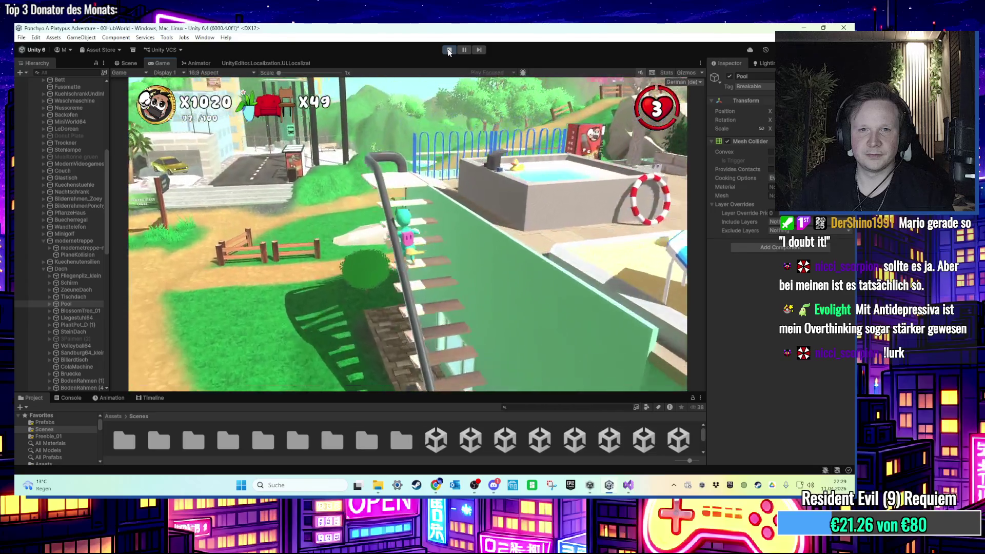
key(w)
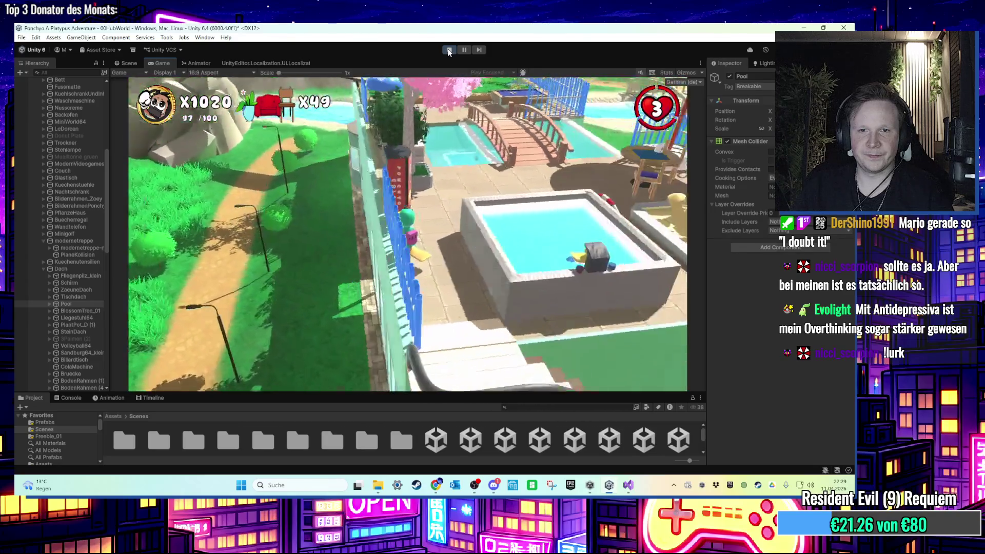
key(w)
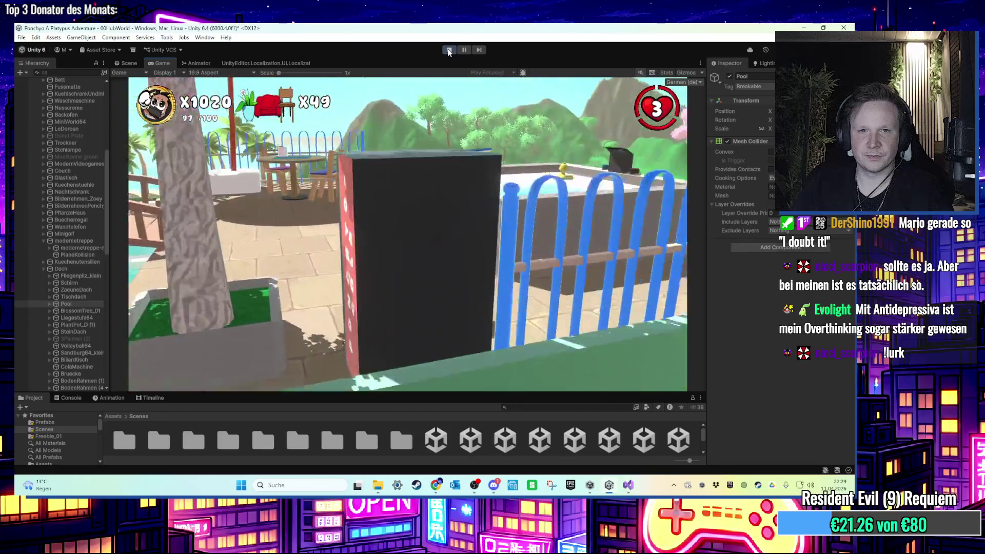
key(w)
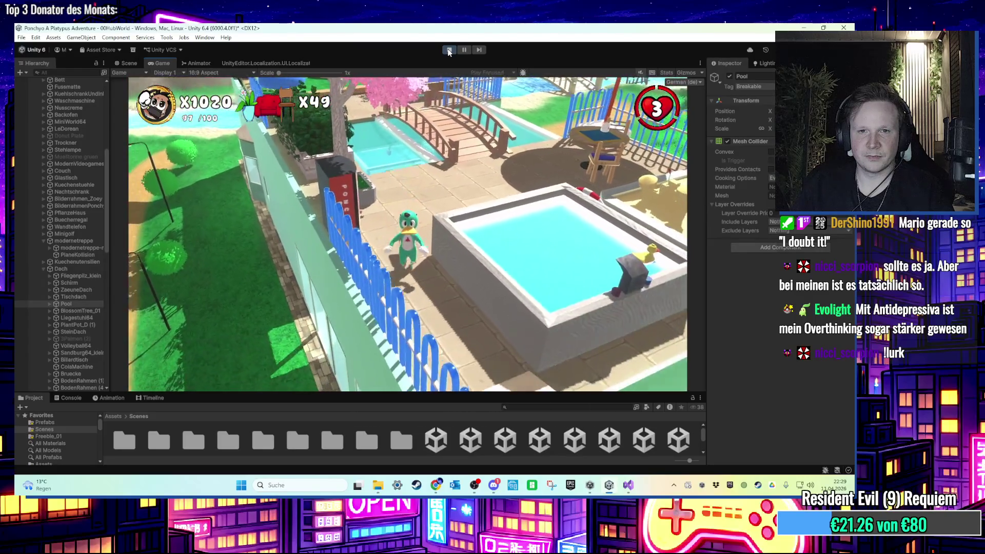
key(w)
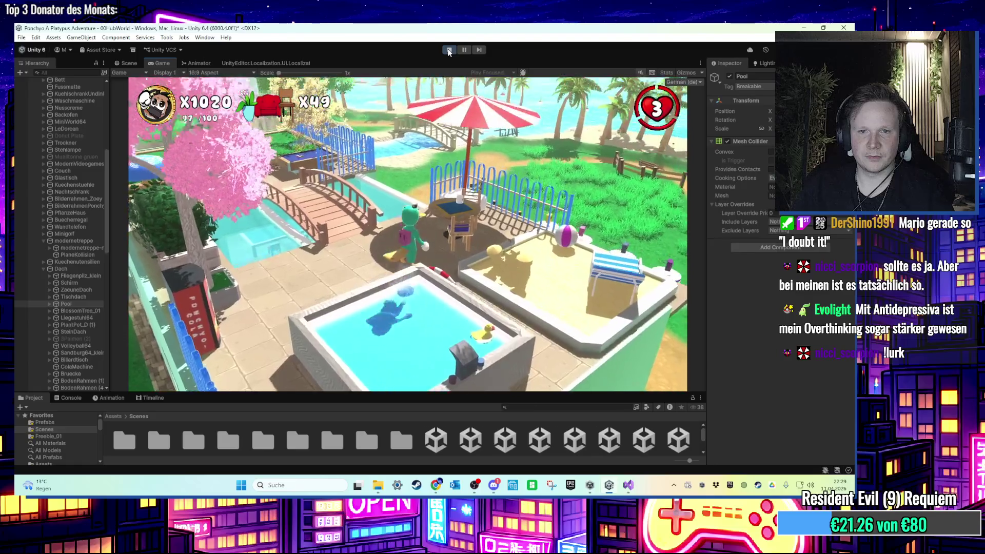
key(w)
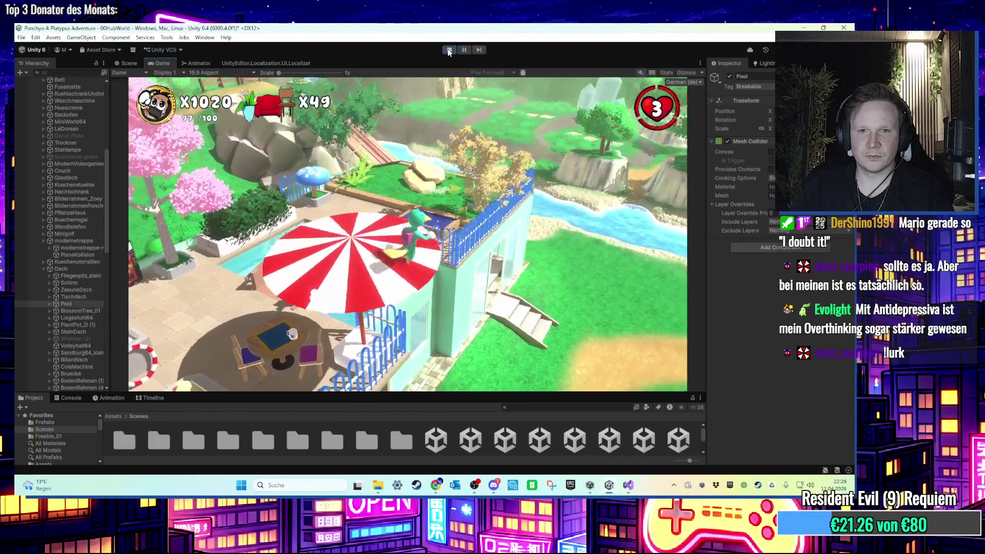
key(w)
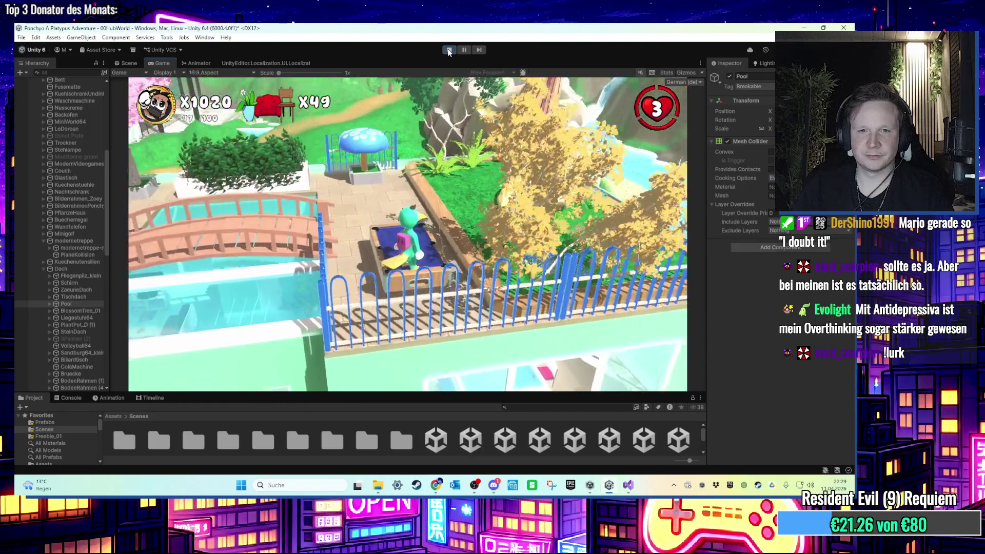
key(a)
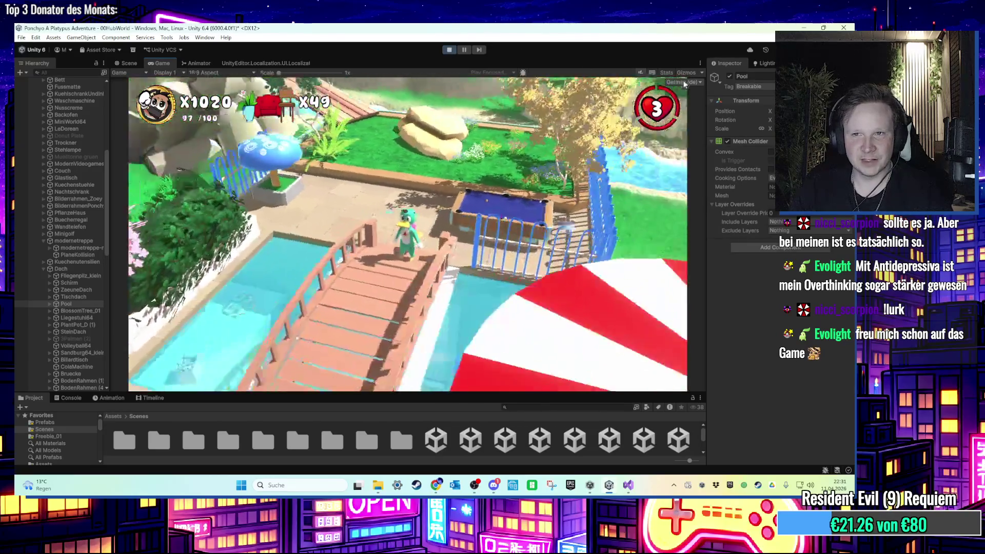
click(666, 72)
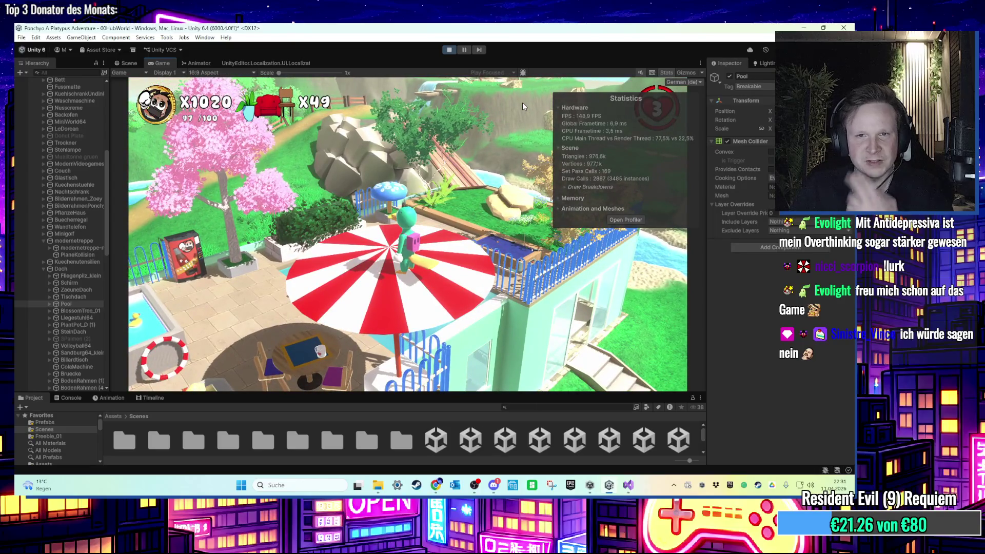
Switch to the Scene view of the rooftop pool while the game keeps running
click(128, 63)
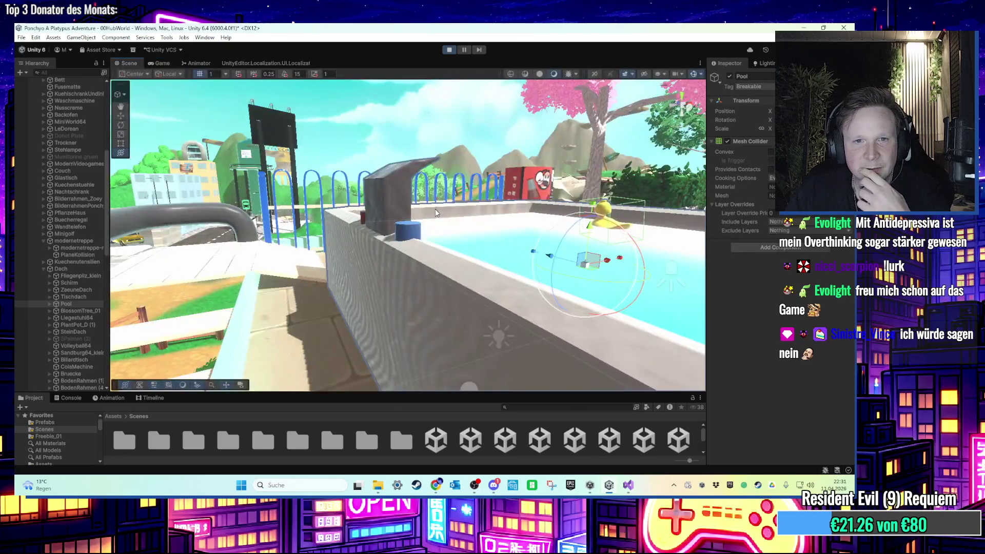
Select the blossom tree's LOD0 mesh and frame the view above it and the umbrella
click(481, 205)
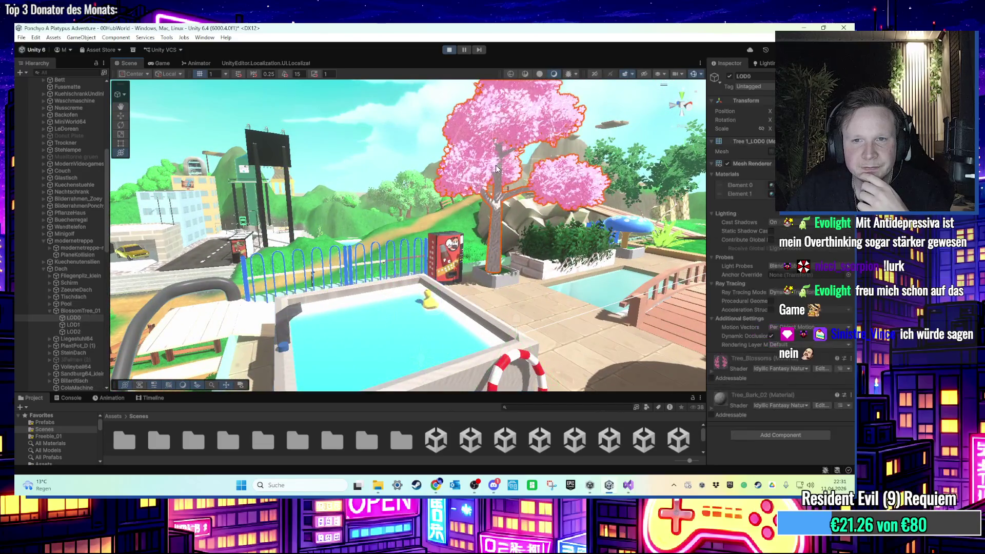
key(f)
drag(302, 228, 345, 241)
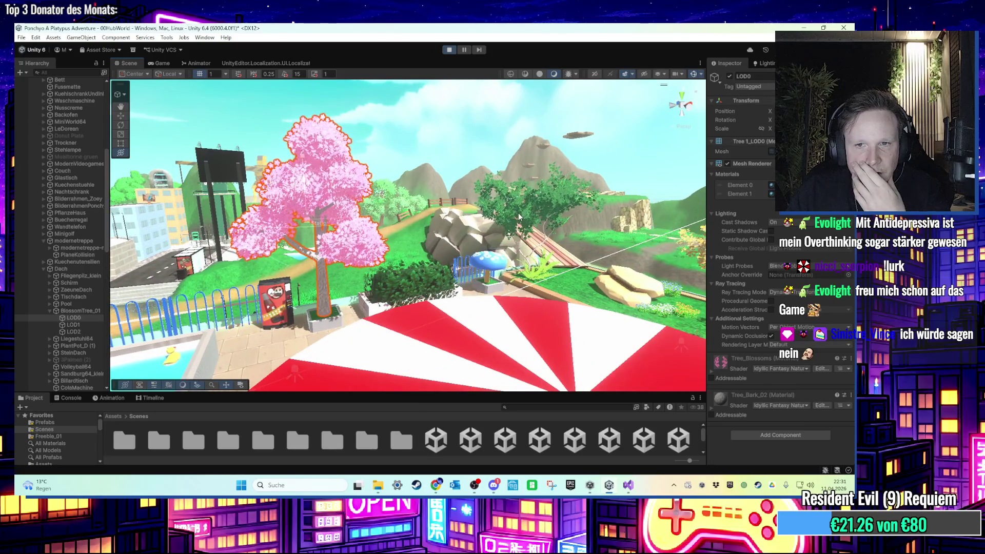
Ping the green tree's mesh in the Trees assets, enlarge the Project panel, and select Tree_1_4_Red
click(518, 213)
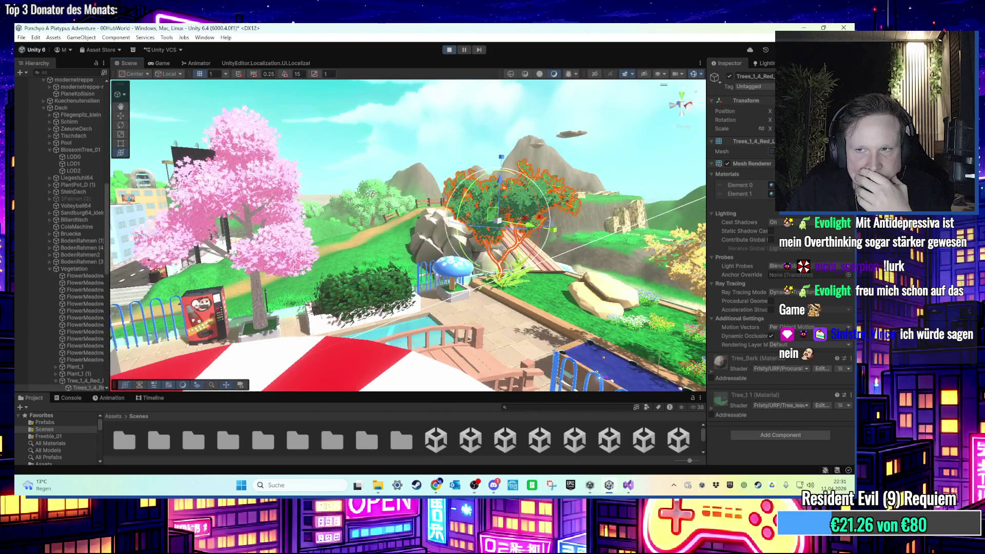
click(770, 152)
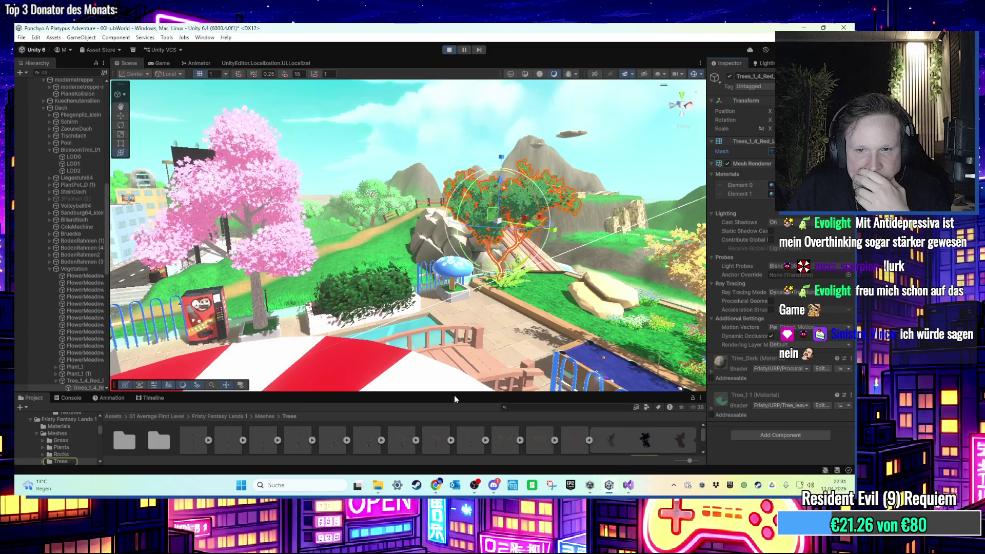
drag(454, 394, 456, 307)
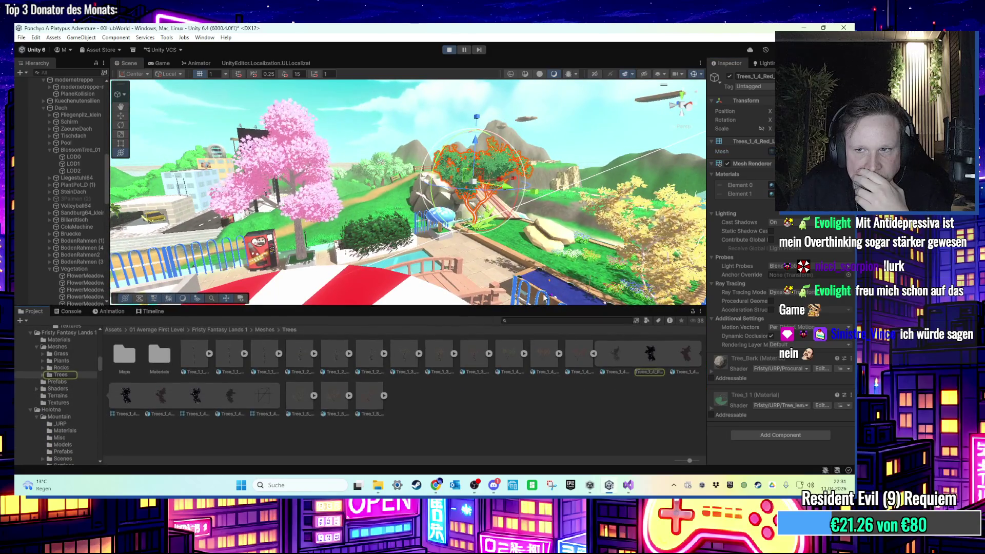
scroll(77, 228, down, 2)
scroll(77, 229, down, 10)
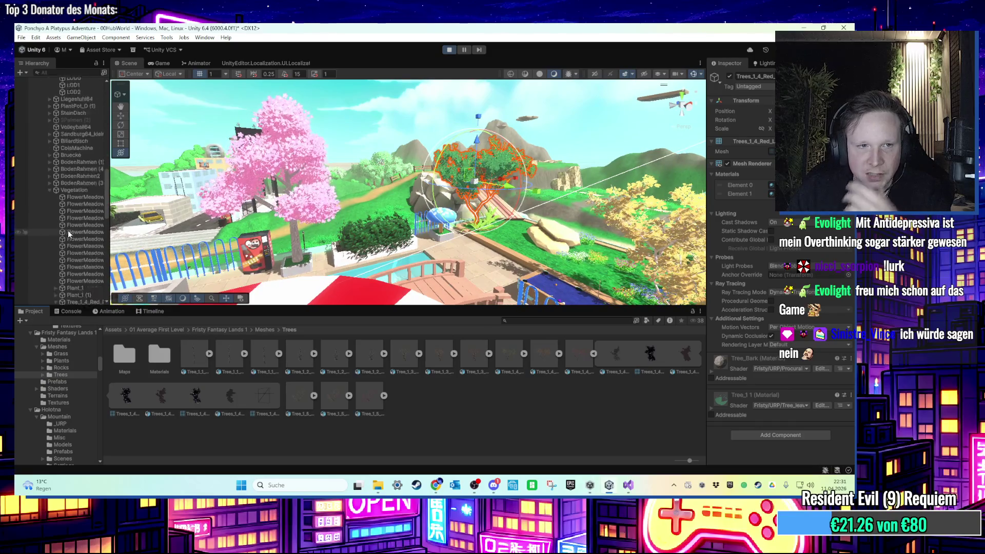
click(88, 170)
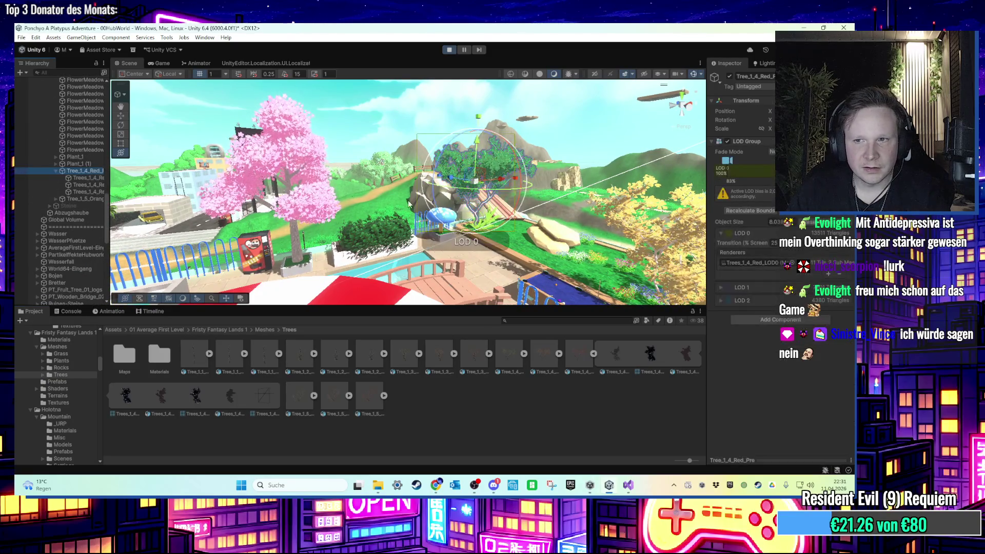
Frame the green tree's LOD children and view Tree_1_4_Red_LOD0's details: 18786 vertices, 2 submeshes
scroll(376, 205, up, 3)
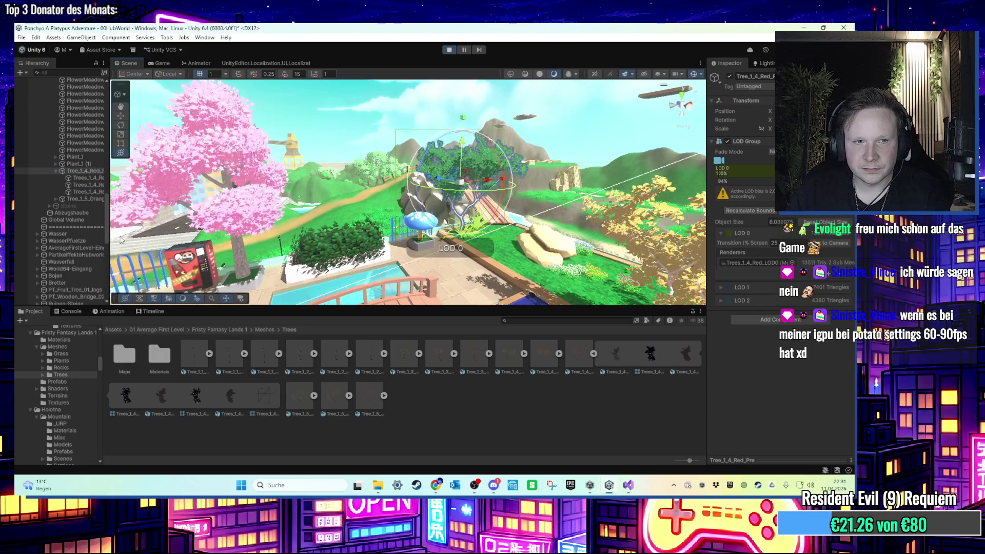
click(82, 191)
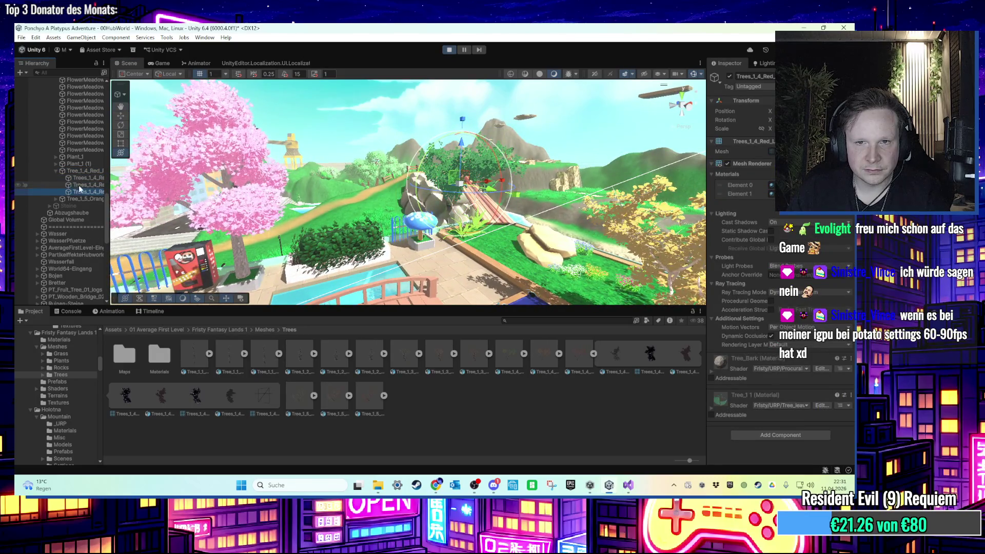
key(f)
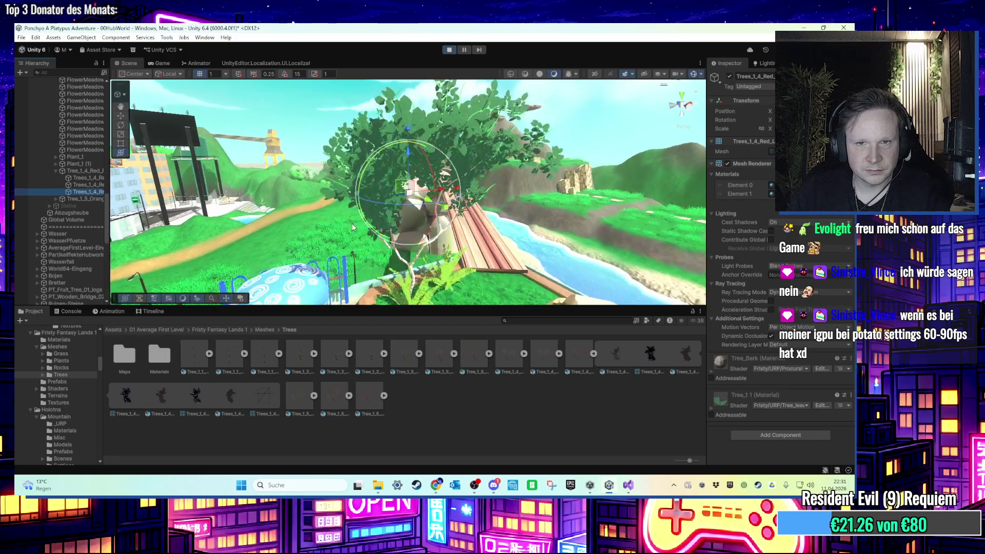
click(82, 185)
shift+click(82, 177)
click(80, 178)
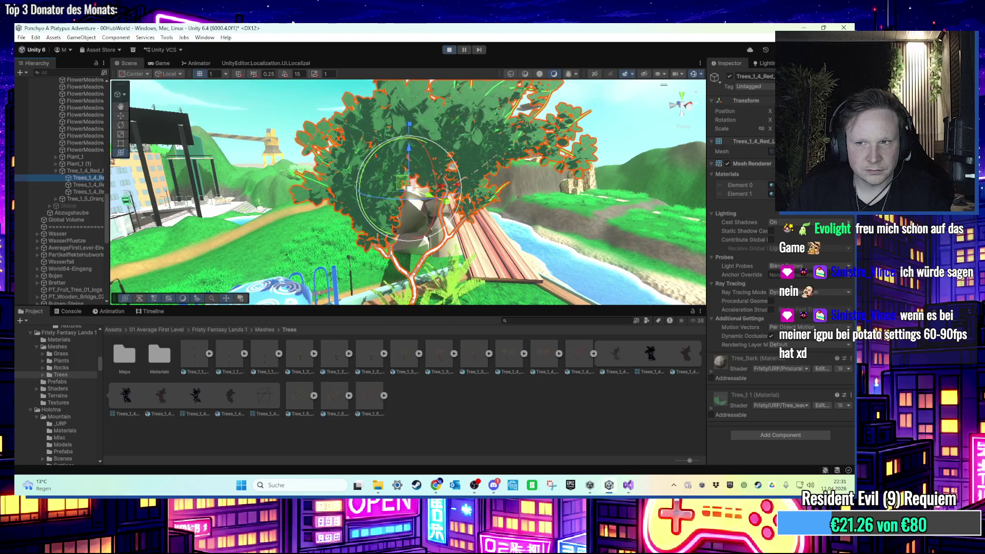
click(649, 362)
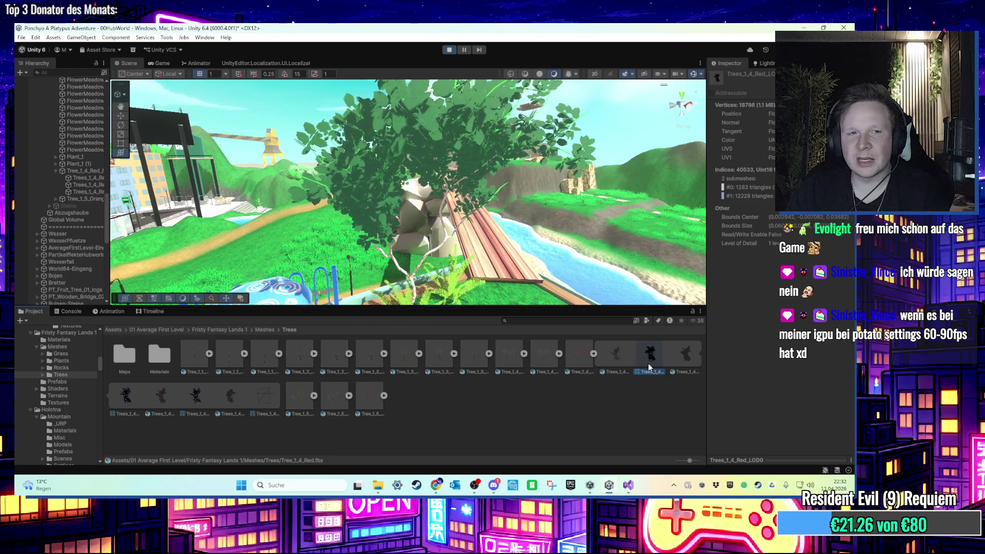
drag(462, 169, 434, 168)
scroll(434, 170, up, 2)
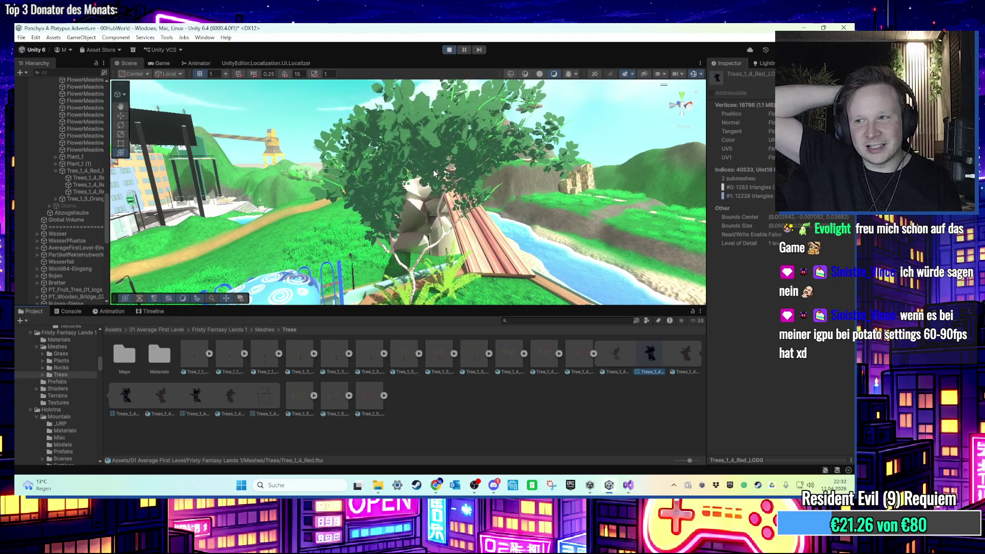
scroll(552, 213, down, 2)
scroll(552, 212, up, 2)
Select the green tree's parent and delete the LOD 0 level from its LOD Group
click(492, 168)
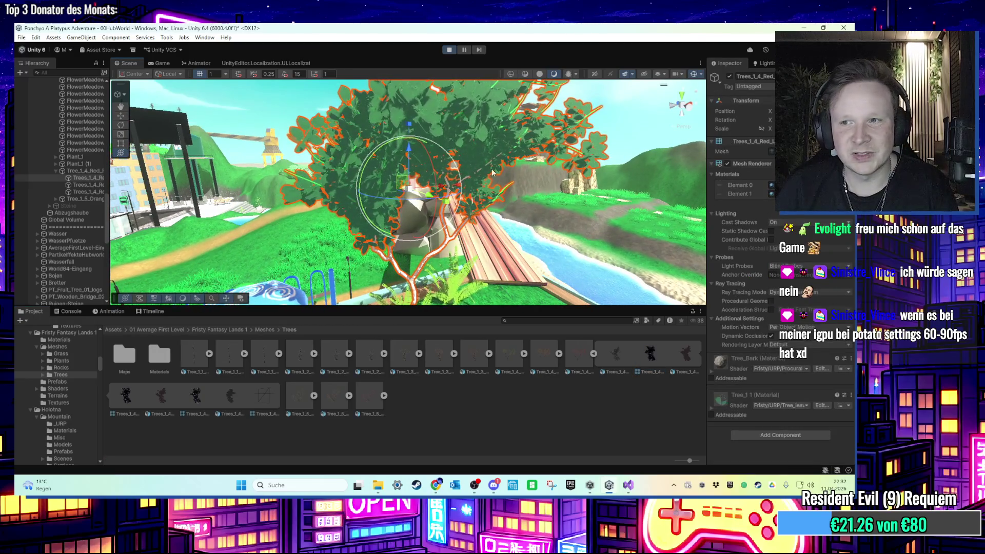
click(87, 185)
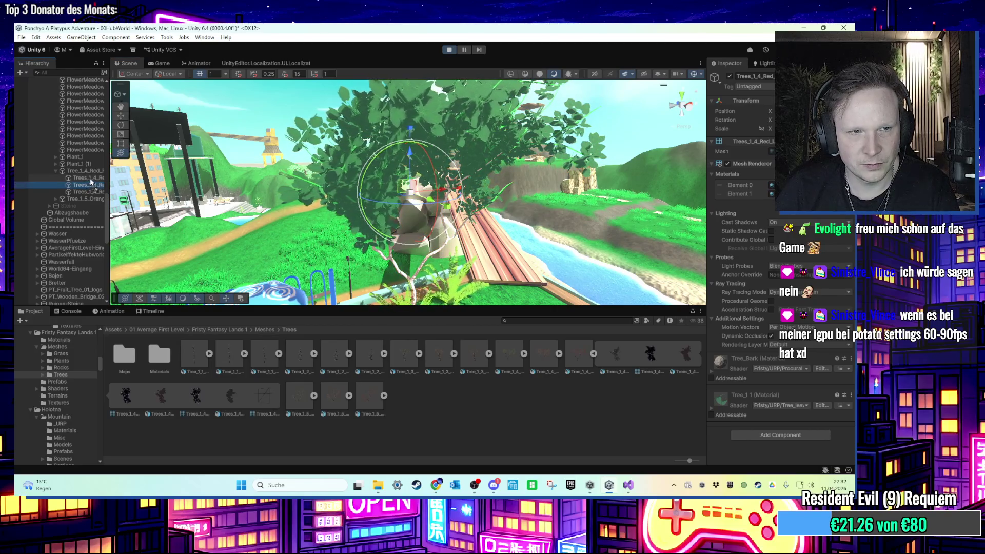
click(84, 170)
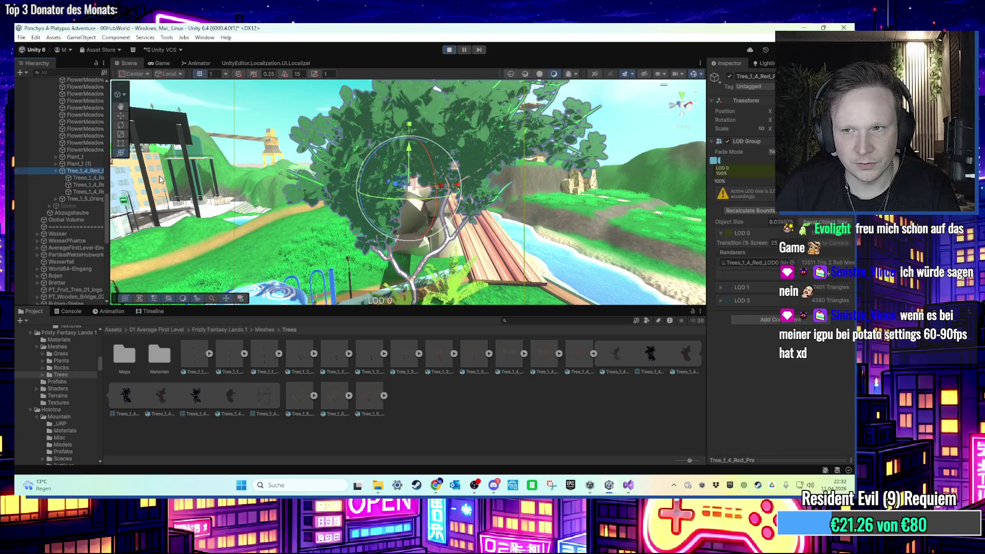
click(770, 175)
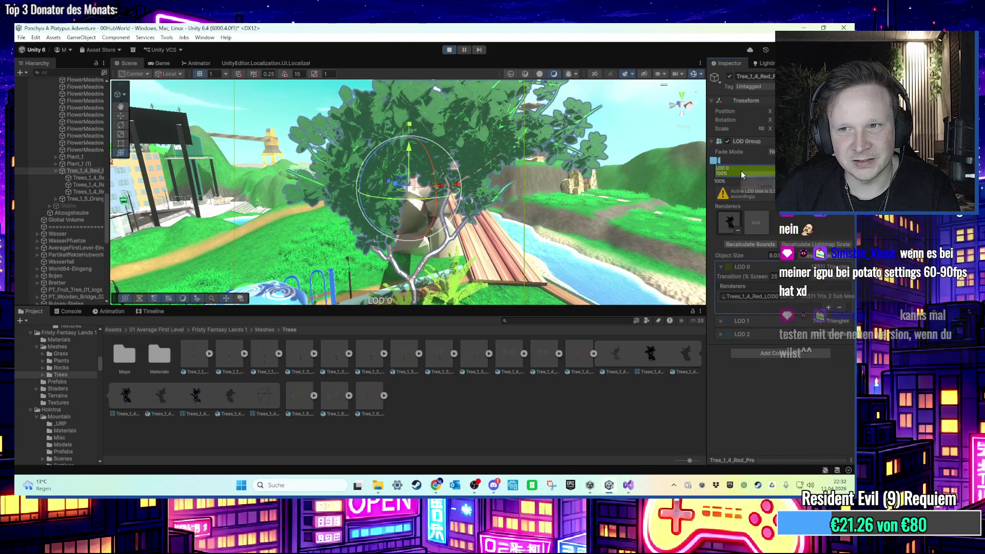
click(754, 188)
click(440, 267)
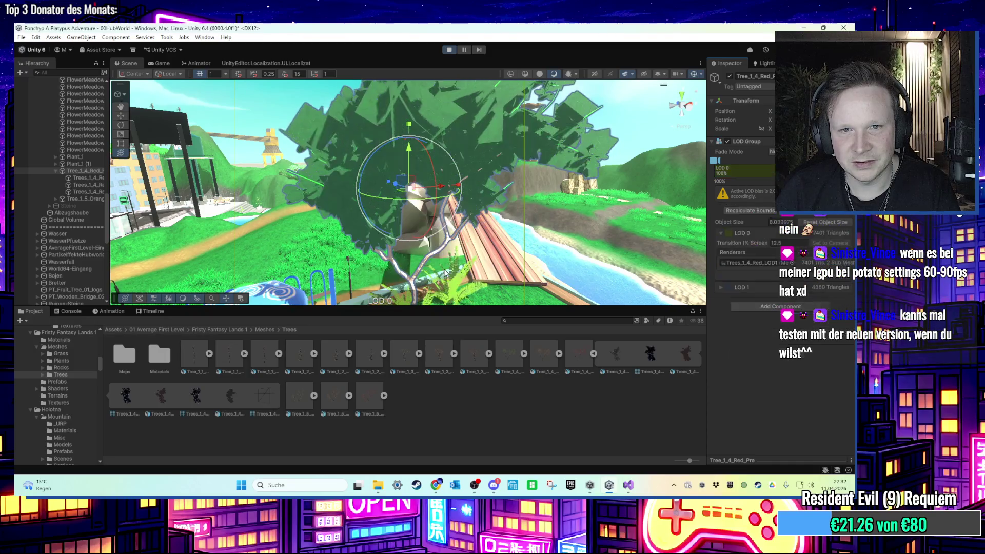
Preview the tree's LOD switching with the camera slider and by orbiting, then exit play mode
drag(743, 173, 770, 172)
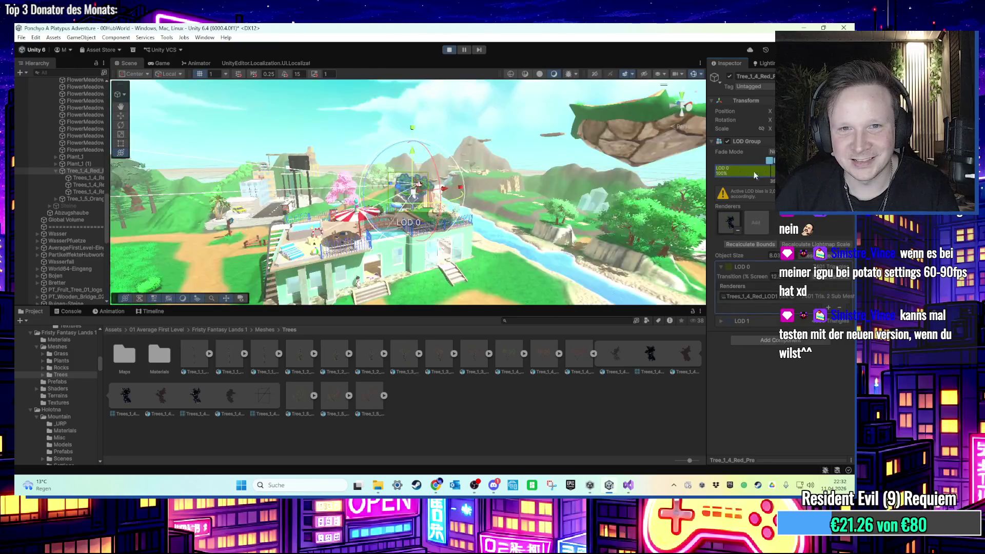
drag(614, 177, 401, 233)
scroll(402, 234, down, 5)
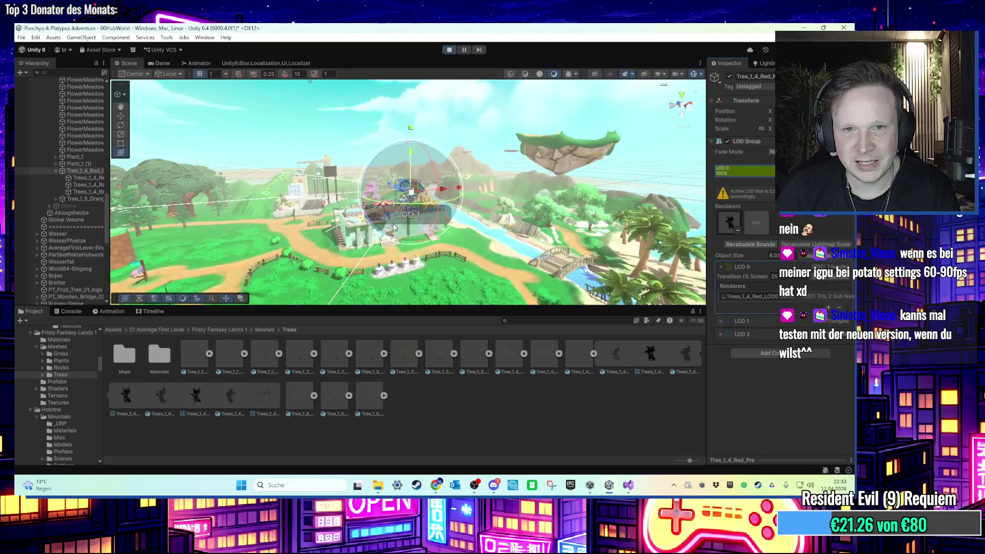
mouse_move(395, 235)
mouse_down()
mouse_move(564, 216)
mouse_move(598, 186)
mouse_up()
scroll(598, 186, down, 3)
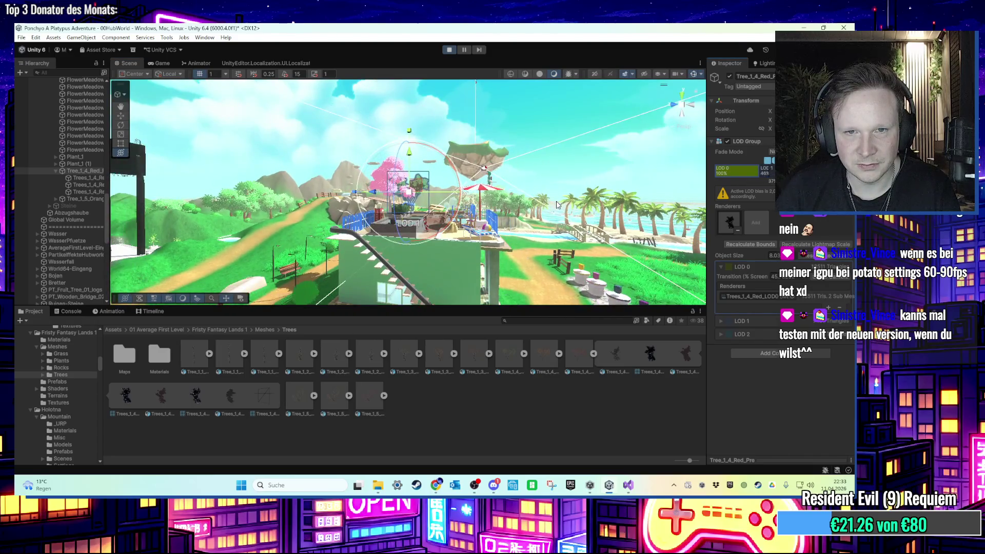
click(449, 51)
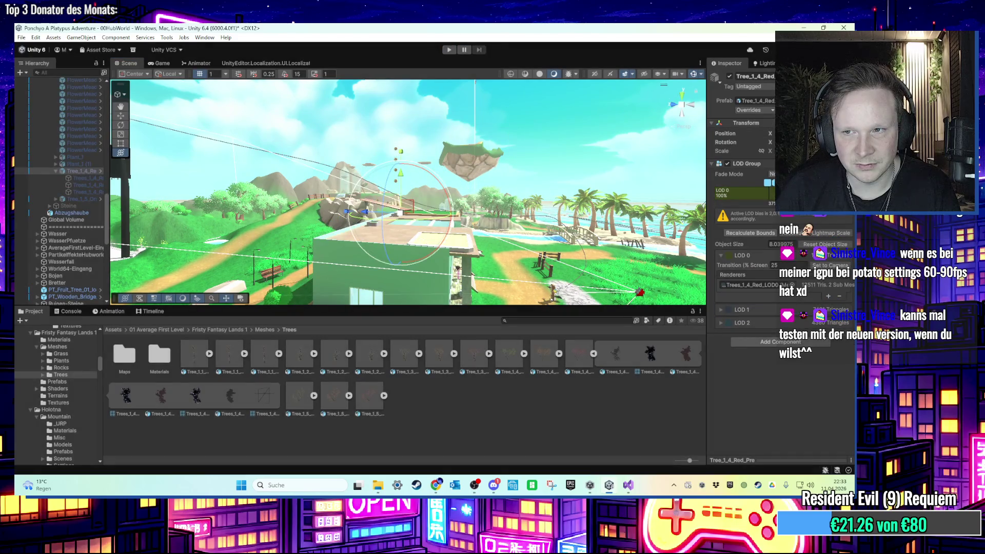
scroll(589, 191, up, 2)
drag(765, 195, 768, 196)
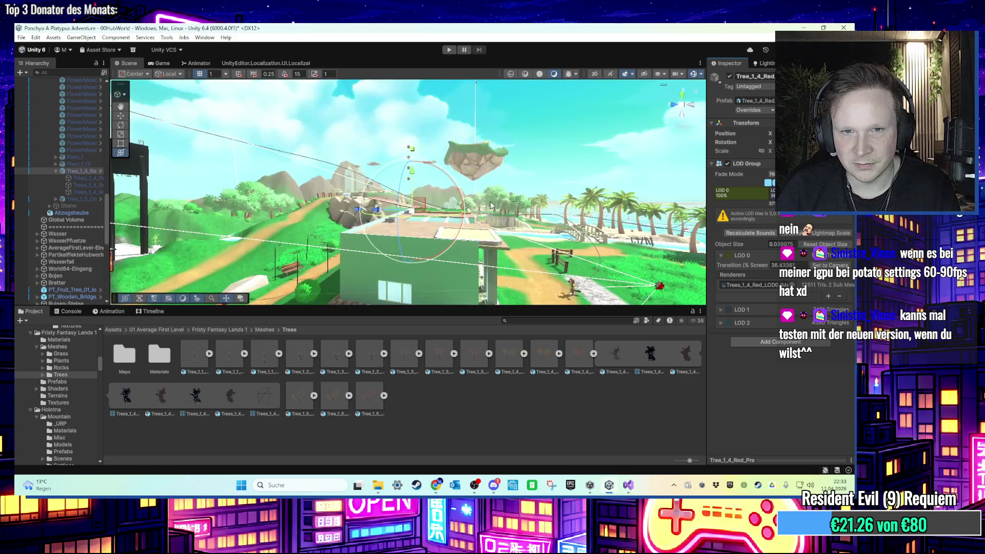
double_click(79, 164)
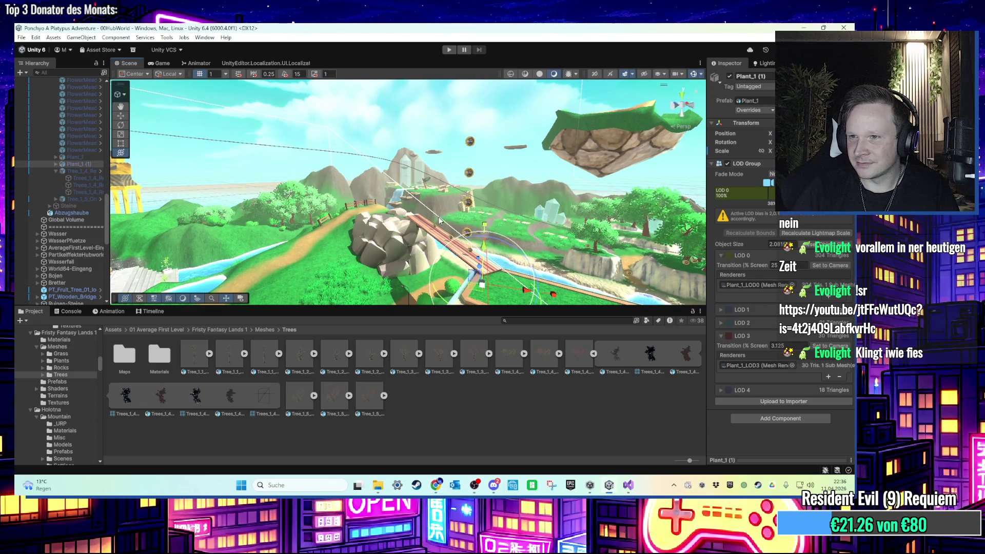
mouse_move(433, 207)
mouse_down()
mouse_move(444, 144)
mouse_move(454, 195)
mouse_move(420, 171)
mouse_move(336, 270)
mouse_up()
click(445, 143)
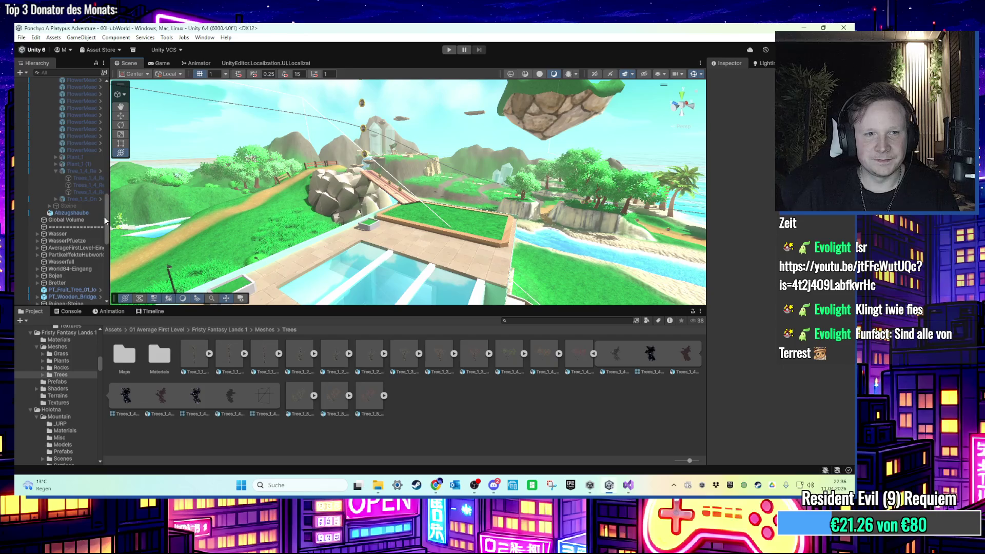
Select UI Canvas and open its prefab in Prefab Mode
scroll(103, 217, up, 10)
click(37, 221)
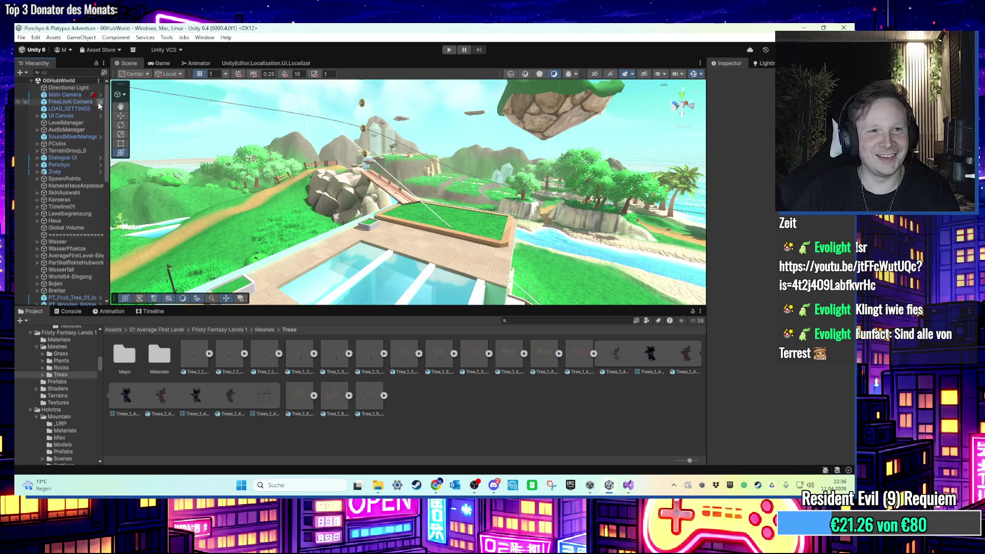
click(44, 117)
click(754, 101)
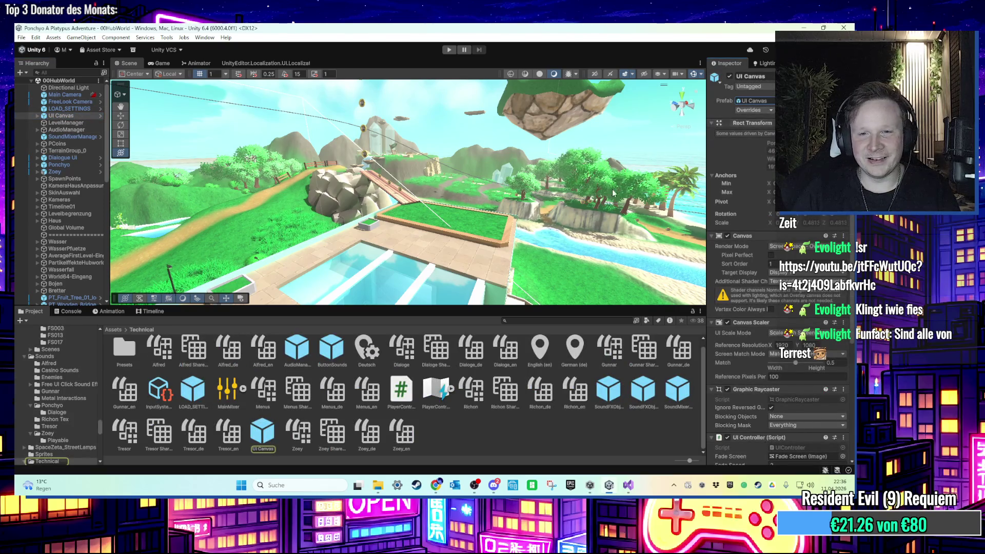
click(277, 436)
double_click(280, 437)
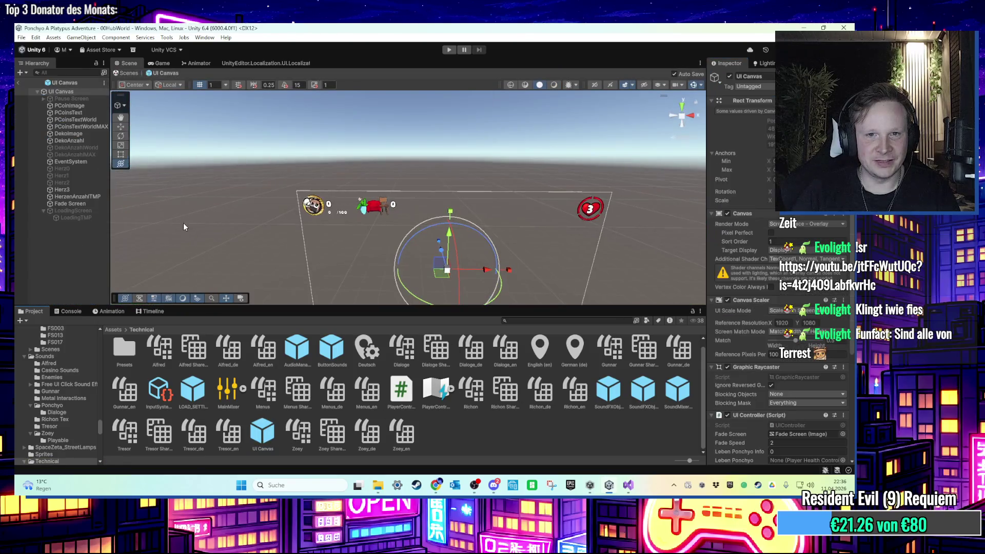
Expand GraphicSettingsMenu > FPS-LIMIT > Dropdown > Template > Content down to the Item object
click(44, 100)
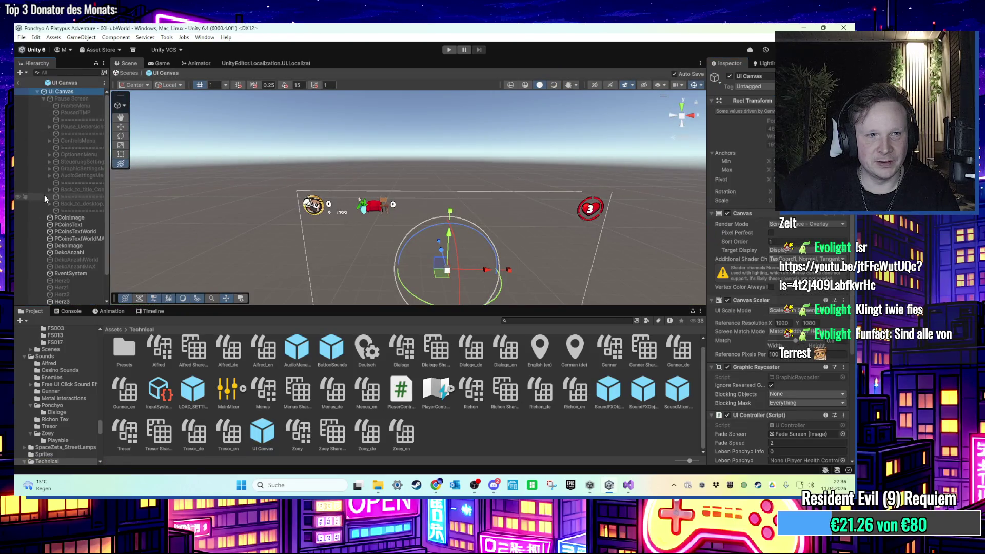
click(47, 168)
click(49, 168)
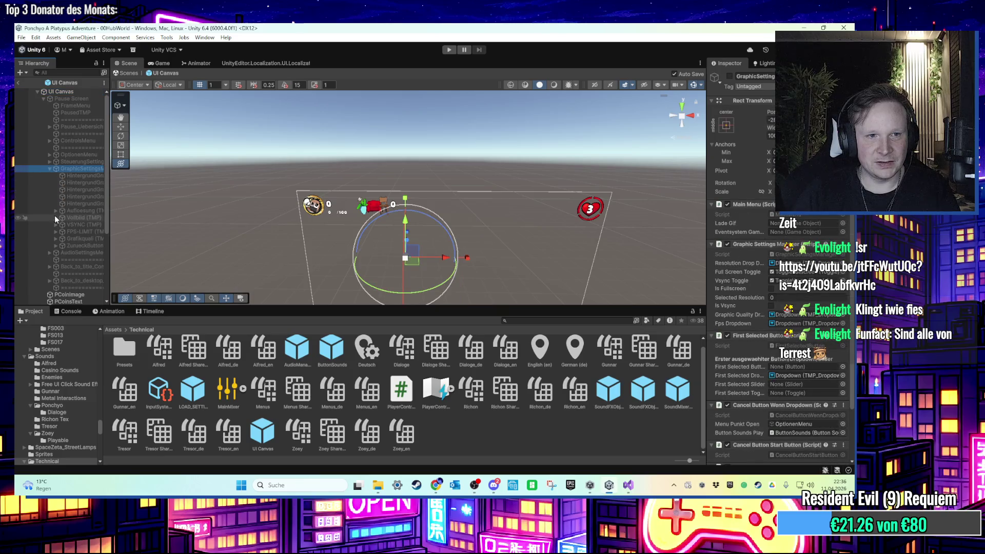
click(55, 232)
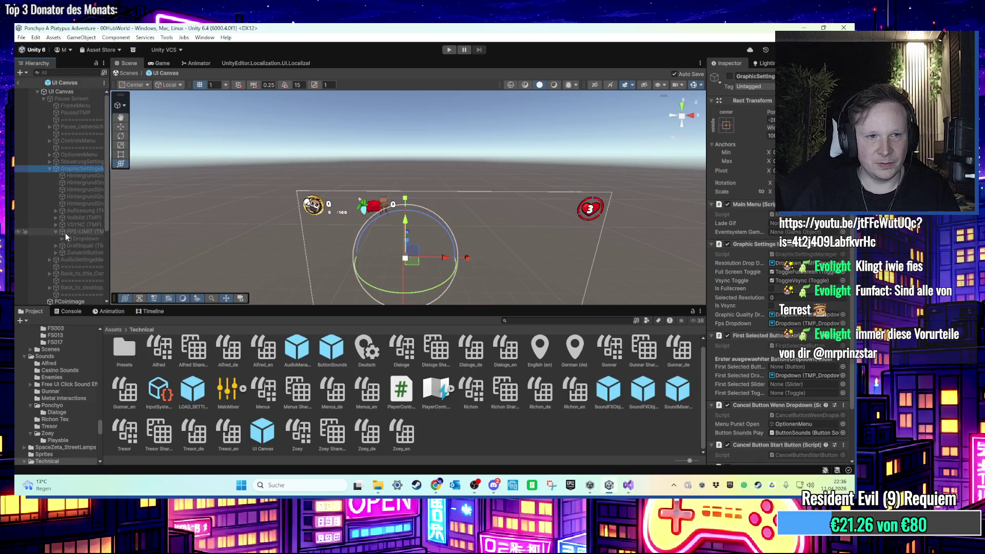
click(70, 238)
click(63, 239)
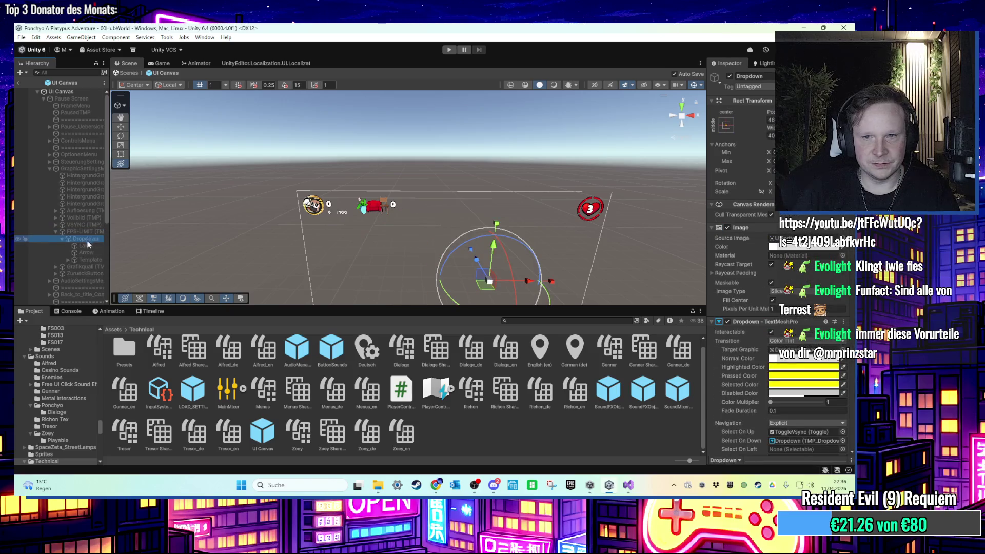
click(88, 252)
click(77, 260)
click(69, 260)
click(96, 273)
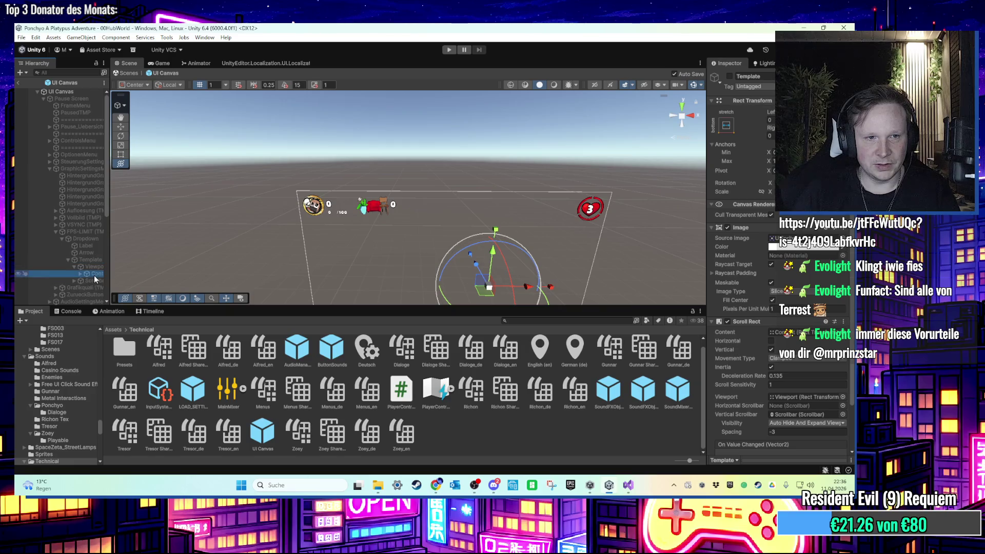
key(Right)
drag(111, 273, 172, 277)
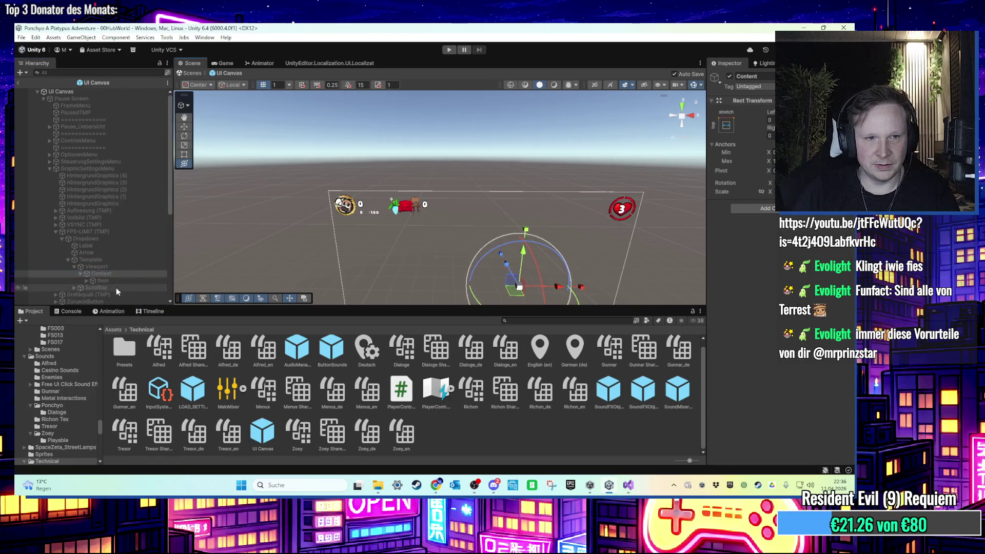
click(85, 280)
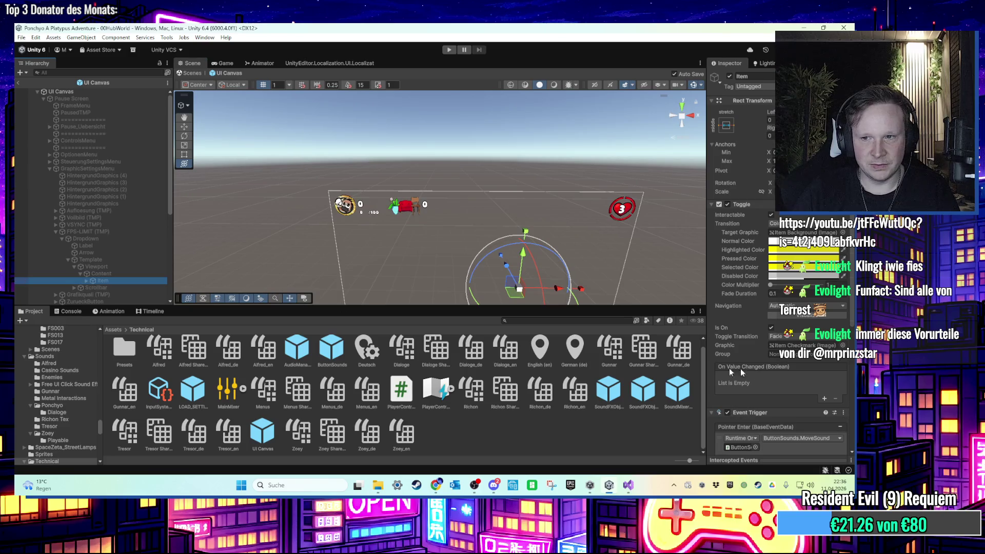
Inspect the dropdown Item's Label, Checkmark, Background and toggle settings
scroll(769, 374, down, 5)
scroll(773, 370, up, 3)
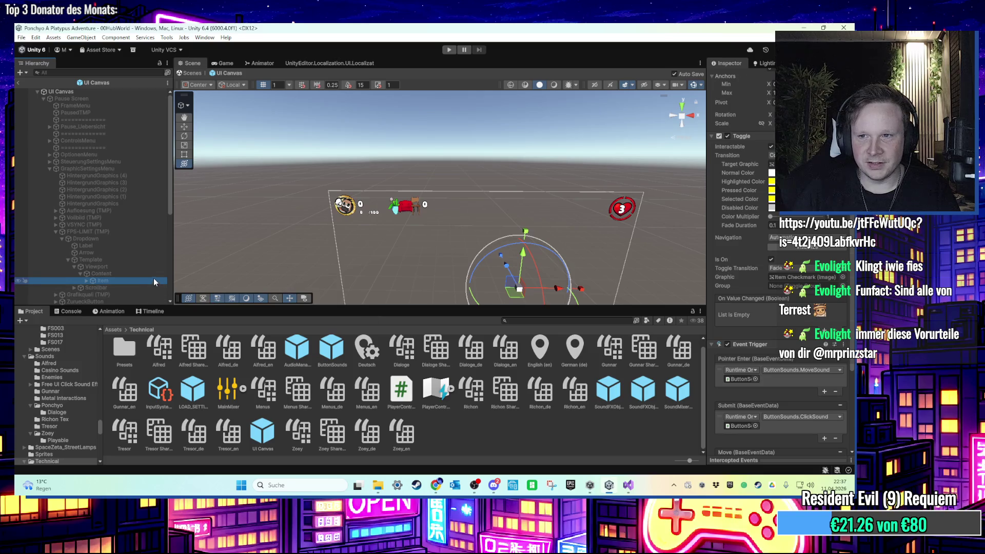
click(86, 281)
scroll(112, 283, down, 2)
click(125, 276)
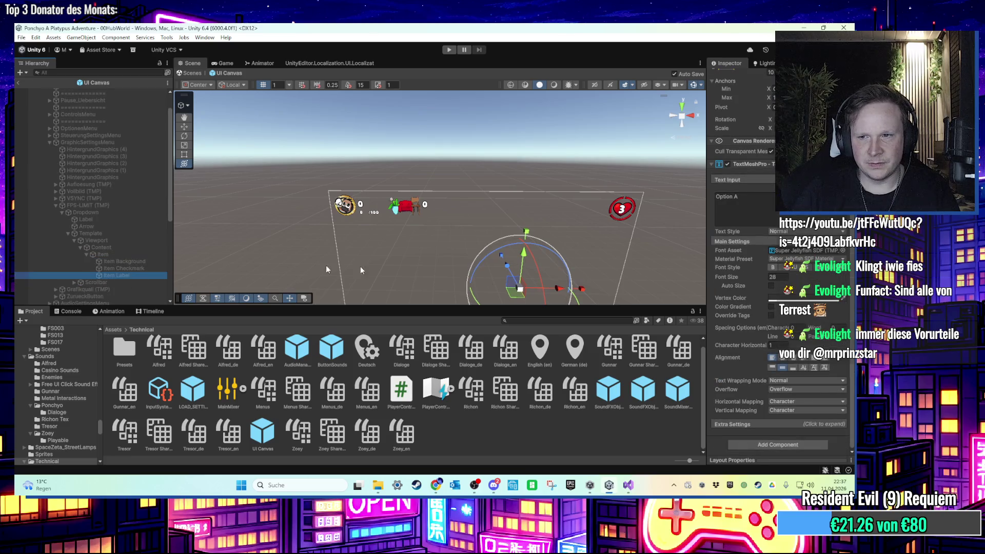
click(106, 268)
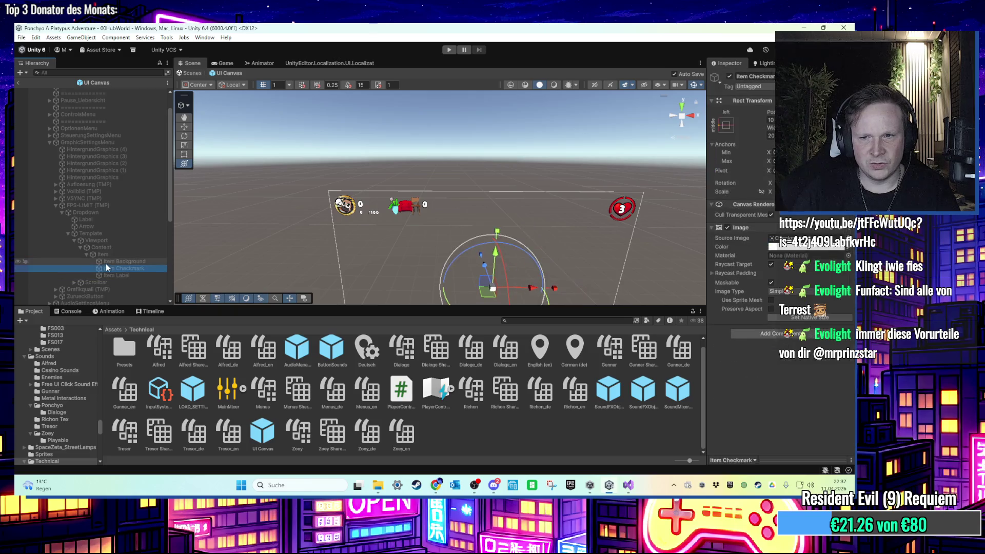
click(115, 262)
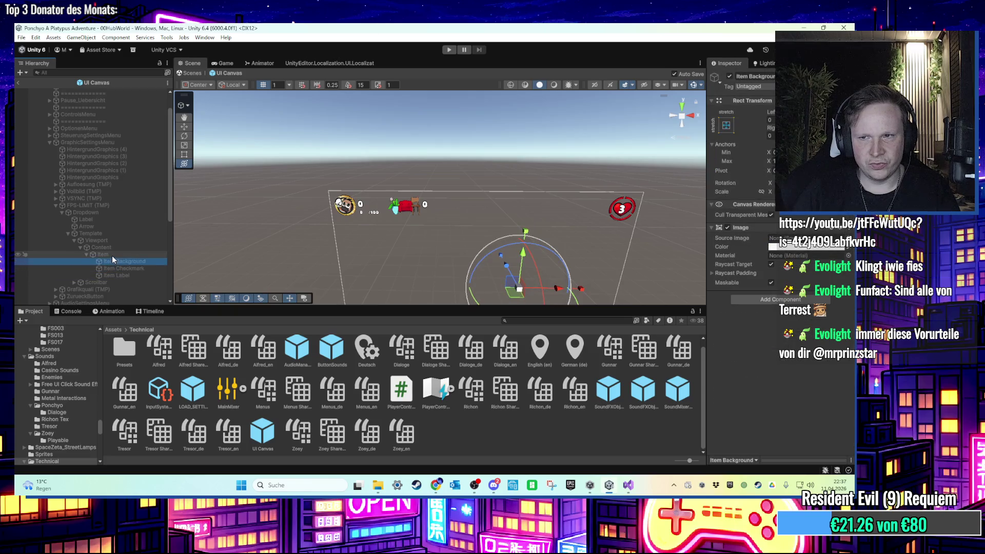
click(112, 255)
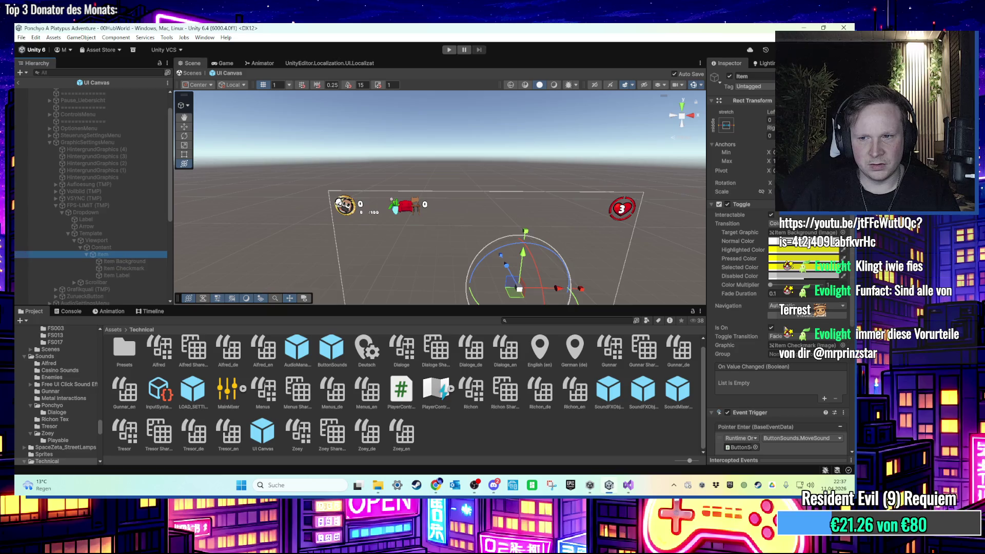
scroll(780, 308, down, 5)
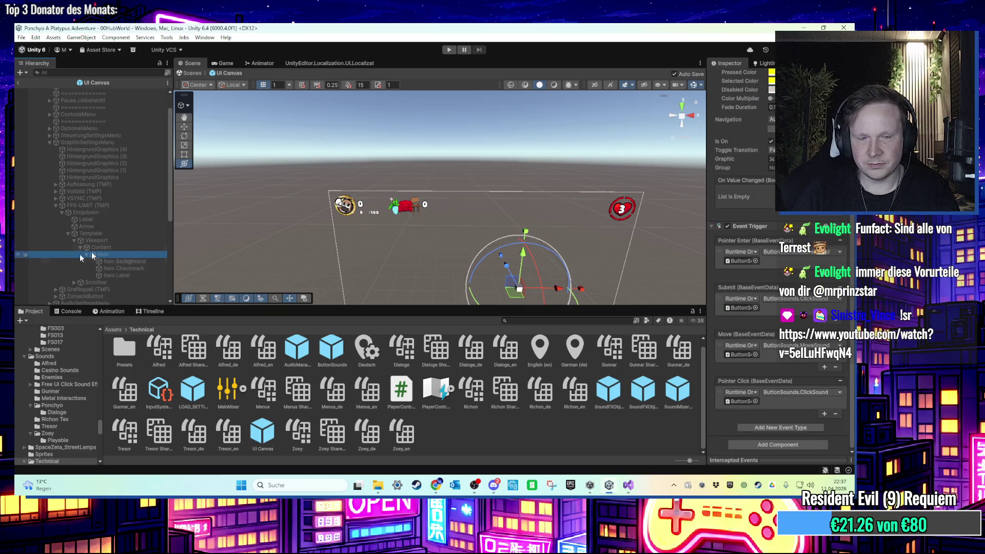
Step back up through Content, Viewport, Template, Arrow and the Label showing AUS
click(113, 250)
click(113, 241)
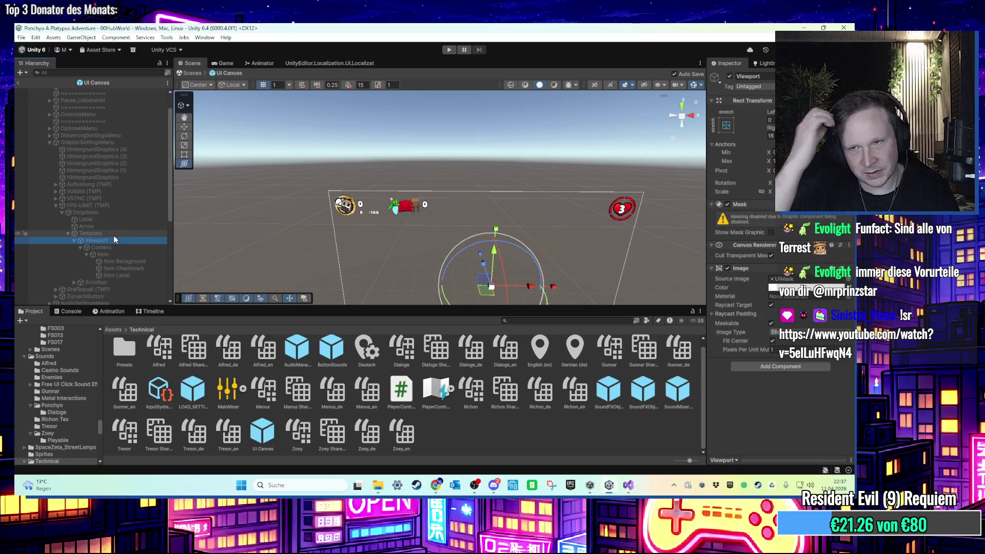
click(113, 236)
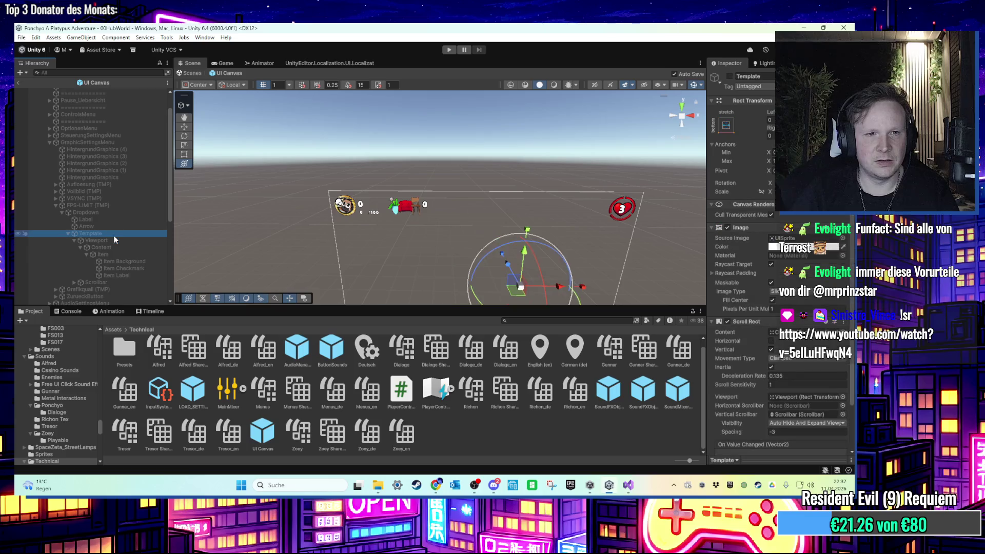
scroll(725, 352, down, 3)
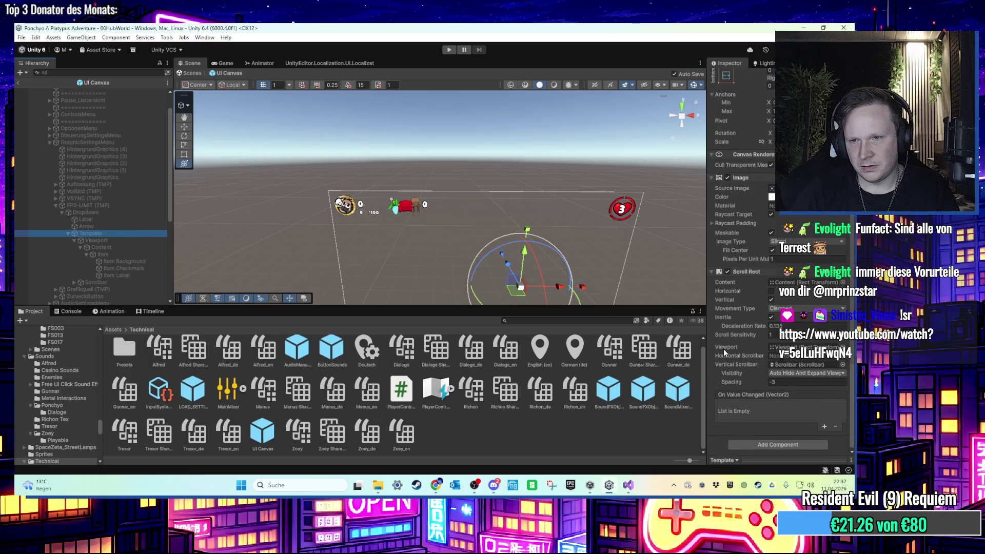
click(110, 226)
click(110, 219)
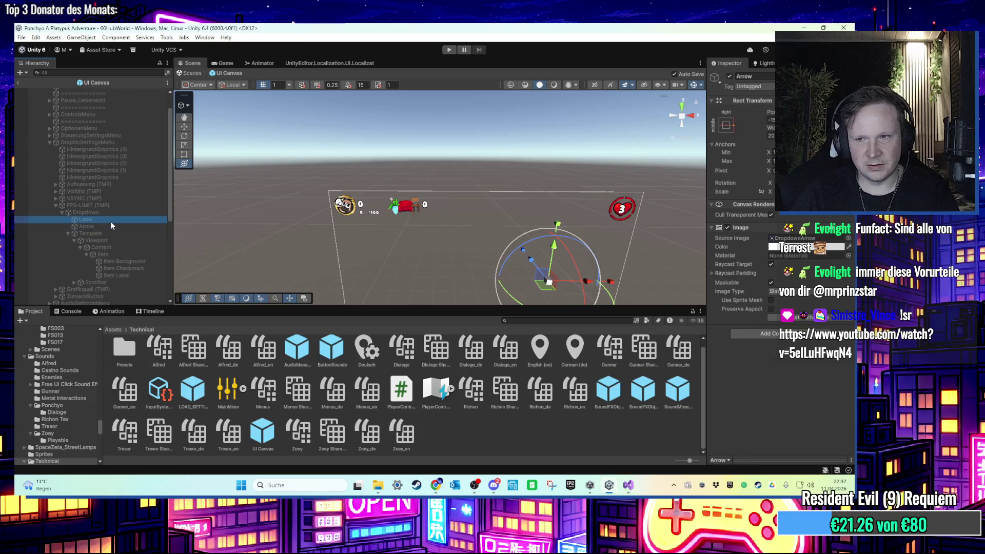
Select the FPS-LIMIT dropdown and pick the AUS entry in its Options list
click(82, 212)
scroll(734, 340, down, 10)
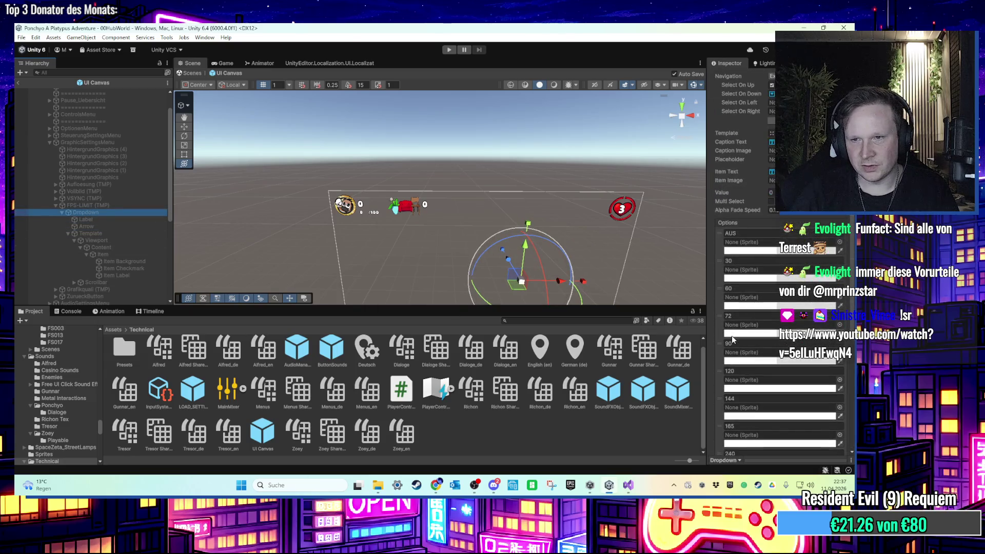
scroll(734, 334, down, 6)
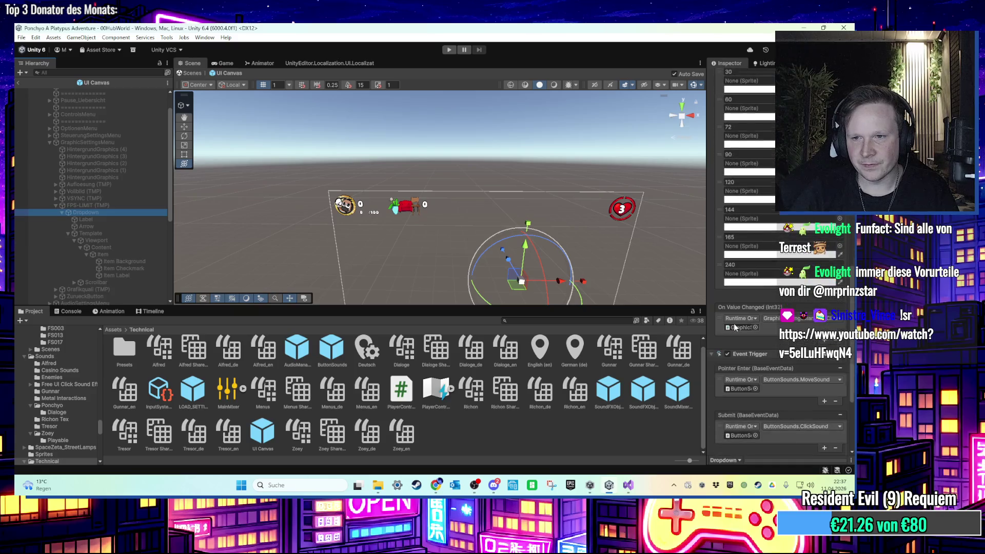
scroll(735, 327, up, 5)
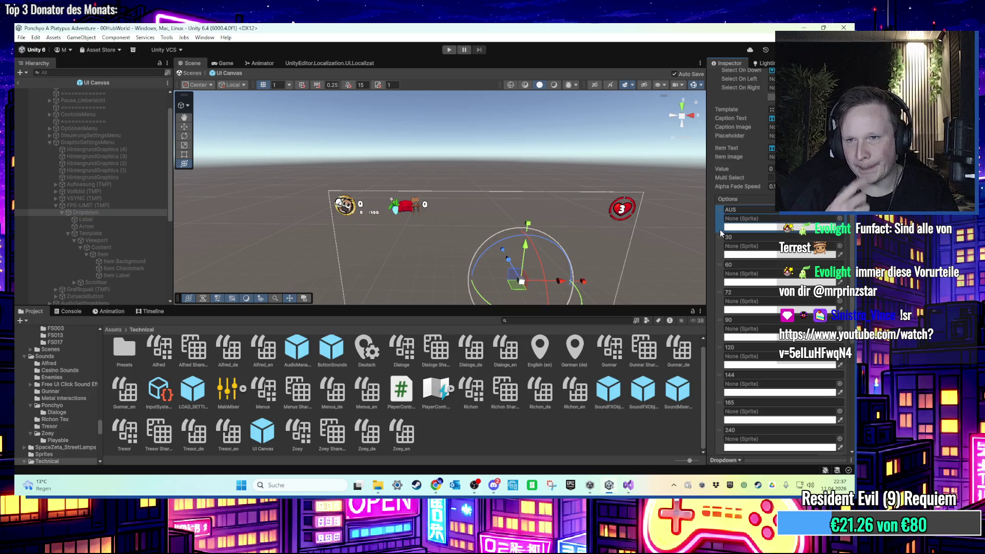
scroll(721, 233, down, 5)
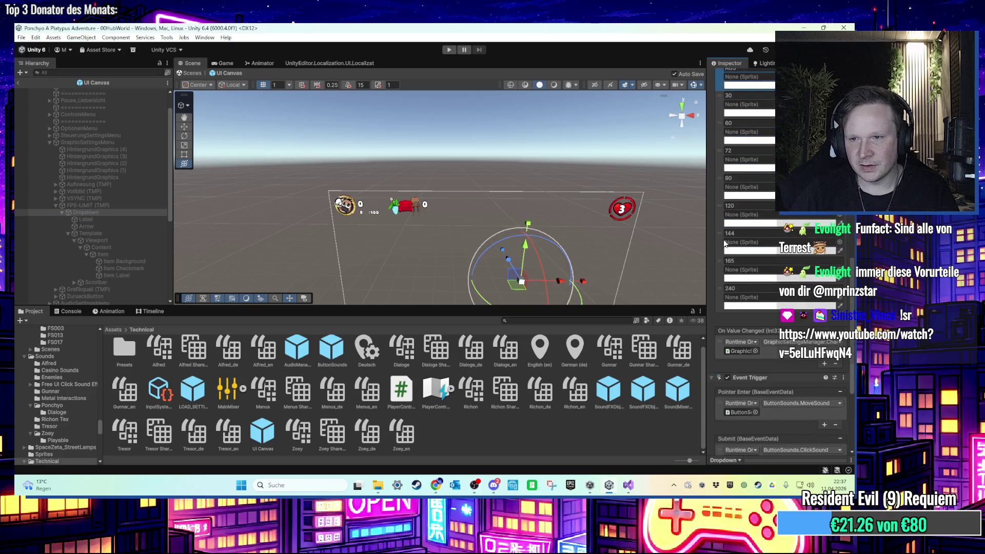
scroll(806, 308, up, 2)
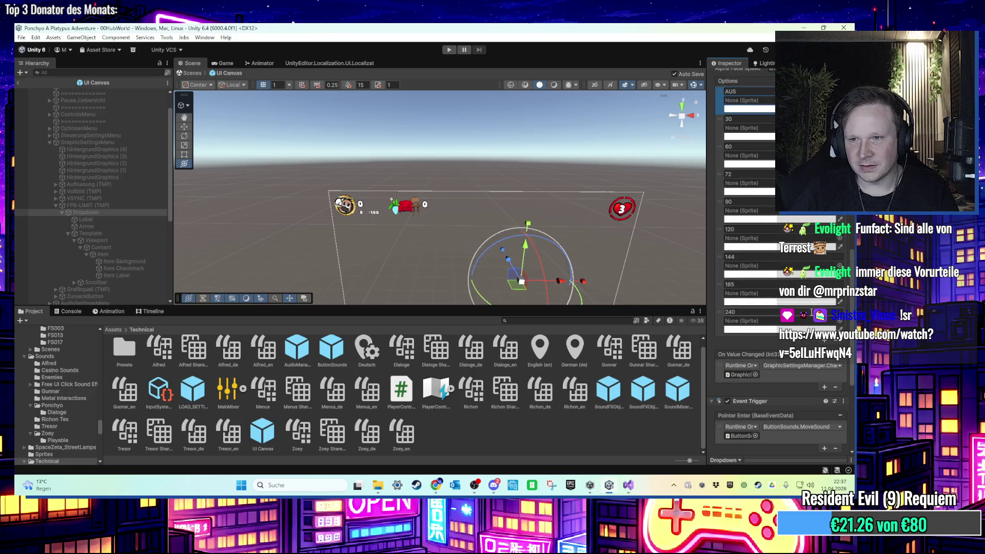
scroll(808, 315, up, 5)
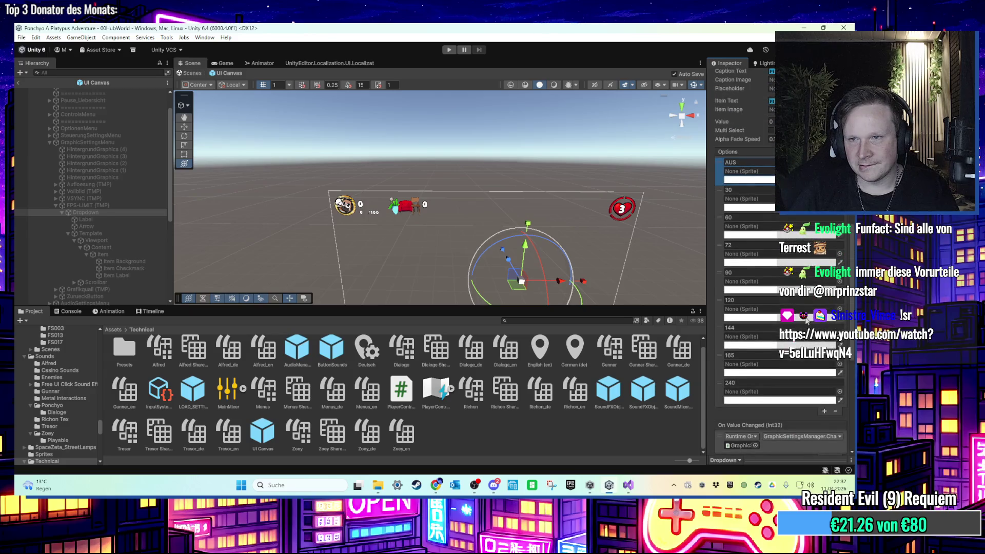
scroll(805, 321, down, 2)
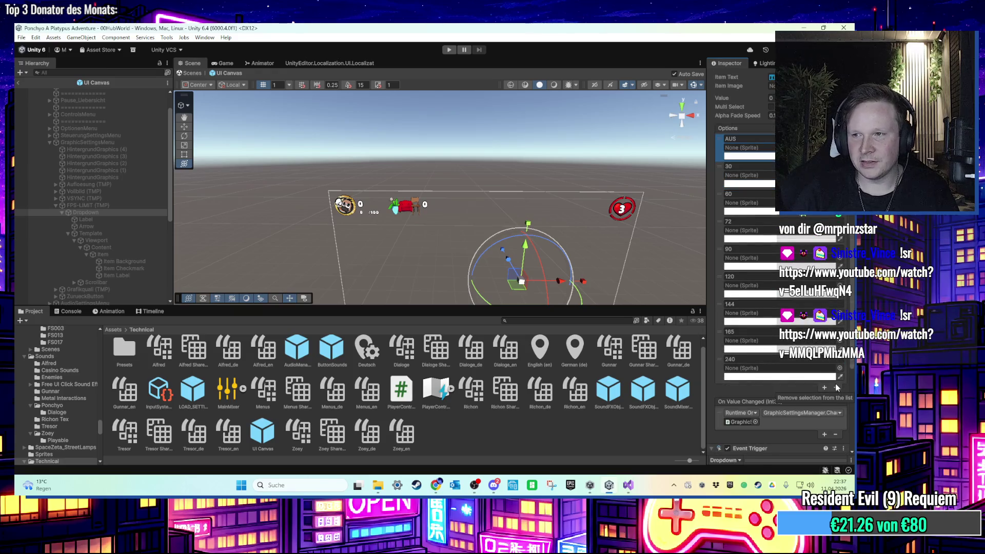
click(738, 139)
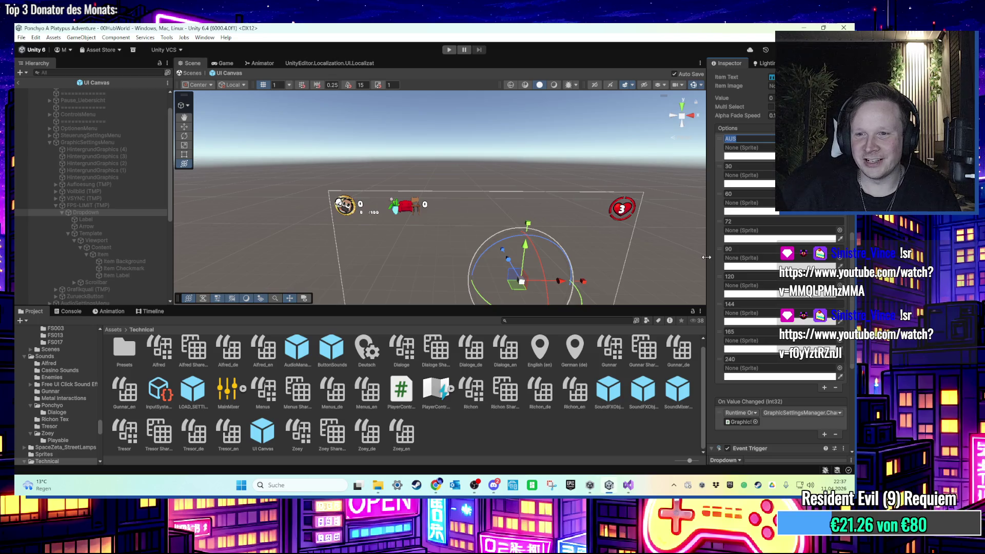
Remove the AUS option, restoring an accidentally removed On Value Changed callback
click(836, 435)
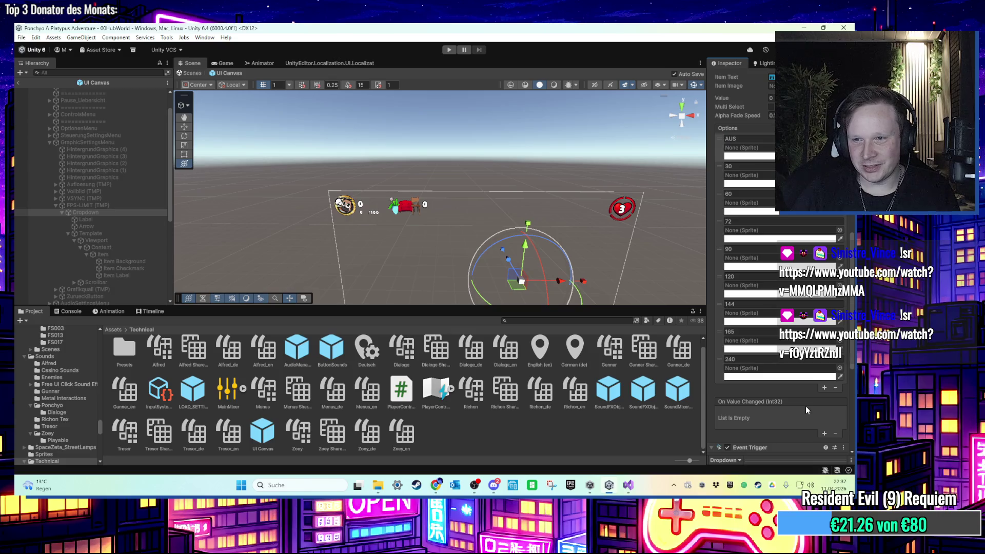
key(ctrl+z)
click(742, 376)
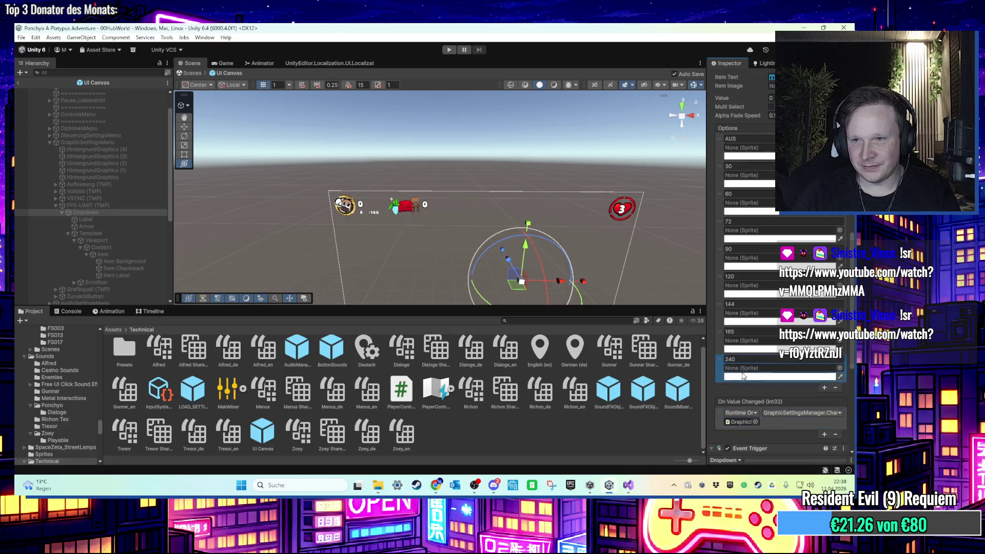
click(835, 388)
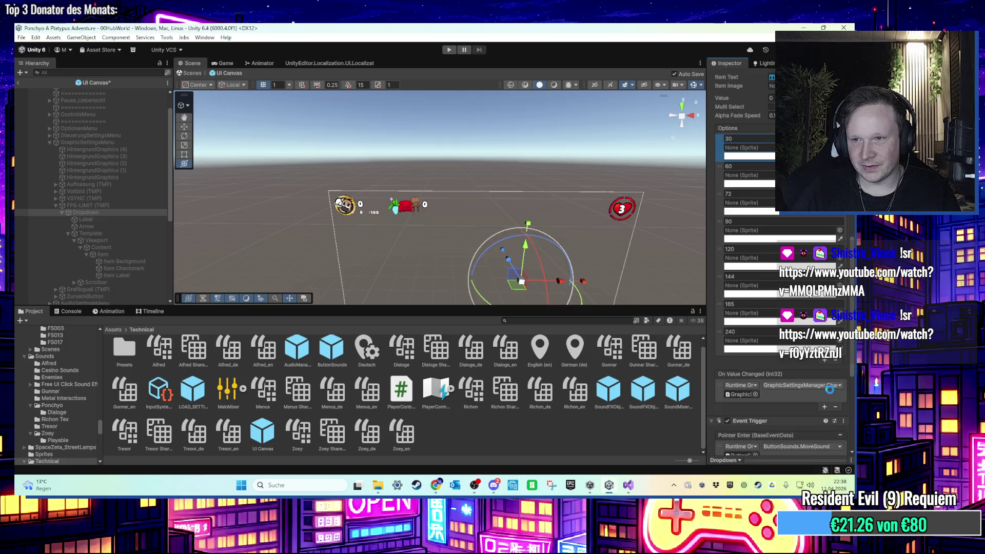
Select GraphicSettingsMenu and bring up its Graphic Settings script's context menu
click(743, 394)
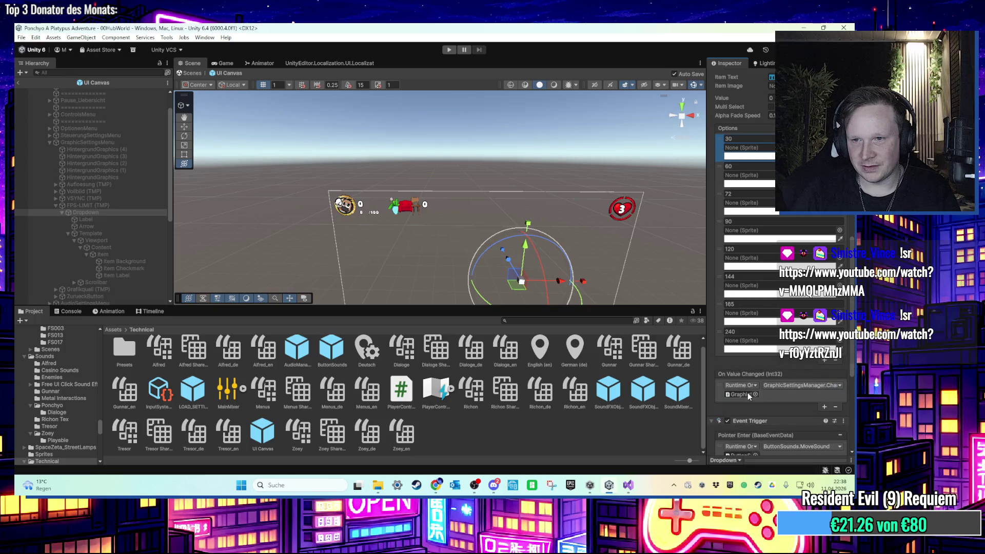
click(102, 143)
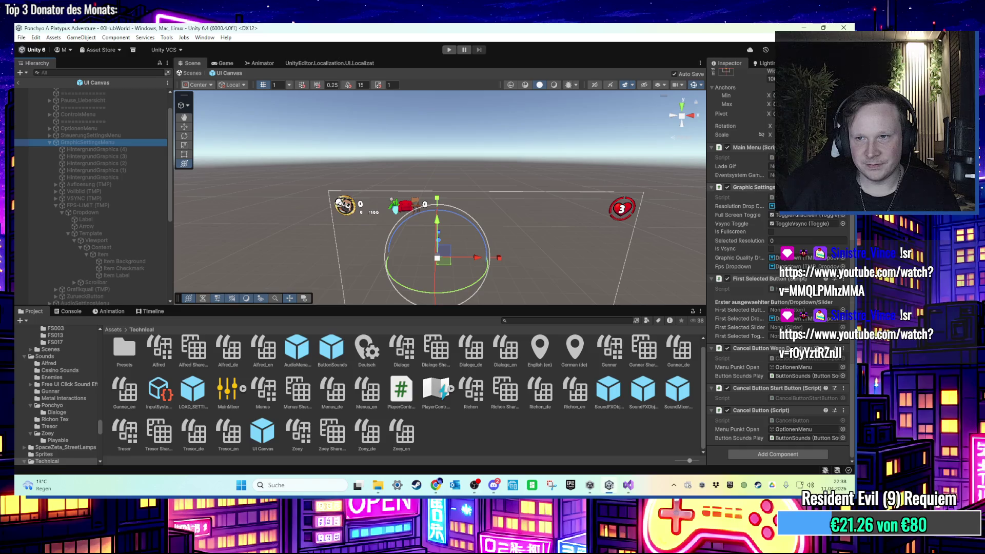
right_click(752, 188)
Open the Graphic Settings script in Visual Studio and scroll to the ChangeFPS switch
click(797, 321)
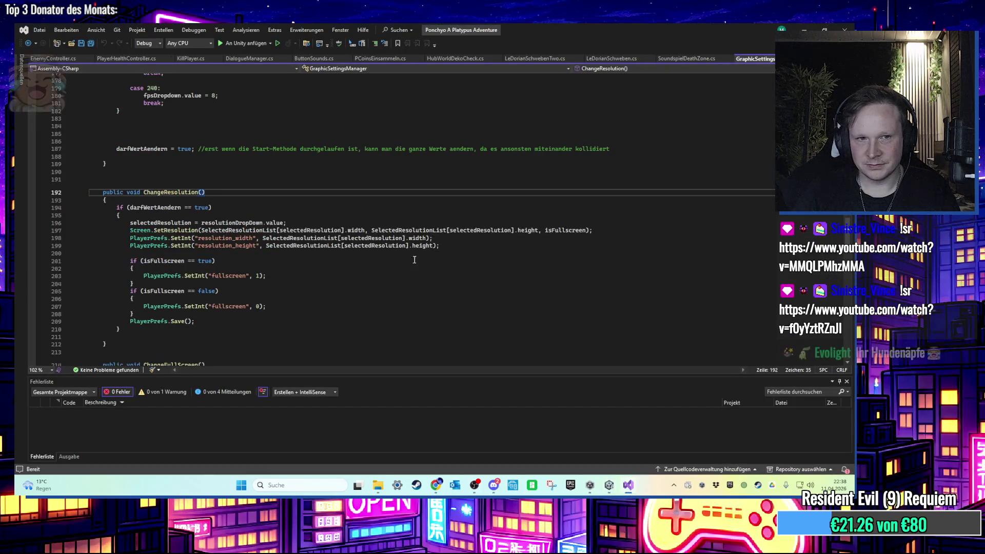
click(308, 275)
scroll(308, 281, down, 1)
scroll(309, 280, down, 15)
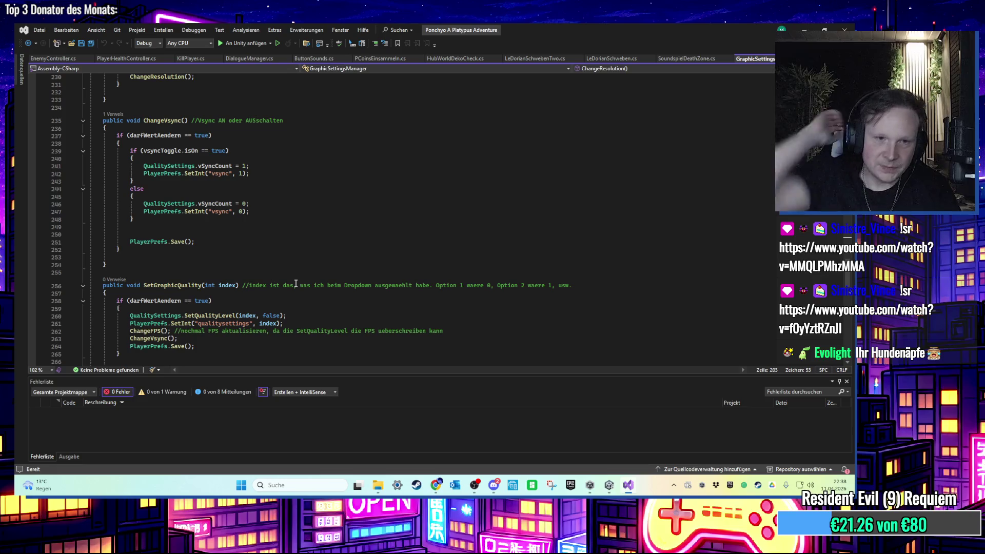
scroll(204, 281, down, 8)
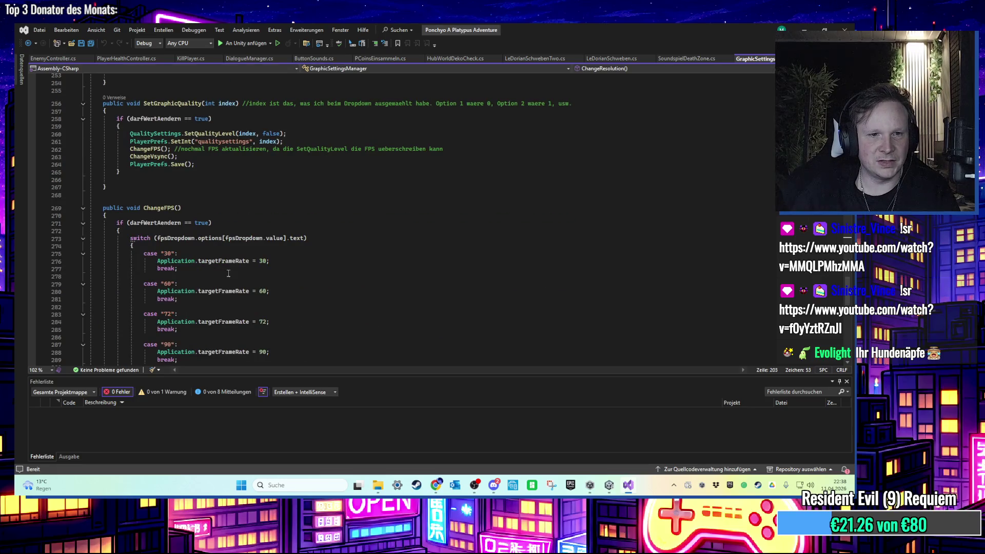
scroll(228, 273, down, 9)
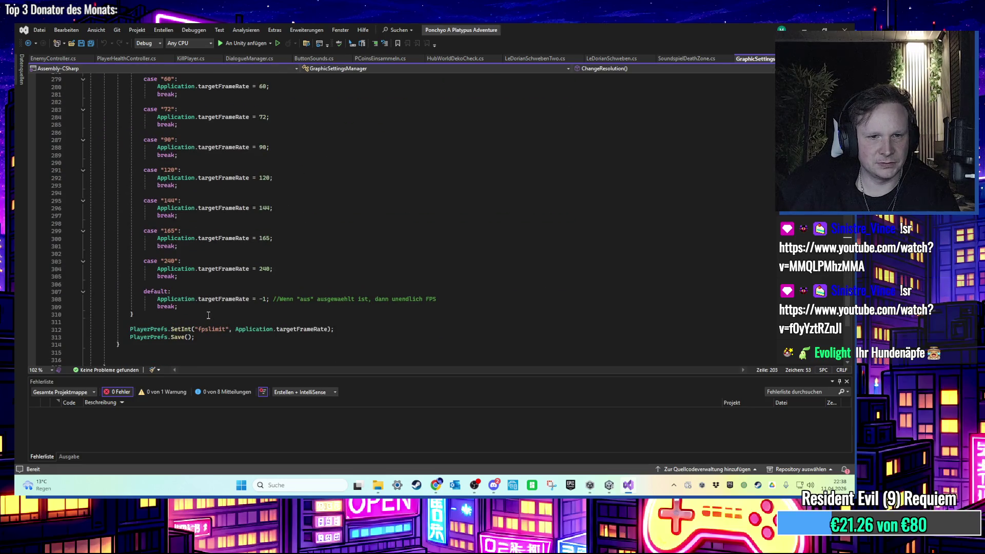
scroll(200, 316, up, 1)
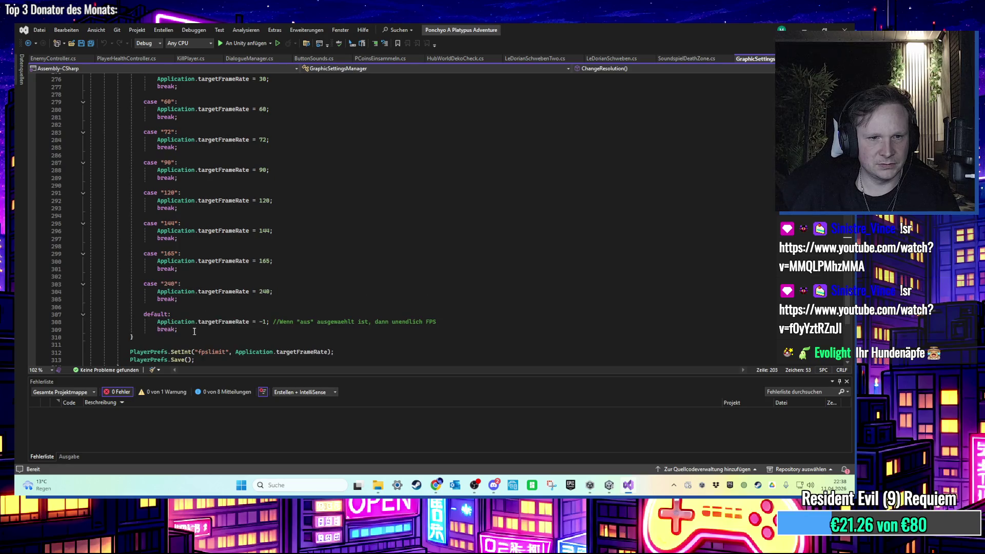
Delete the default case from ChangeFPS and save the script
drag(193, 331, 29, 314)
click(205, 335)
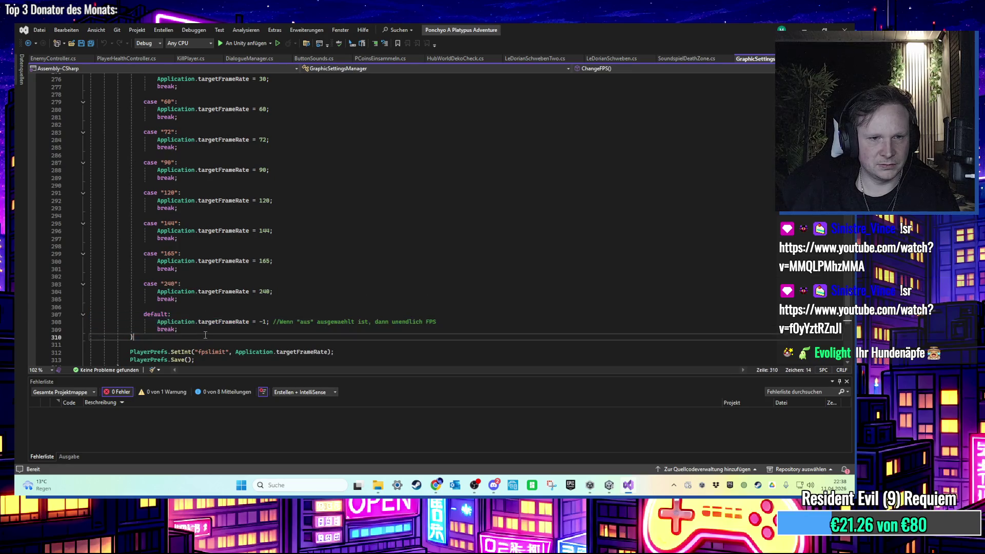
drag(199, 331, 77, 323)
drag(208, 331, 38, 315)
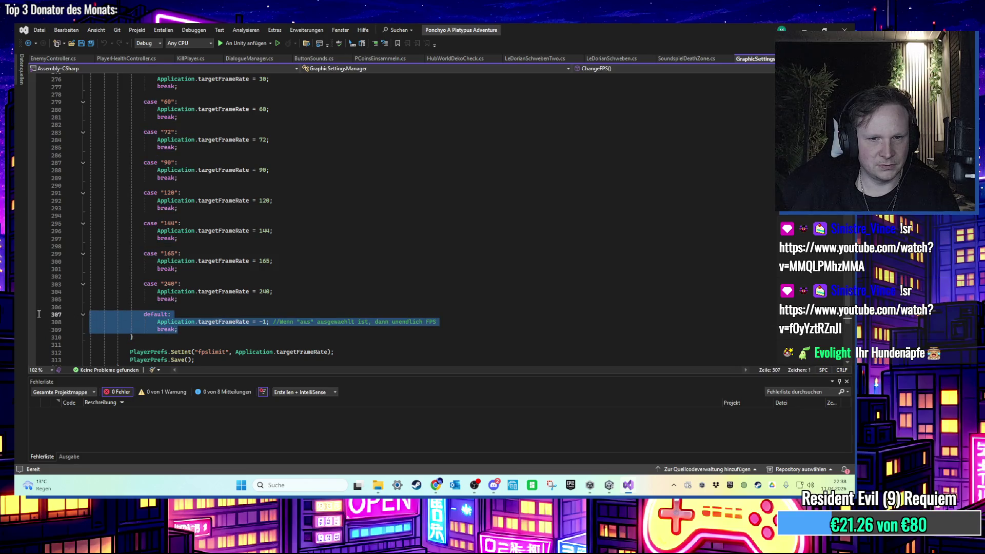
key(BackSpace)
key(BackSpace)
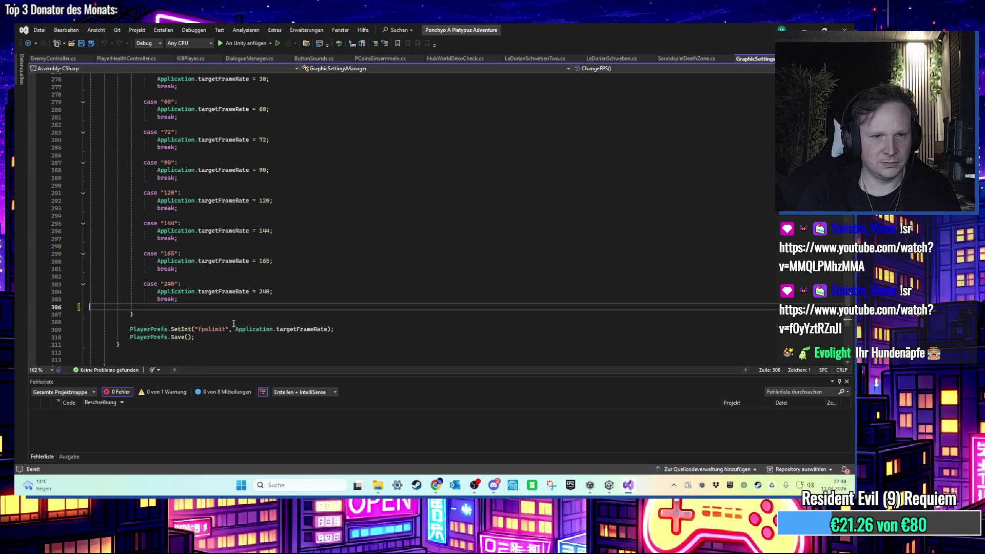
key(ctrl+s)
Review the OnEnable fpslimit switch, briefly checking back in Unity
scroll(282, 316, up, 1)
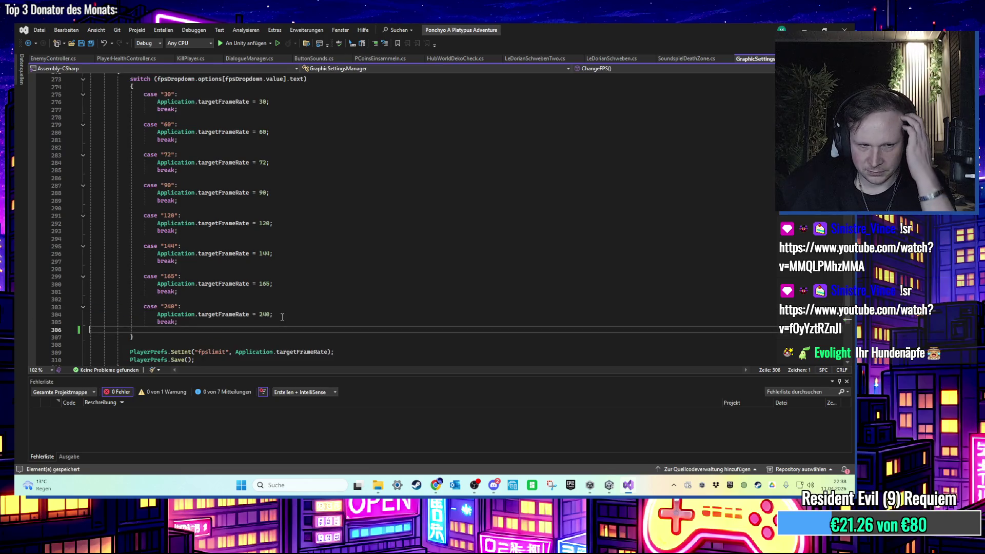
scroll(285, 318, down, 1)
scroll(288, 331, up, 20)
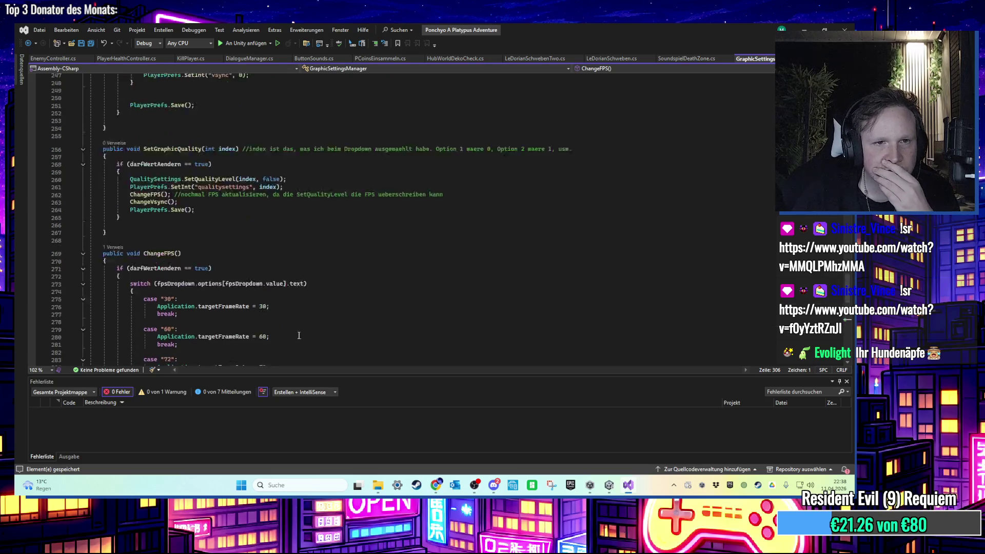
scroll(298, 335, up, 14)
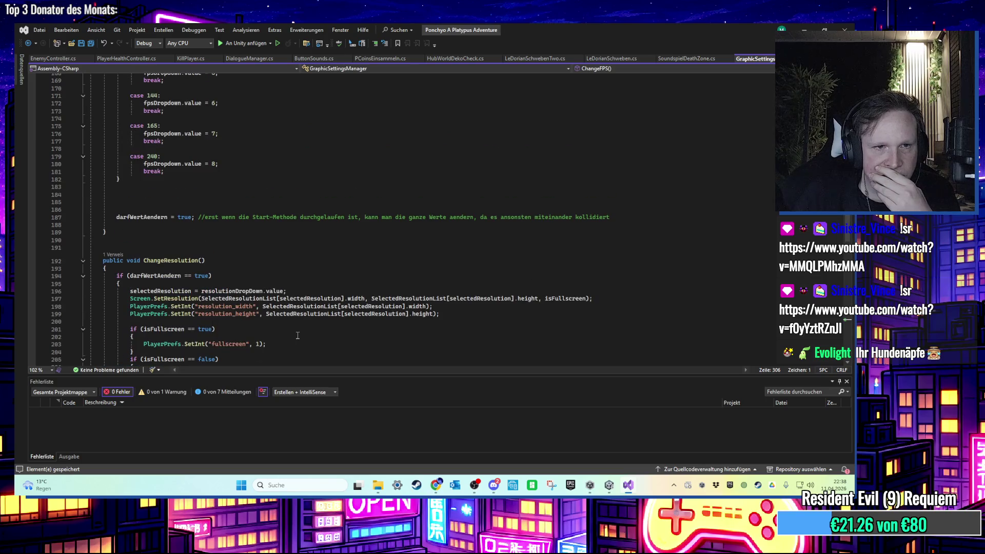
scroll(298, 335, up, 5)
scroll(430, 320, up, 13)
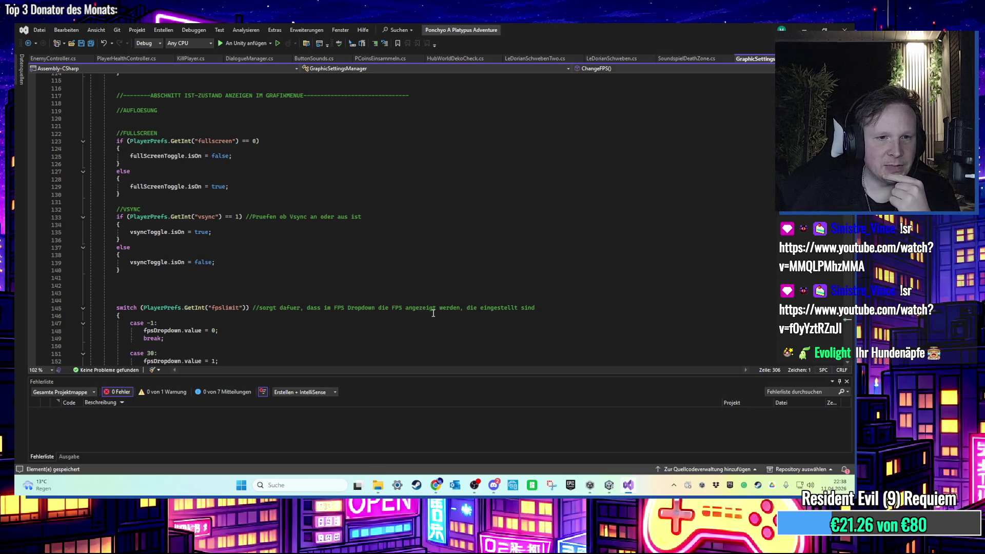
scroll(433, 313, up, 20)
scroll(376, 316, up, 14)
scroll(378, 317, down, 4)
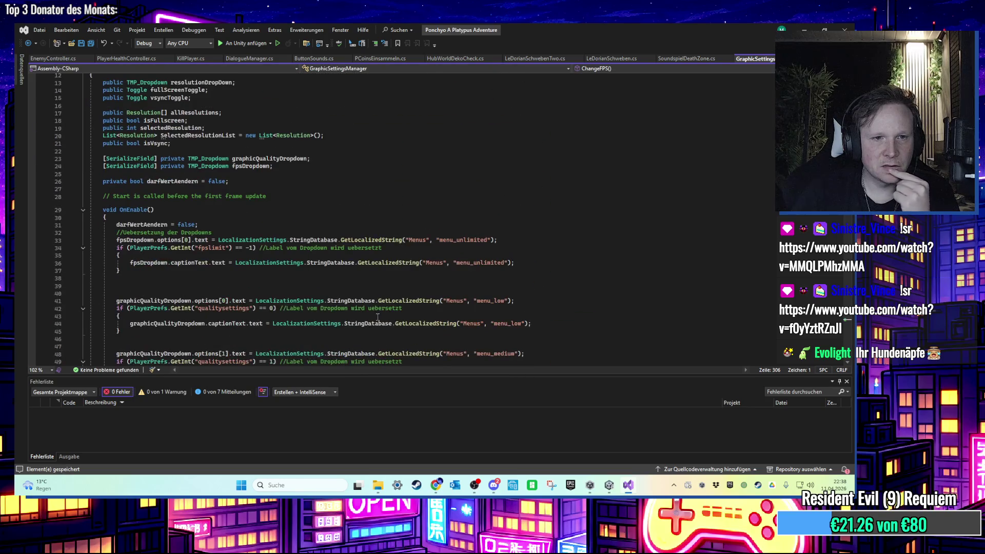
scroll(378, 316, down, 8)
scroll(378, 317, down, 6)
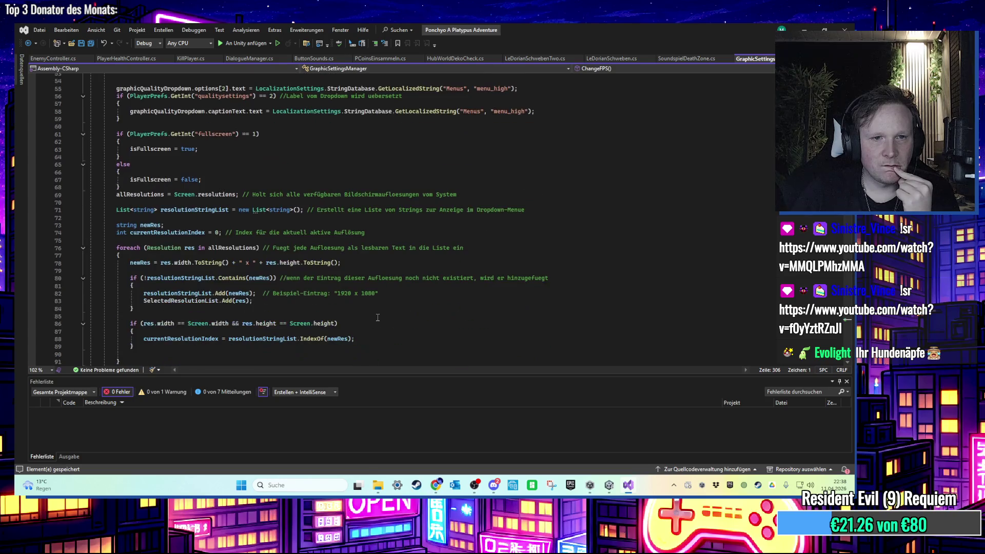
scroll(378, 318, up, 5)
scroll(377, 317, up, 2)
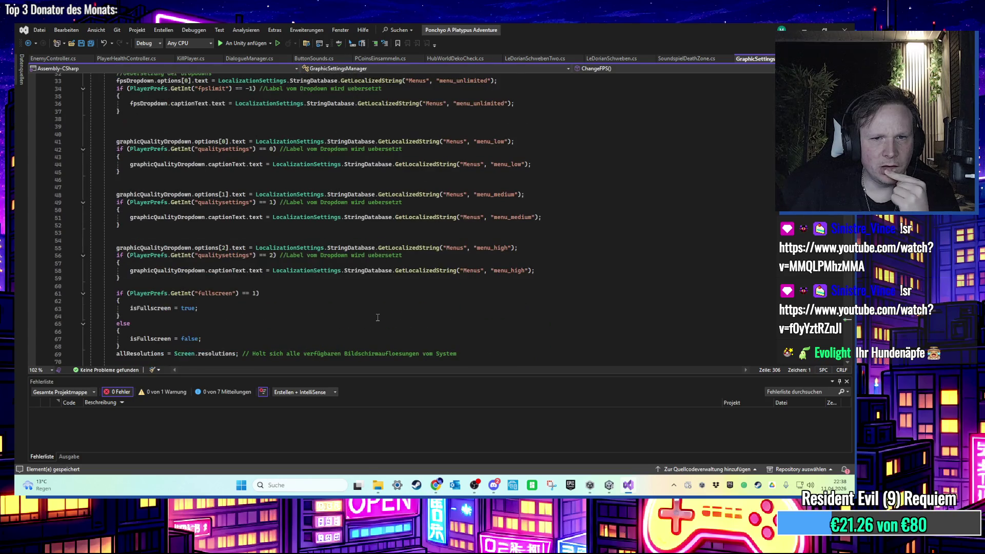
scroll(346, 308, up, 1)
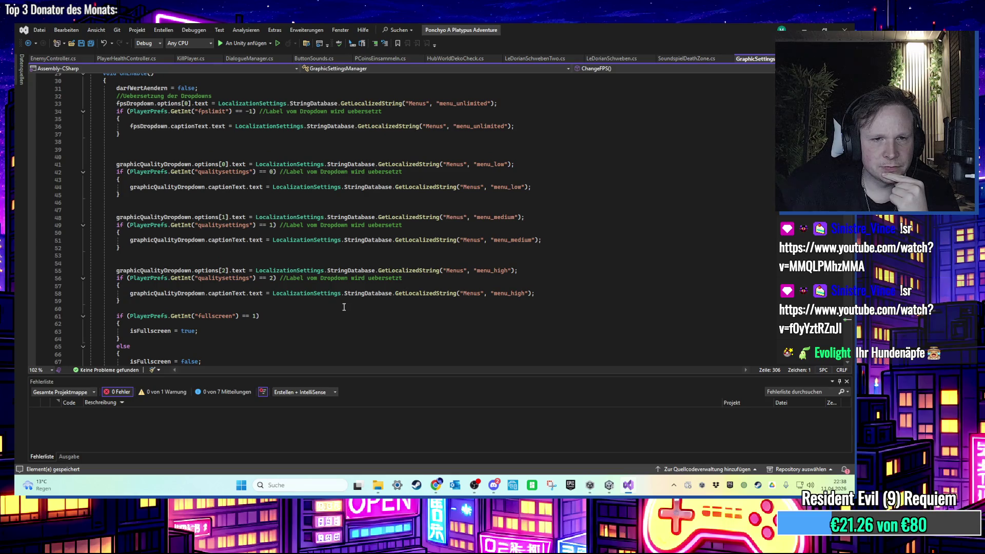
scroll(344, 303, up, 1)
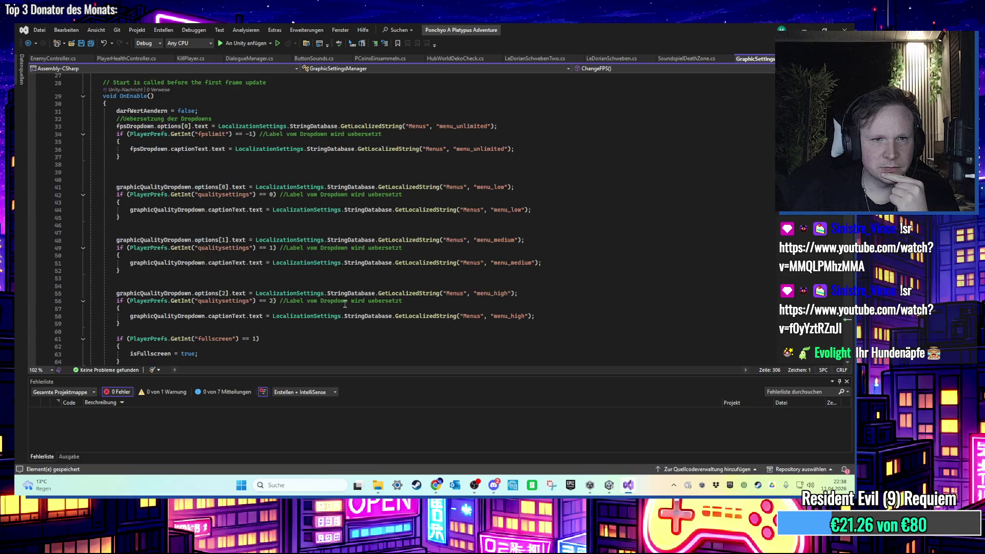
scroll(344, 303, down, 20)
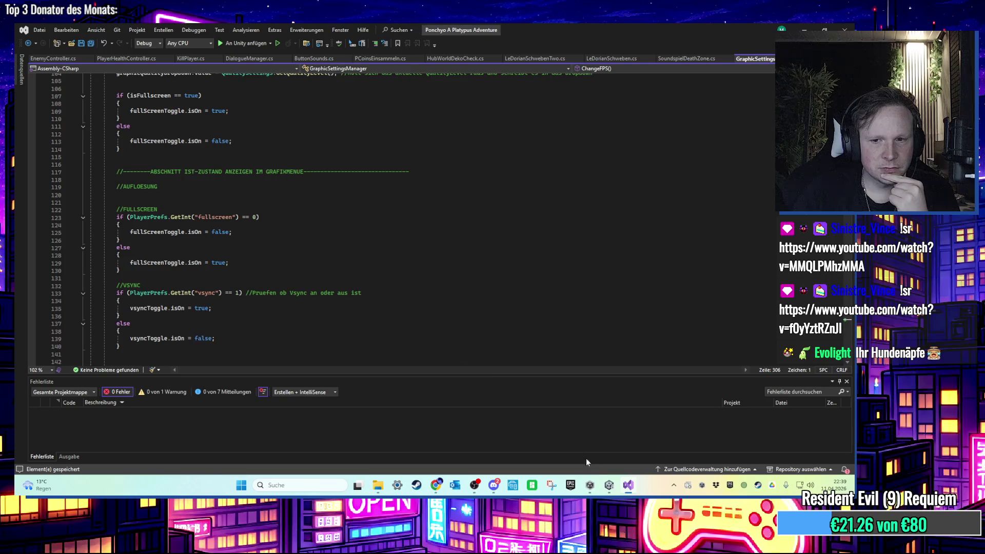
click(609, 484)
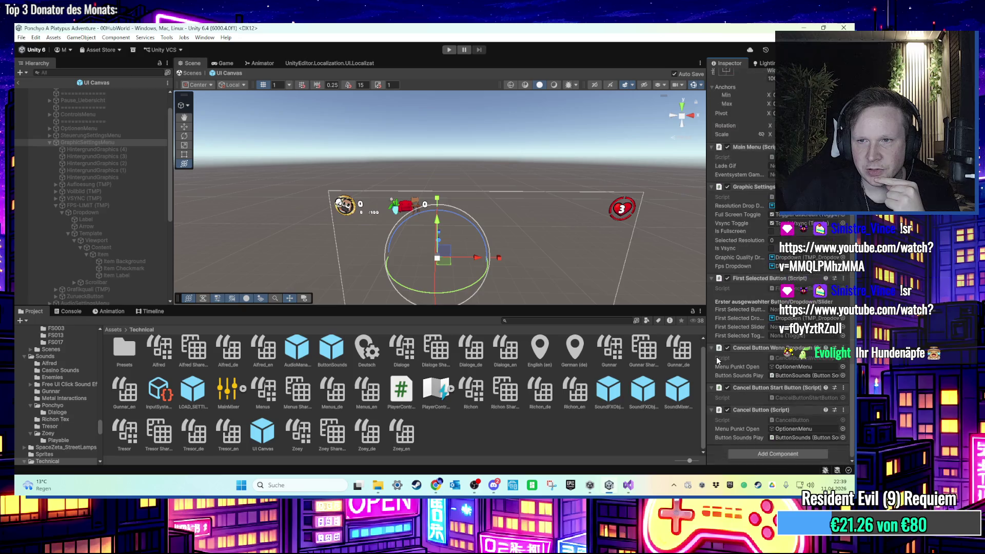
click(628, 485)
scroll(534, 297, down, 13)
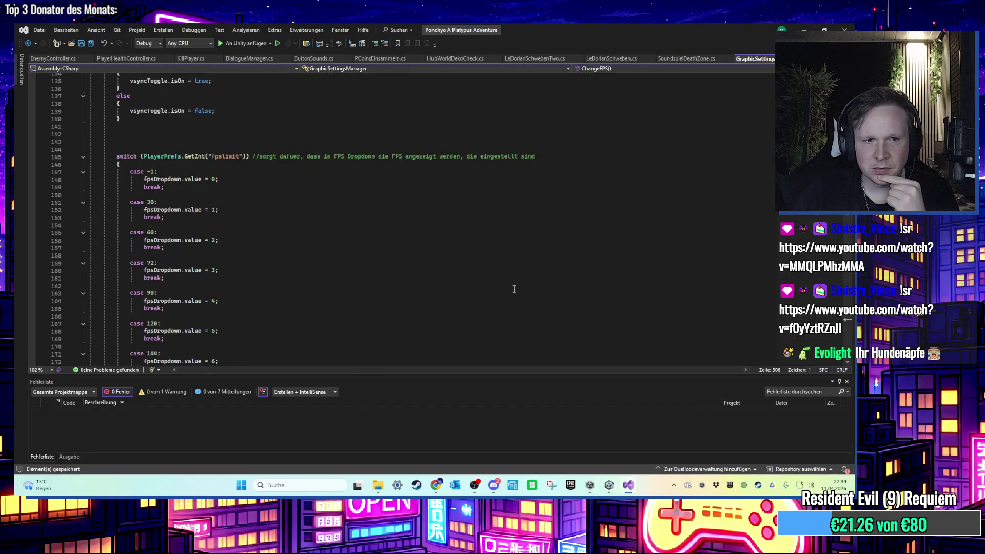
scroll(547, 303, up, 1)
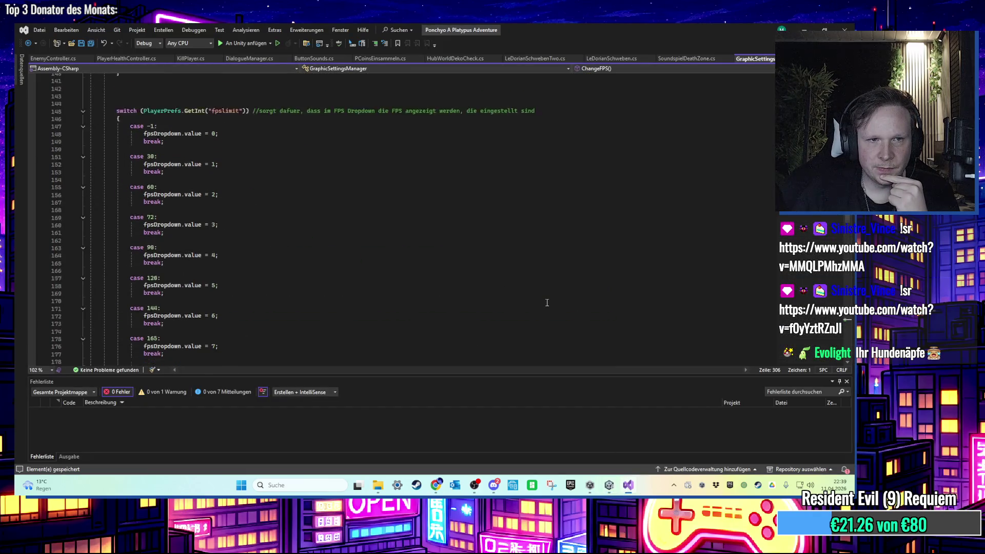
scroll(257, 190, up, 2)
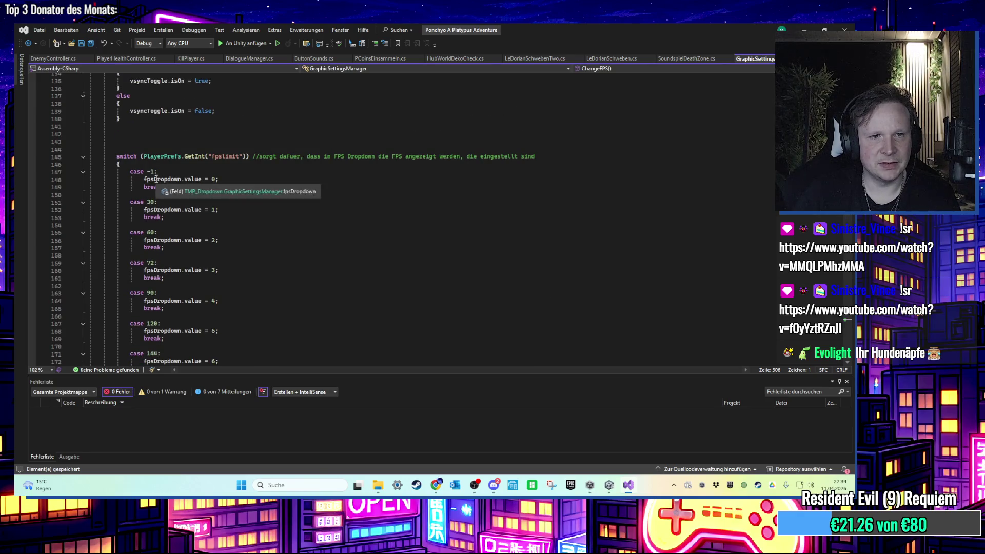
Edit the OnEnable case entries for -1, 30, 60, 72 and 90 to shift the mapping
click(203, 239)
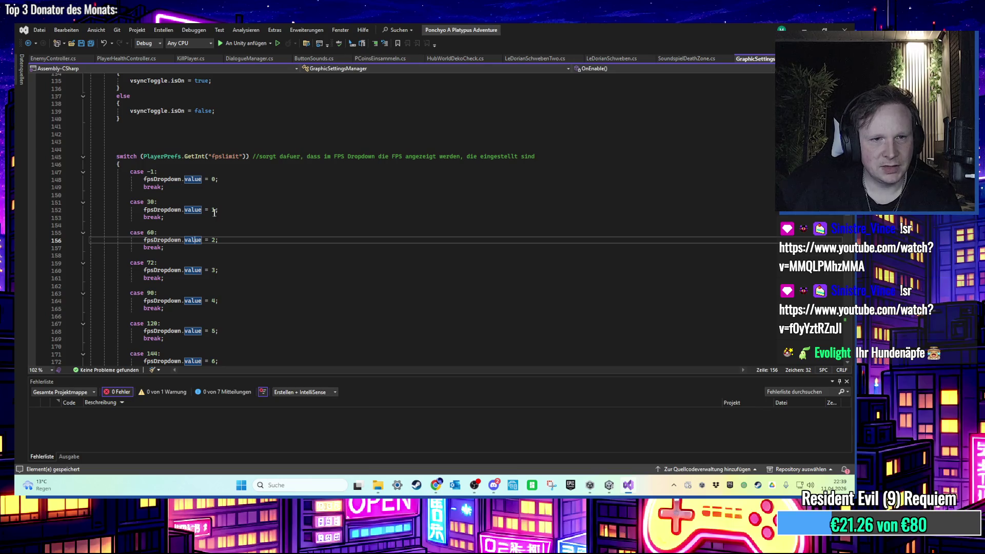
click(231, 241)
click(152, 172)
key(BackSpace)
key(BackSpace)
text(3)
click(155, 202)
key(BackSpace)
key(BackSpace)
text(60)
click(156, 233)
key(BackSpace)
key(BackSpace)
click(155, 263)
key(BackSpace)
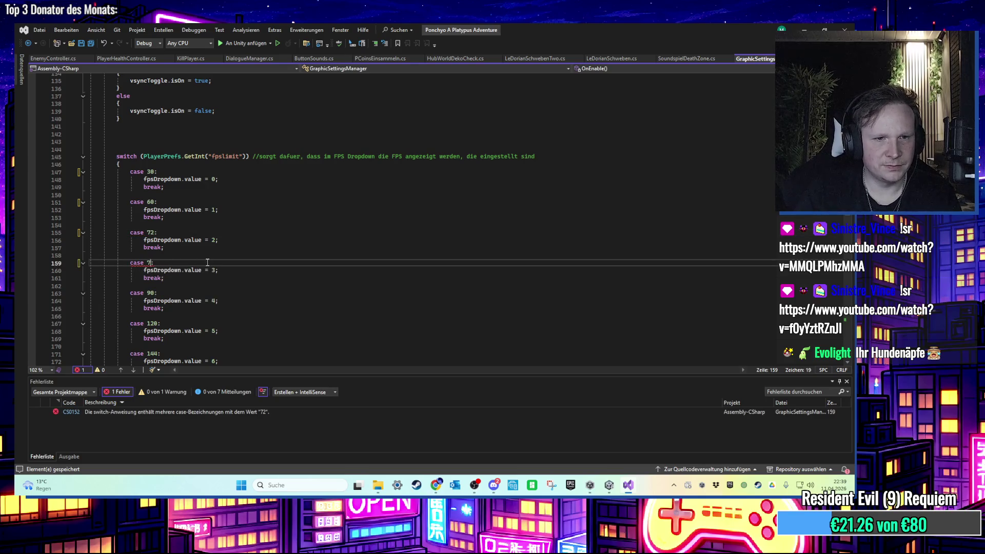
text(90)
key(Down)
key(Down)
key(Down)
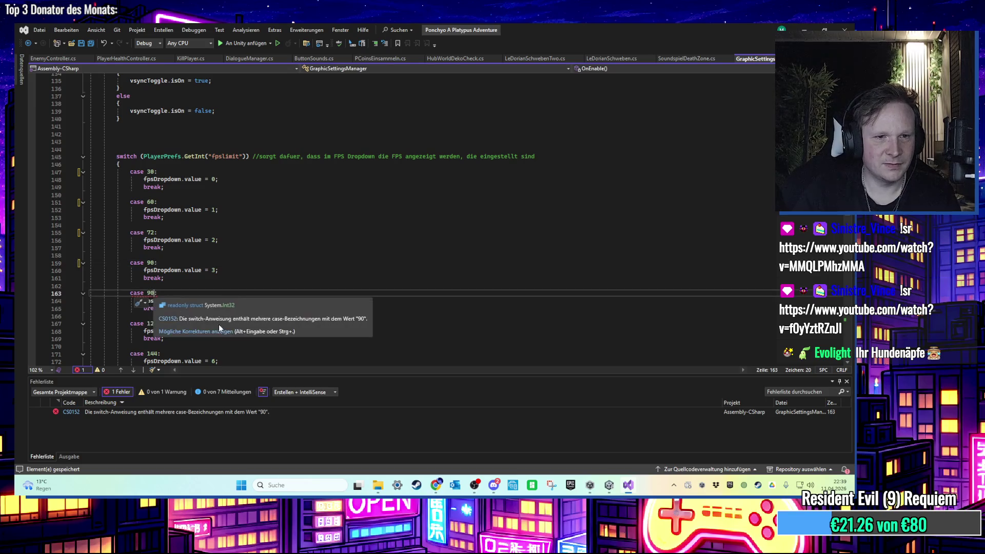
key(BackSpace)
key(BackSpace)
text(2)
Map 165 and 240 to values 6 and 7 and delete the duplicate case 240 block
scroll(220, 325, down, 2)
click(155, 279)
key(BackSpace)
key(BackSpace)
key(BackSpace)
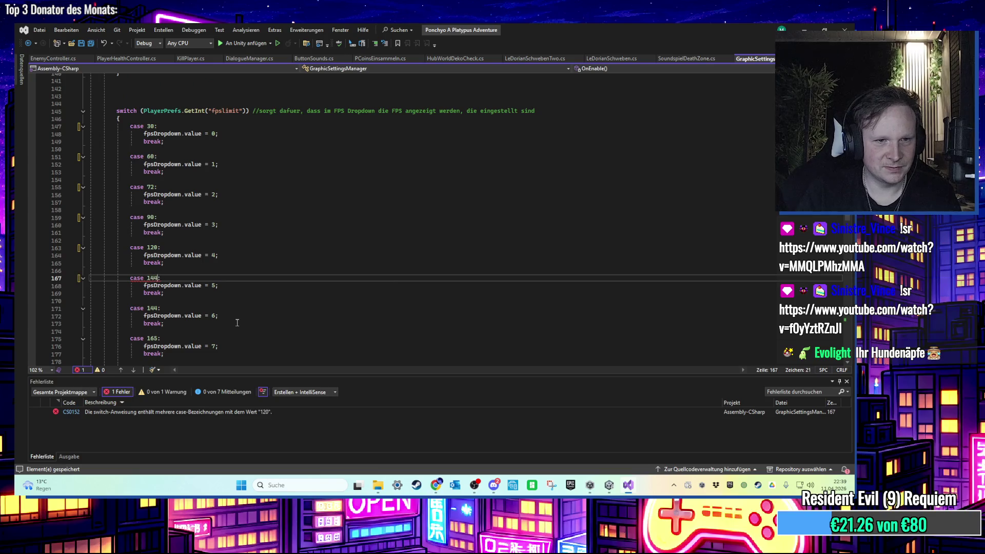
scroll(237, 322, down, 2)
key(Down)
key(Down)
key(Down)
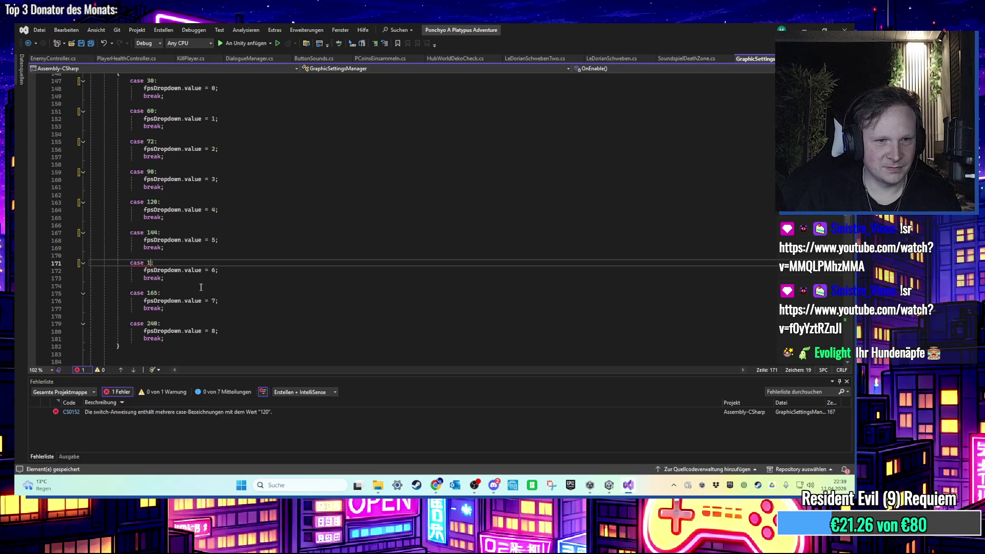
text(65:)
double_click(154, 293)
text(240)
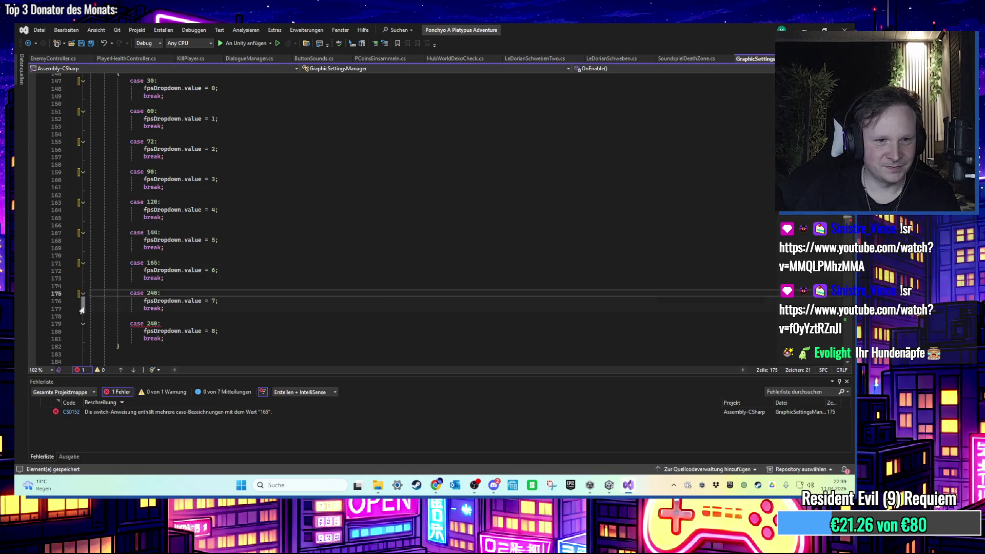
drag(164, 308, 297, 338)
key(Delete)
Scroll through the script to confirm no errors remain, then return to Unity
scroll(297, 333, down, 9)
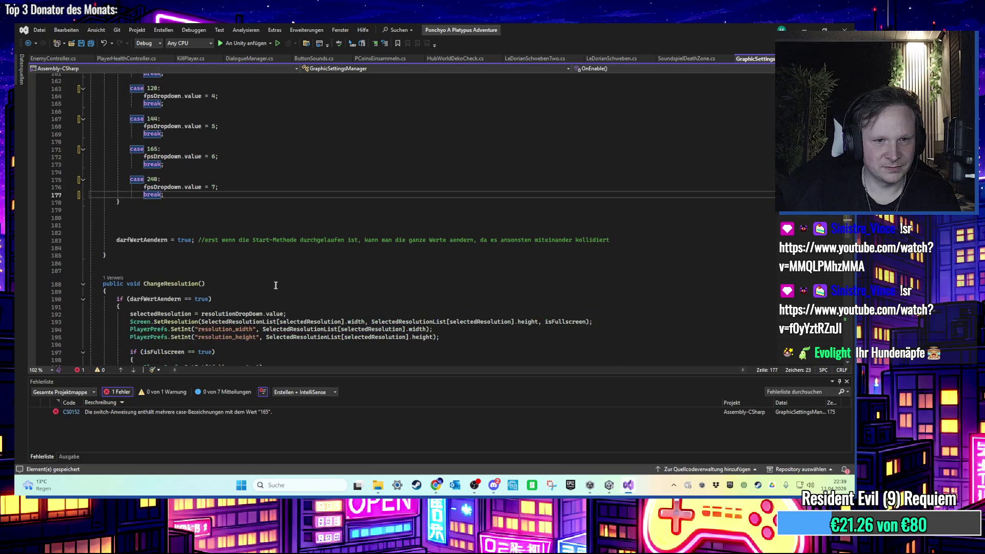
scroll(308, 283, down, 7)
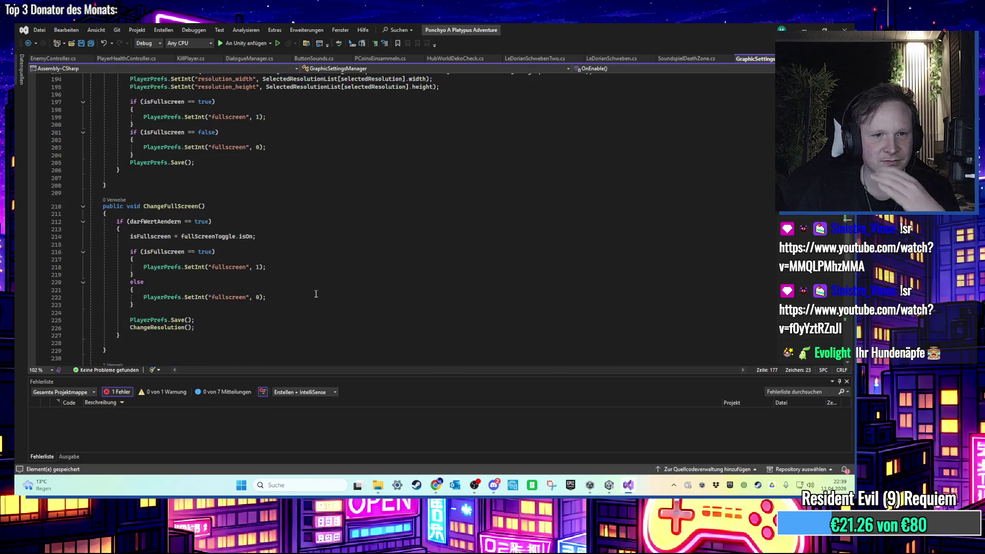
scroll(316, 294, down, 13)
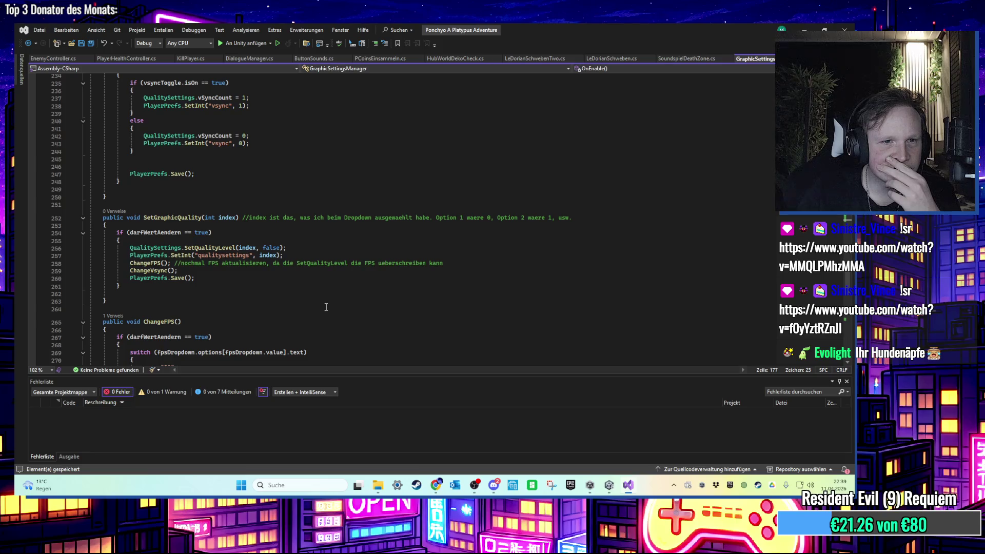
scroll(326, 307, down, 5)
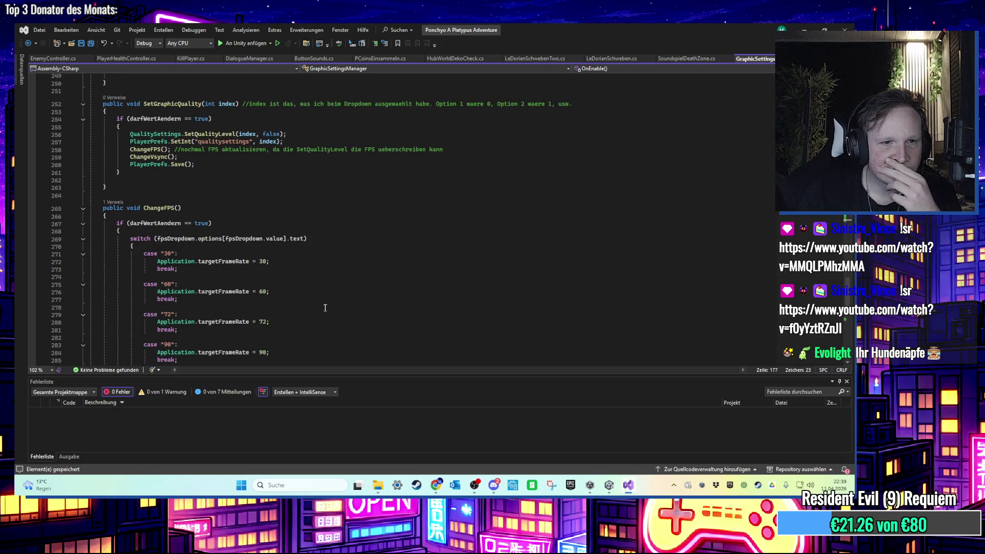
scroll(325, 308, down, 12)
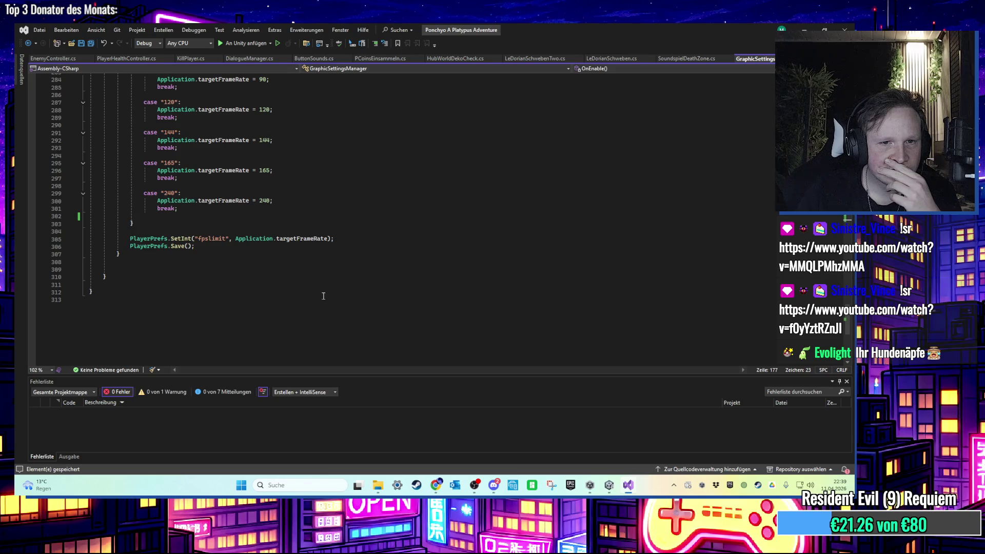
click(609, 484)
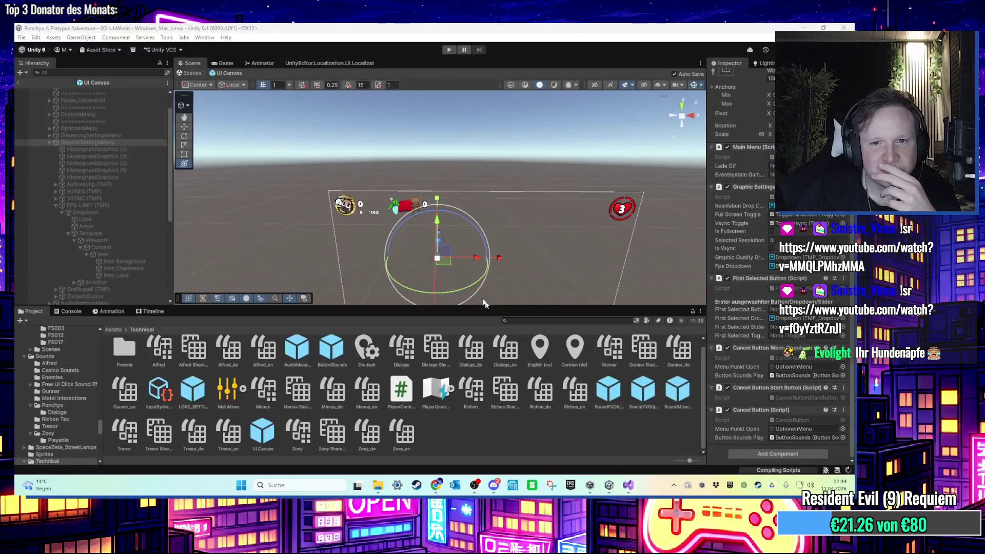
Open 00HubWorld and z_Splashscreen from the Scenes folder and inspect z_Splashscreen's LOAD_SETTINGS
scroll(127, 162, up, 2)
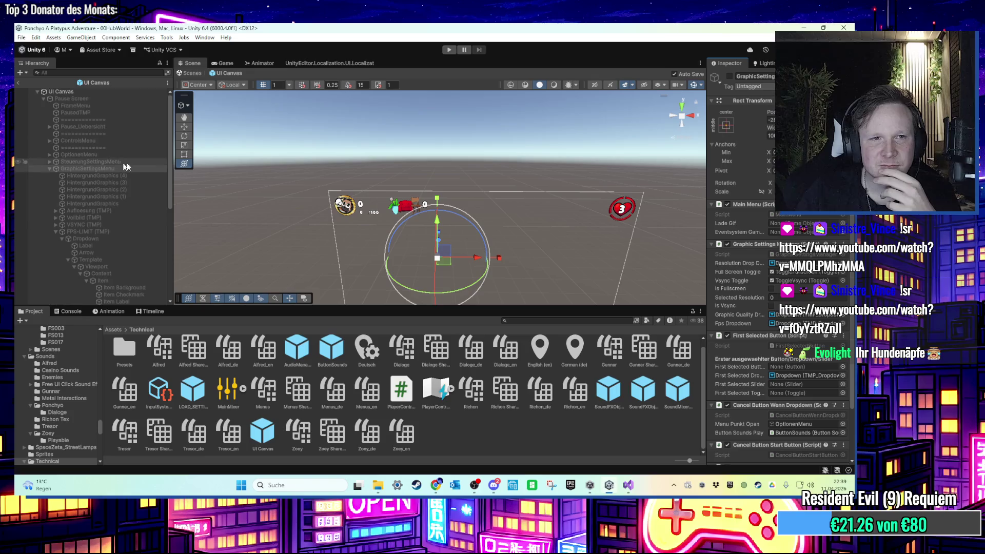
drag(101, 423, 87, 331)
click(63, 343)
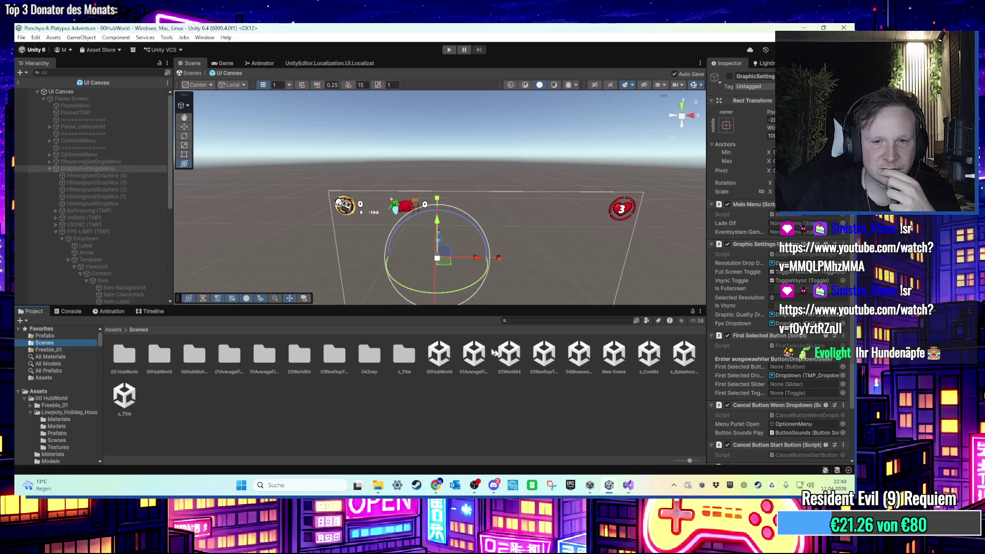
double_click(439, 354)
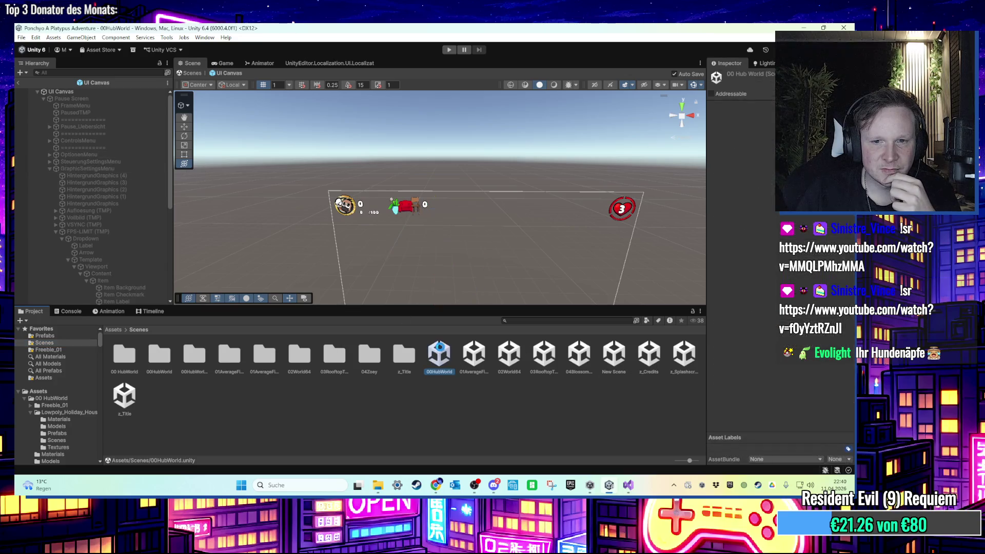
click(671, 363)
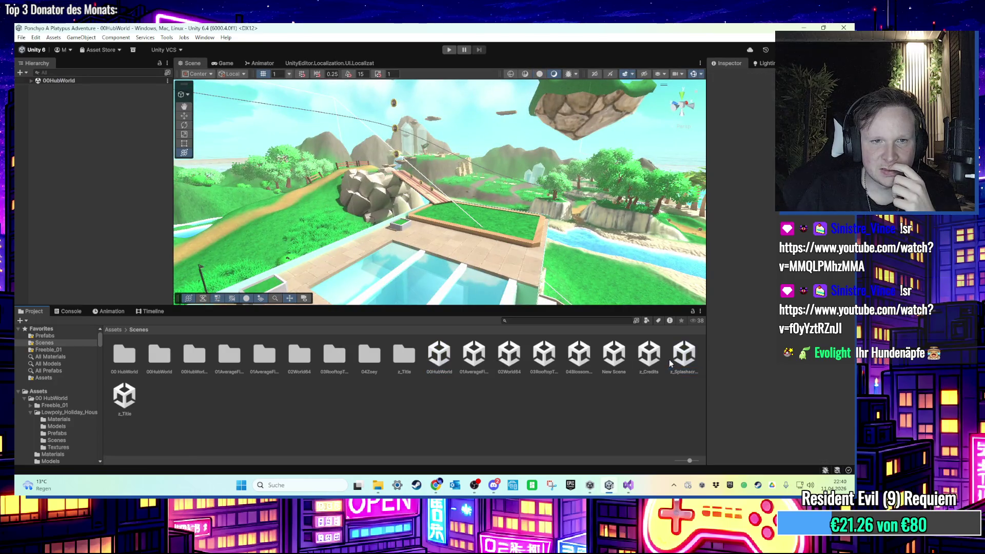
double_click(671, 363)
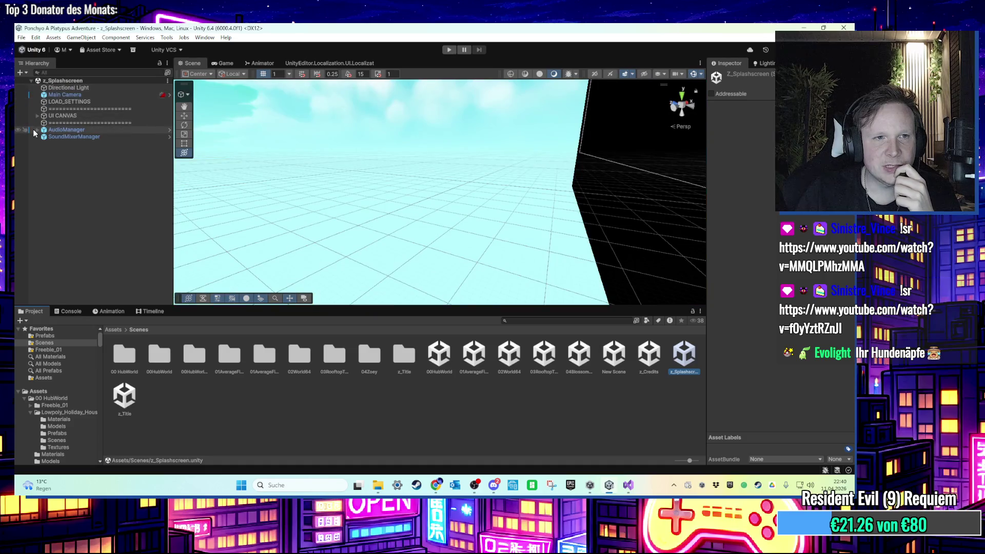
click(36, 116)
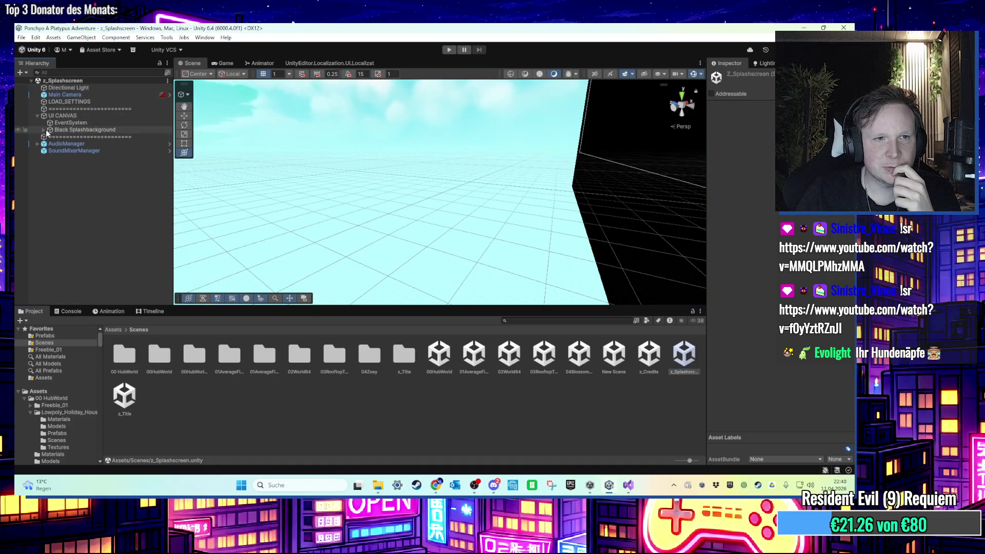
click(48, 102)
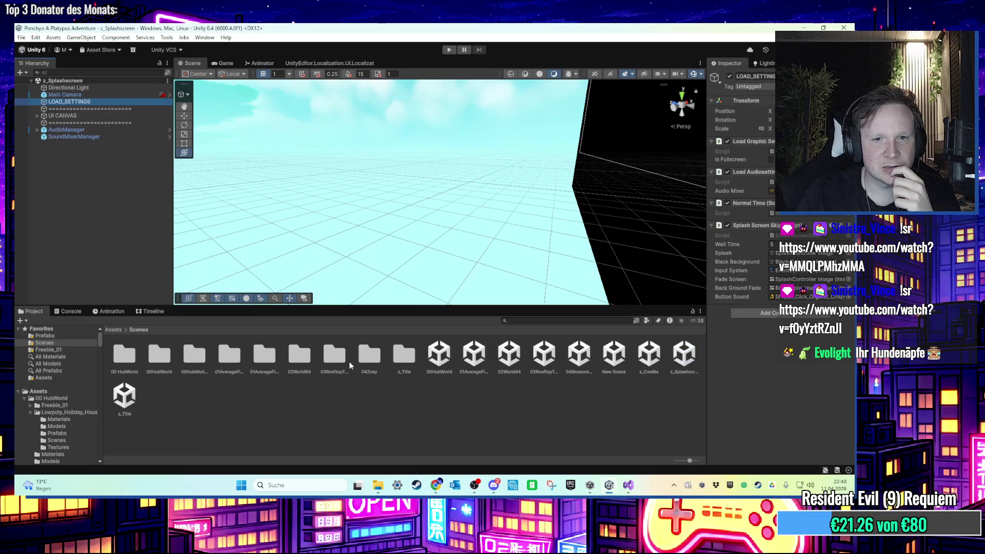
Open 00HubWorld, z_Credits and z_Title in turn and inspect z_Title's LOAD_SETTINGS
double_click(442, 359)
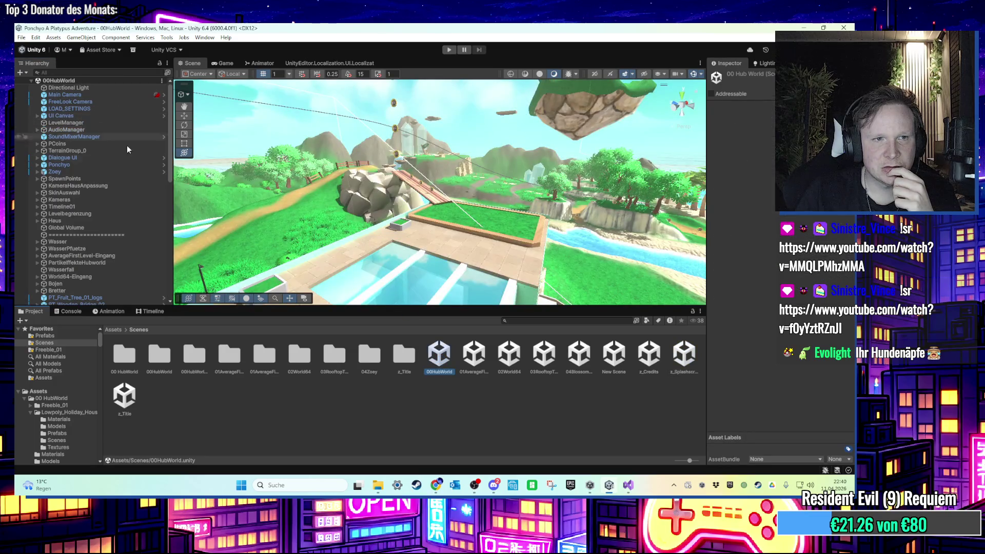
double_click(648, 356)
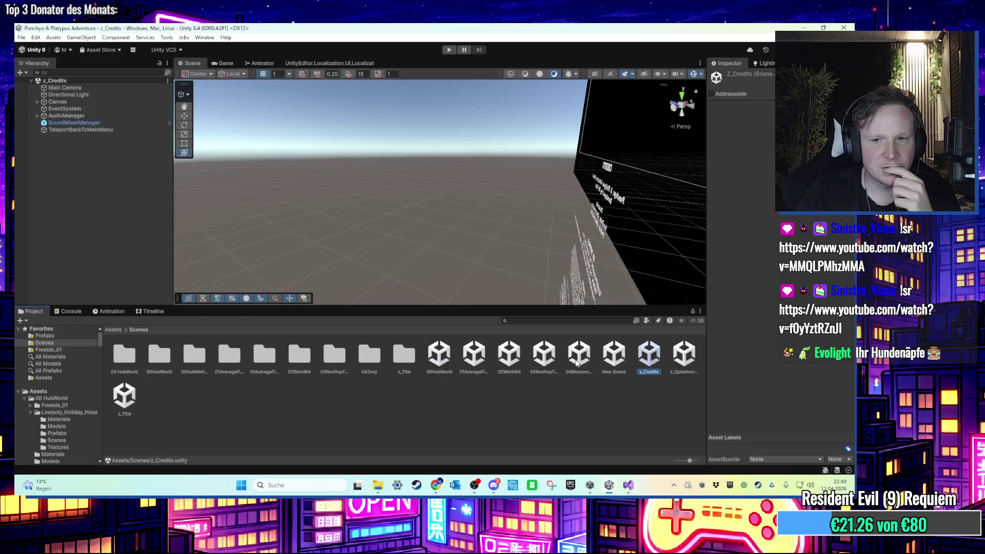
double_click(124, 395)
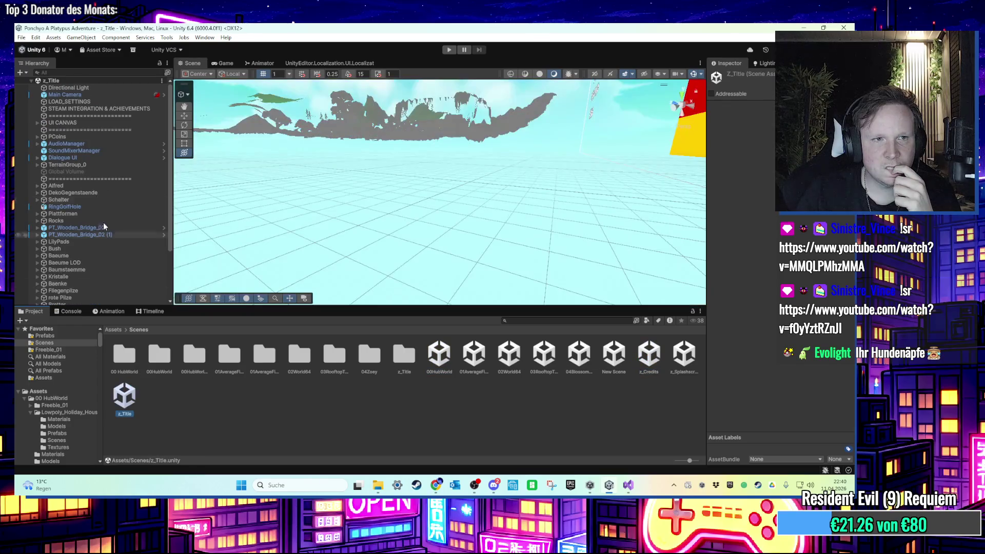
click(128, 102)
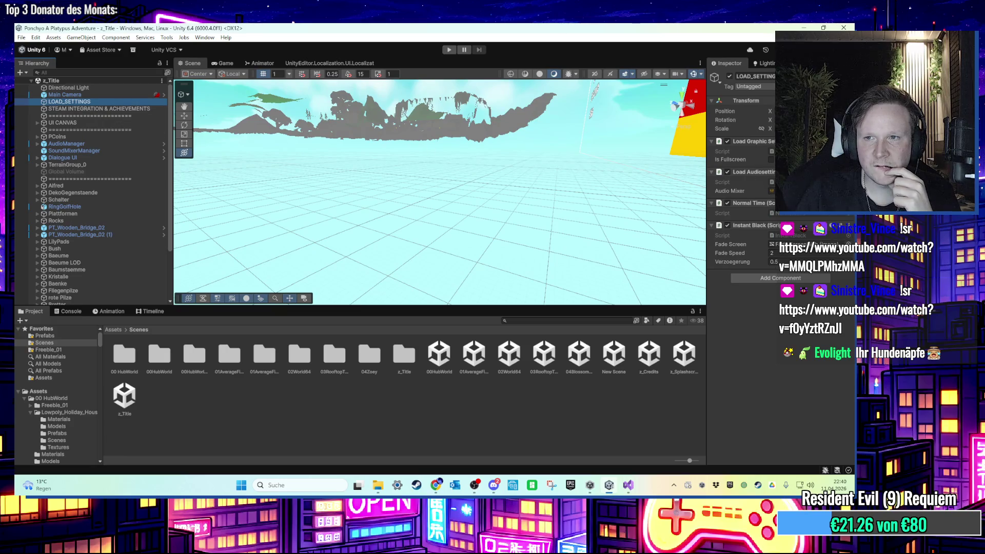
key(alt+Tab)
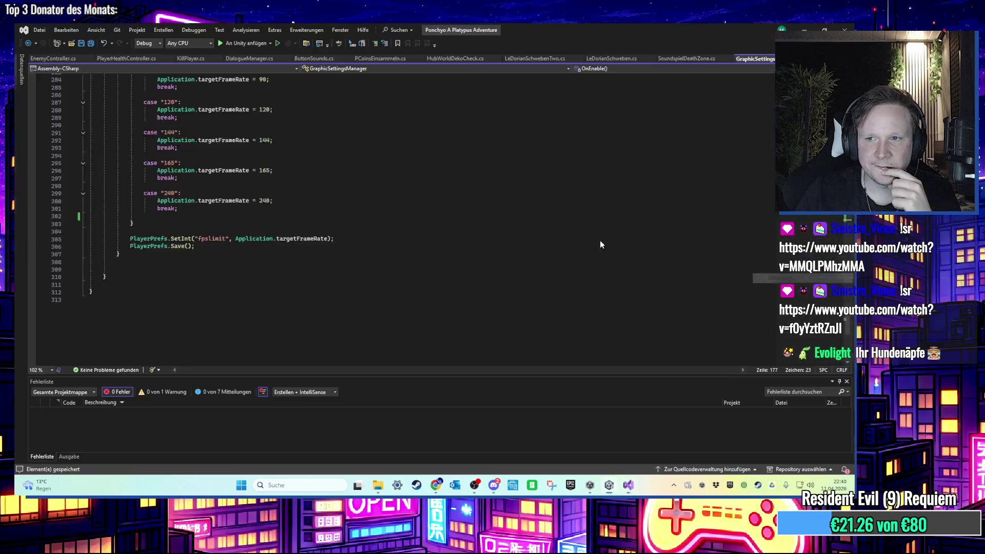
Review how LoadGraphicSettings.Start() reads fpslimit, including the default 60 fps fallback
scroll(307, 245, up, 4)
scroll(312, 259, up, 2)
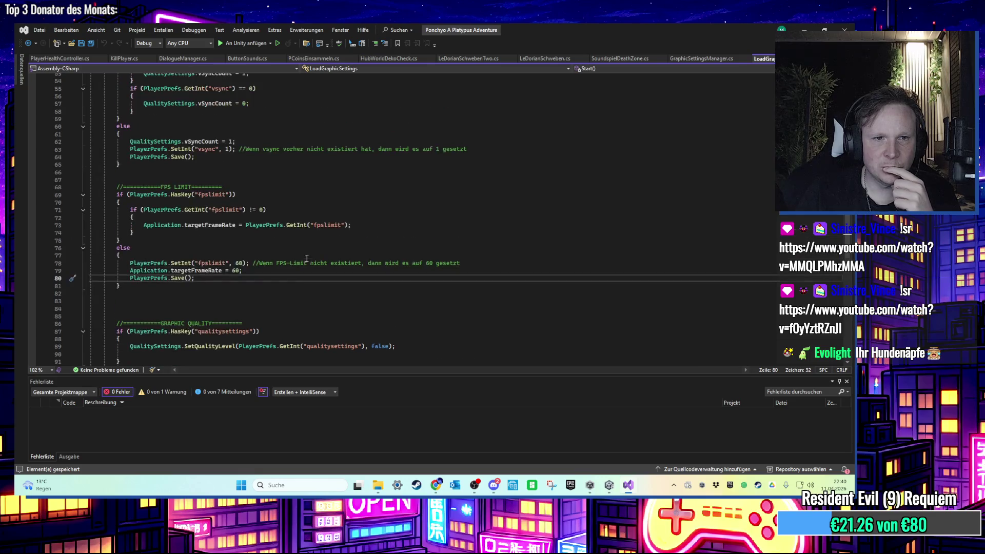
click(232, 310)
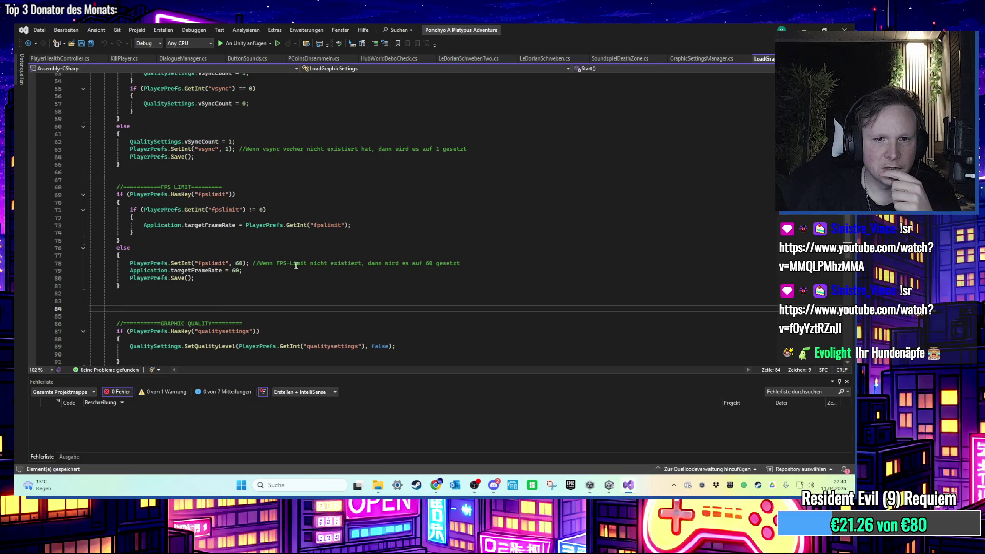
click(326, 262)
scroll(247, 283, up, 3)
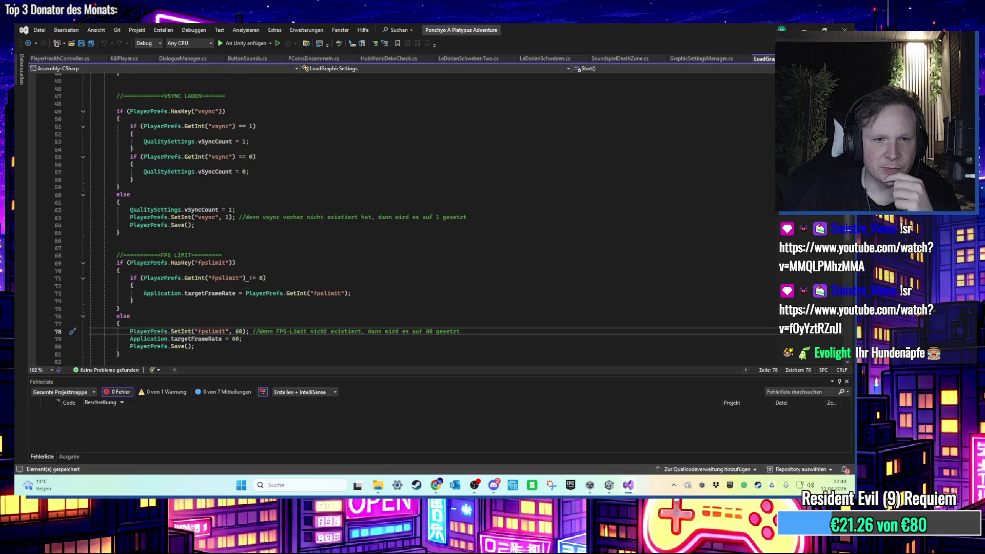
scroll(247, 285, up, 1)
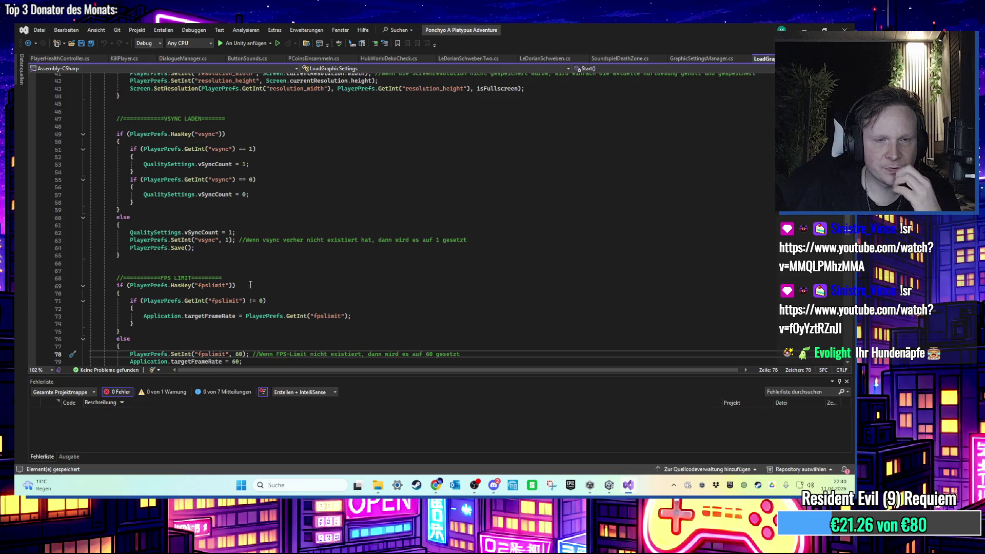
scroll(251, 285, up, 5)
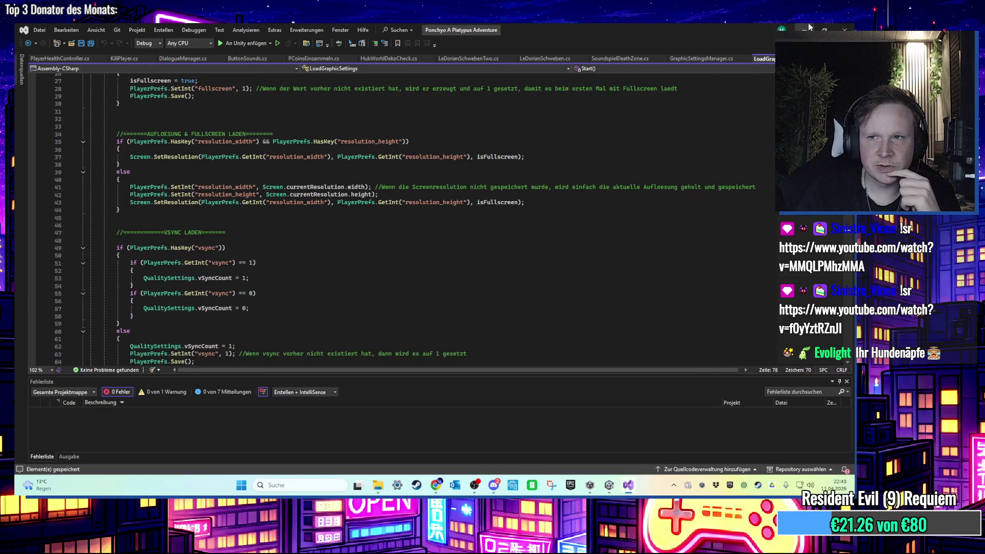
Back in Unity, open the 00HubWorld scene and enter Play mode to test settings loading
click(808, 24)
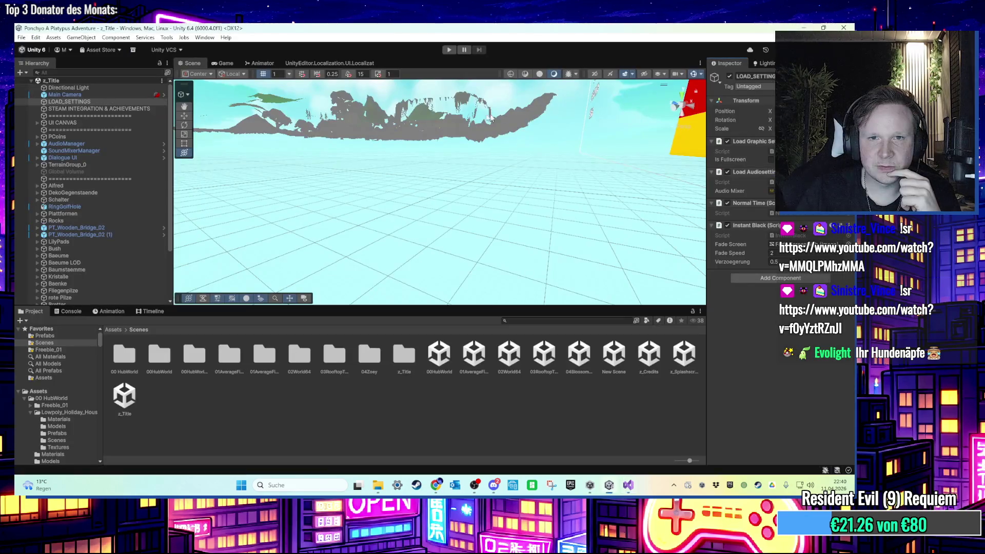
double_click(440, 355)
click(449, 50)
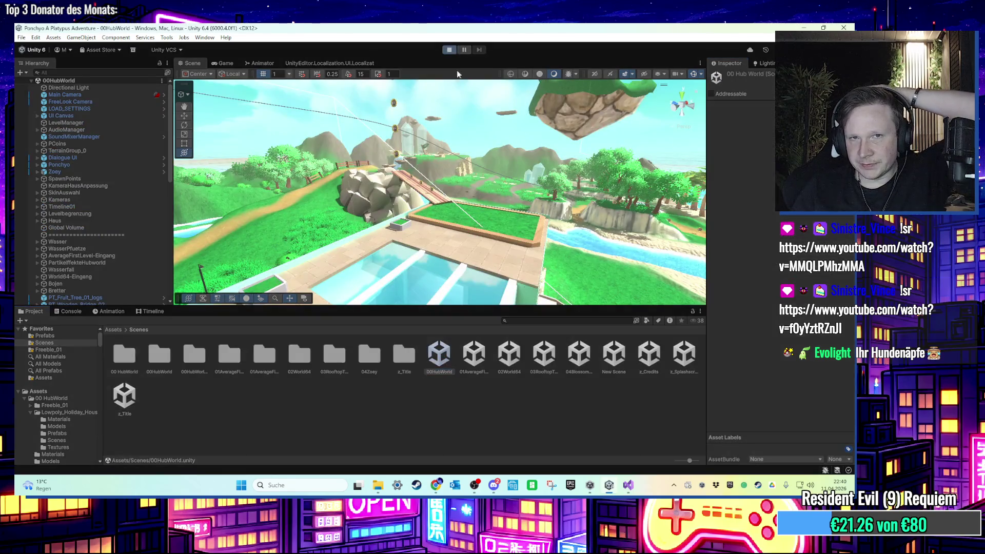
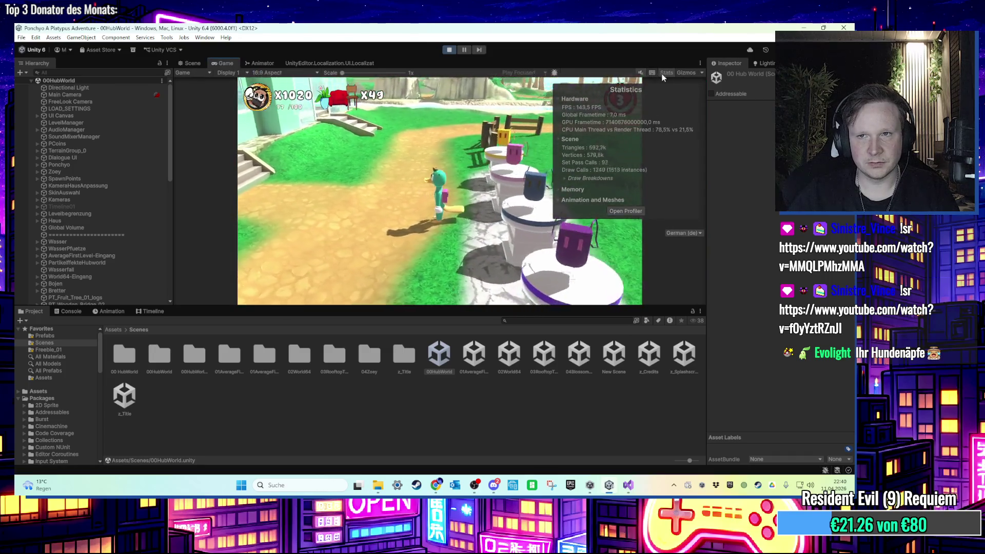
Close the Stats overlay and set the in-game Grafik FPS-Limit from 90 to Unlimitiert
click(666, 73)
key(Escape)
key(Down)
key(Return)
key(Down)
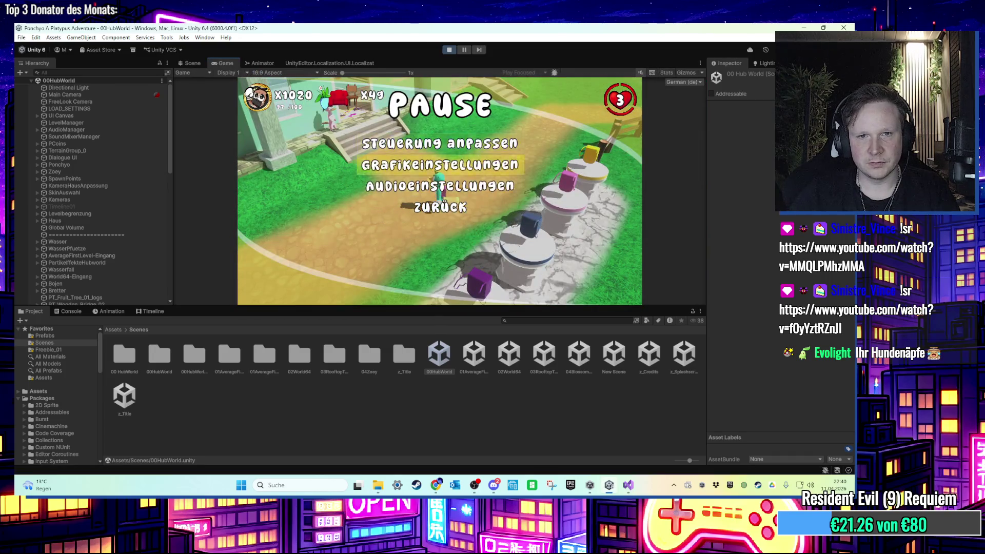
key(Return)
key(Down)
key(Down)
key(Return)
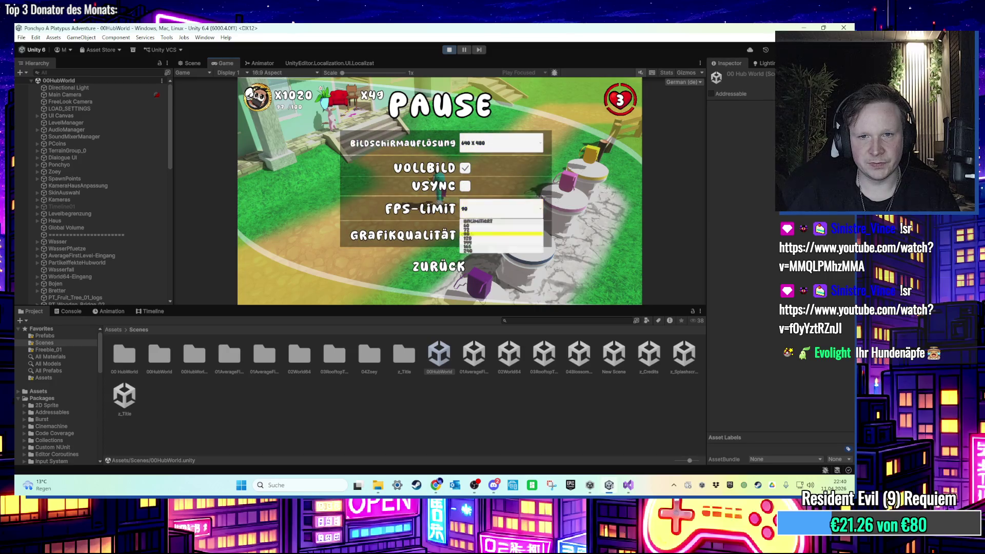
key(Up)
key(Up)
key(Up)
key(Return)
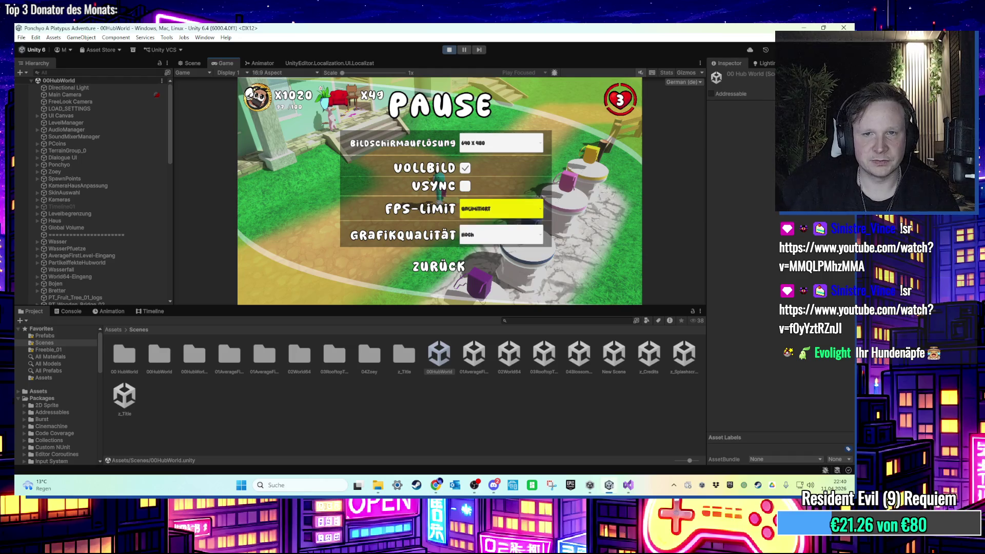
Review the FPS-Limit choices again, then stop play mode with Ctrl+P
key(Return)
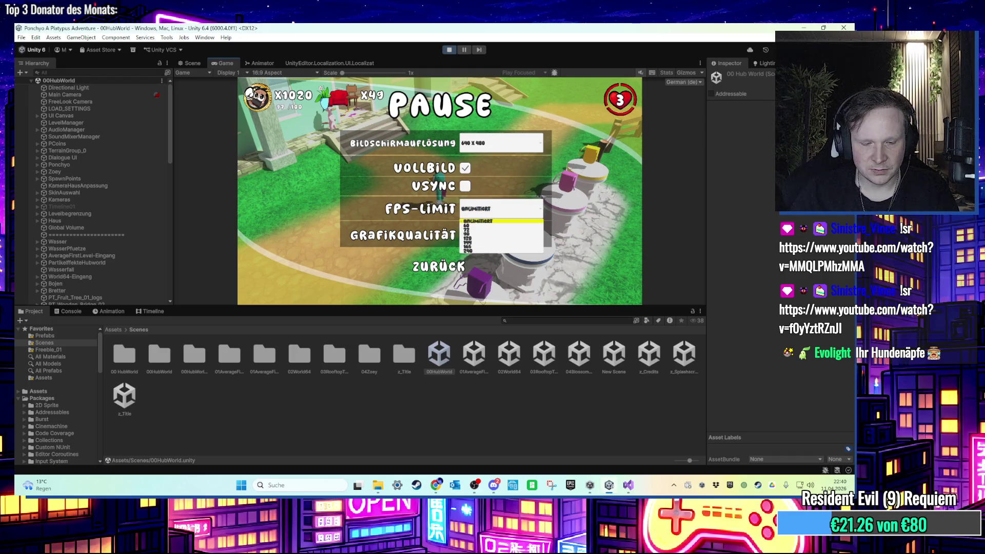
key(super)
key(super)
key(ctrl+p)
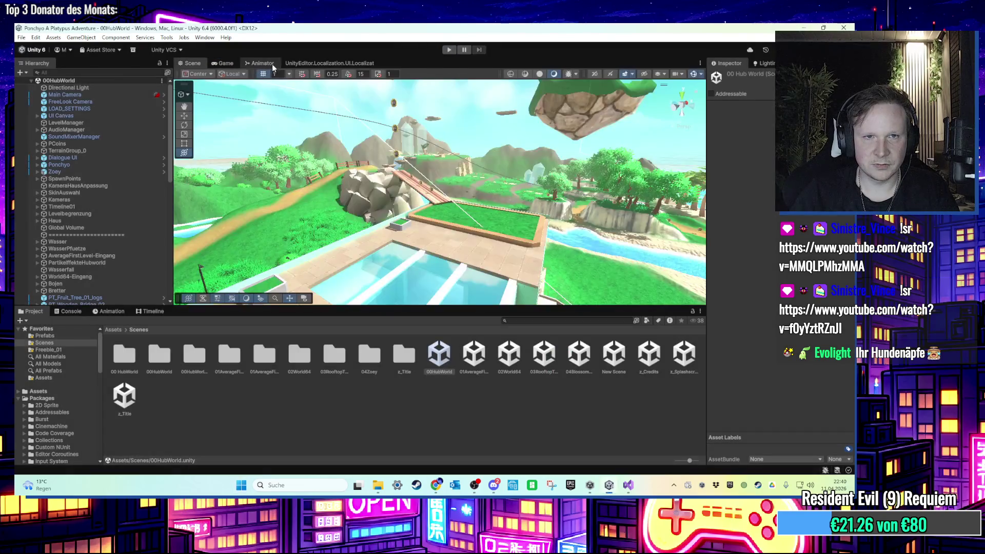
Open the Localization Tables window and select the Menus string table collection
click(261, 63)
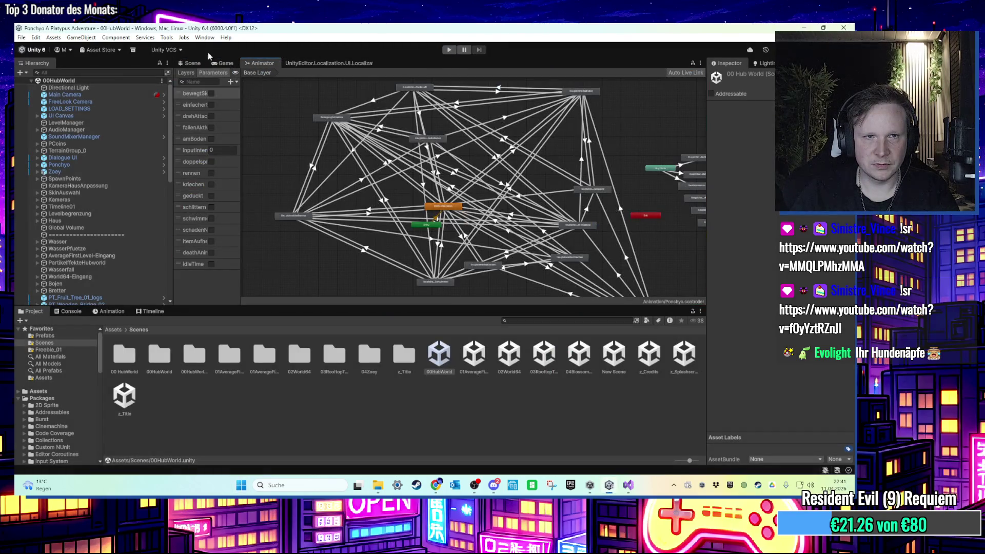
click(328, 63)
click(268, 91)
mouse_move(271, 101)
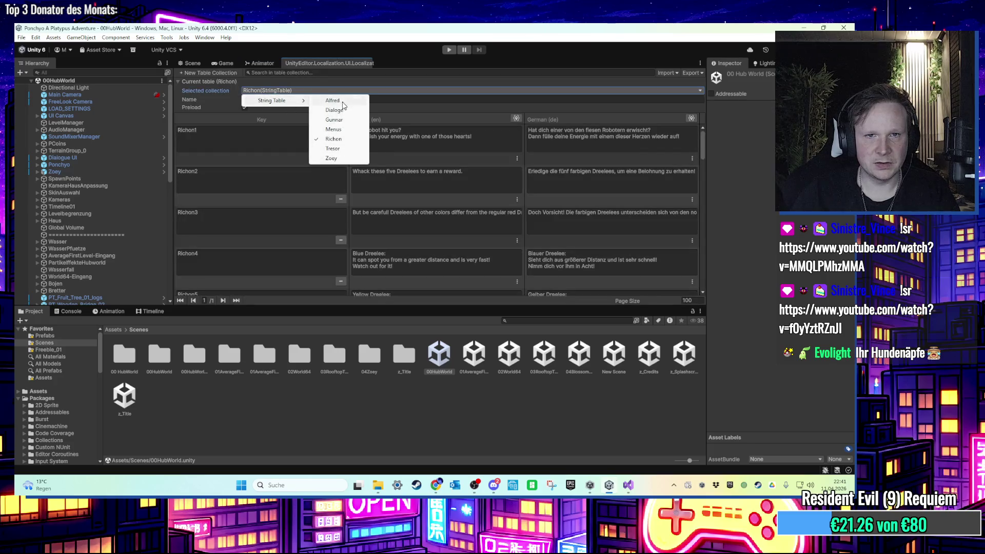
click(334, 130)
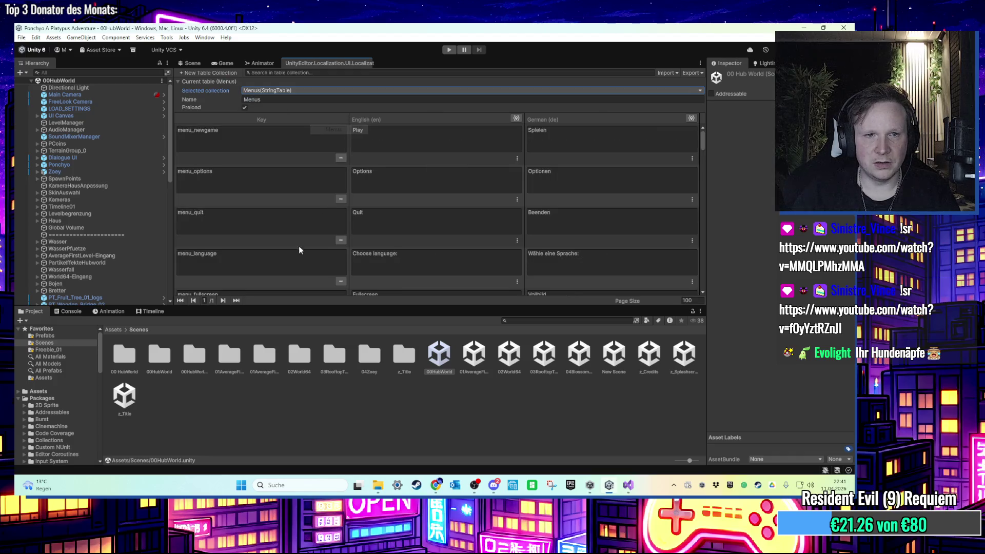
Scroll through the Menus table's English and German entries, then select UI Canvas
drag(245, 309, 247, 366)
scroll(405, 253, down, 2)
scroll(404, 252, down, 5)
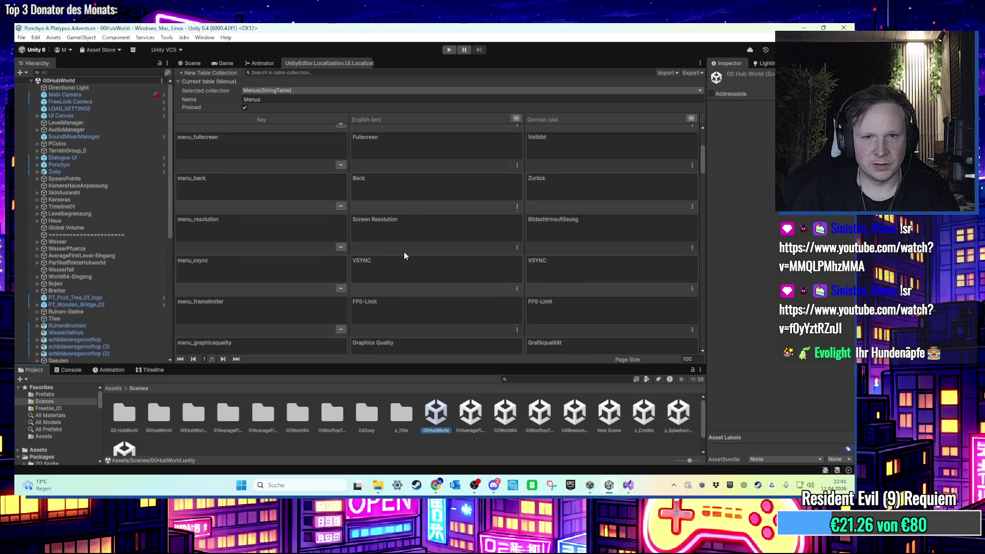
scroll(405, 248, down, 5)
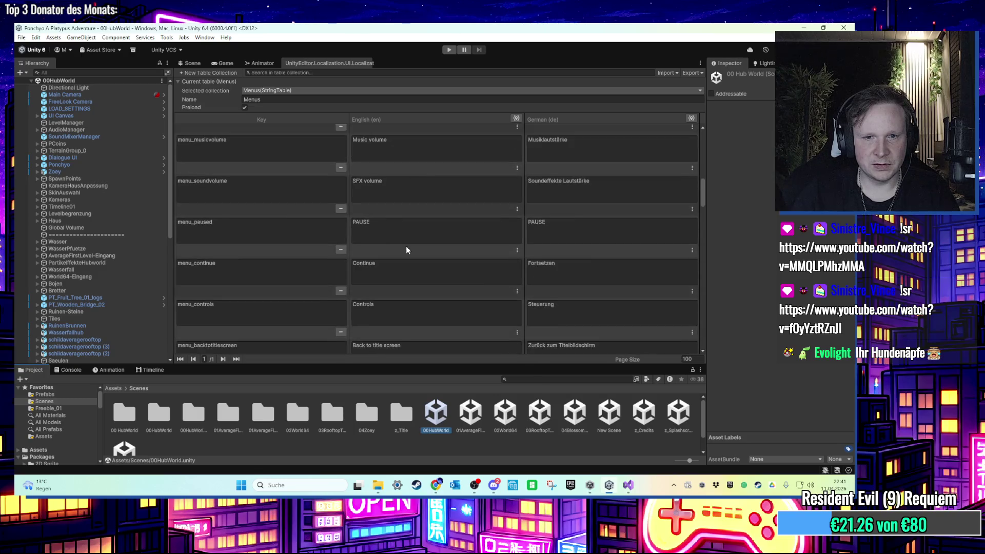
scroll(410, 245, down, 5)
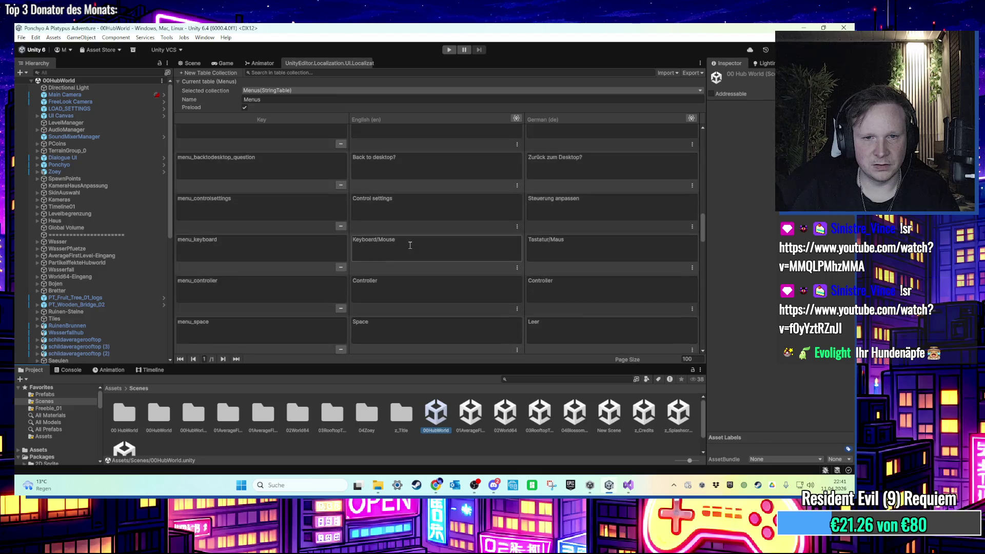
scroll(410, 245, down, 3)
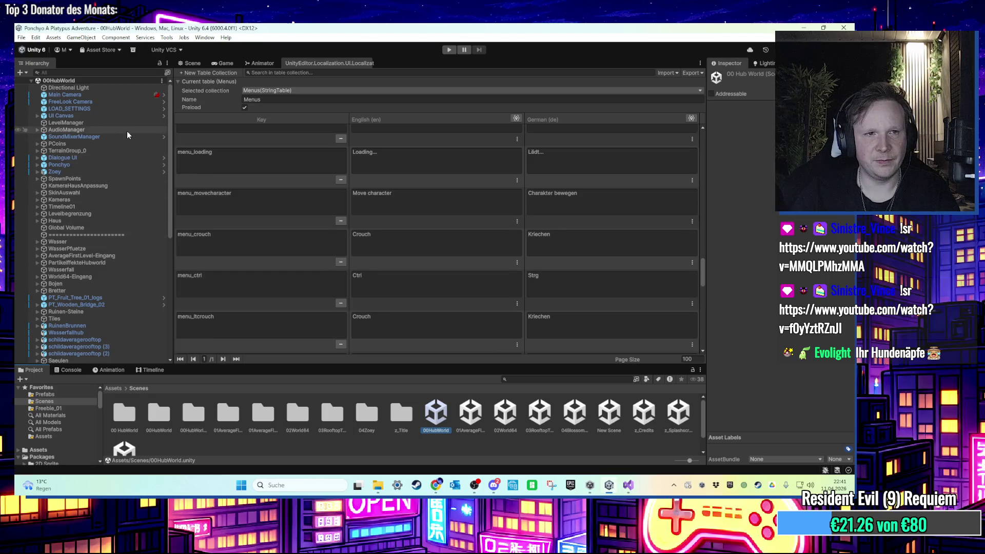
click(116, 115)
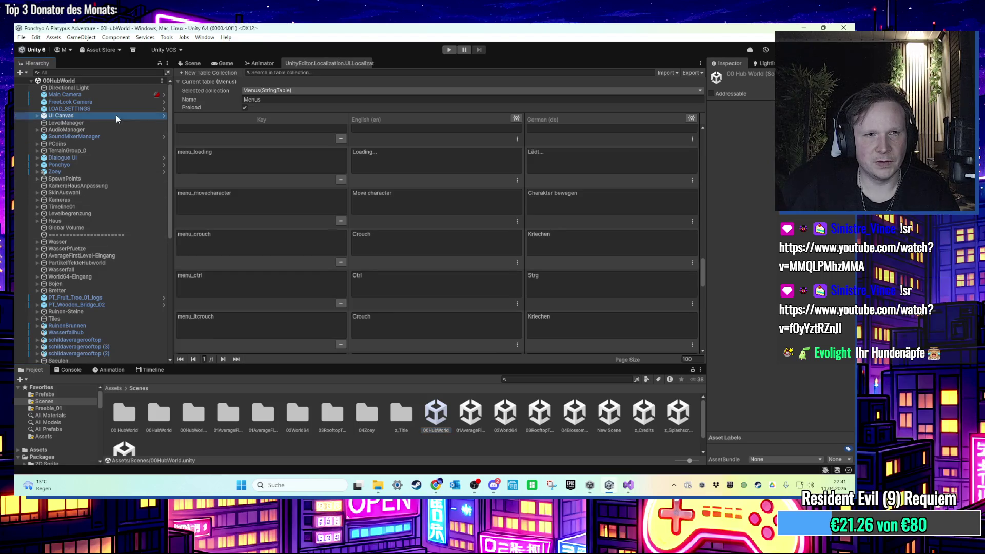
Expand UI Canvas > Pause Screen > GraphicSettingsMenu and inspect the graphics quality Dropdown
click(37, 115)
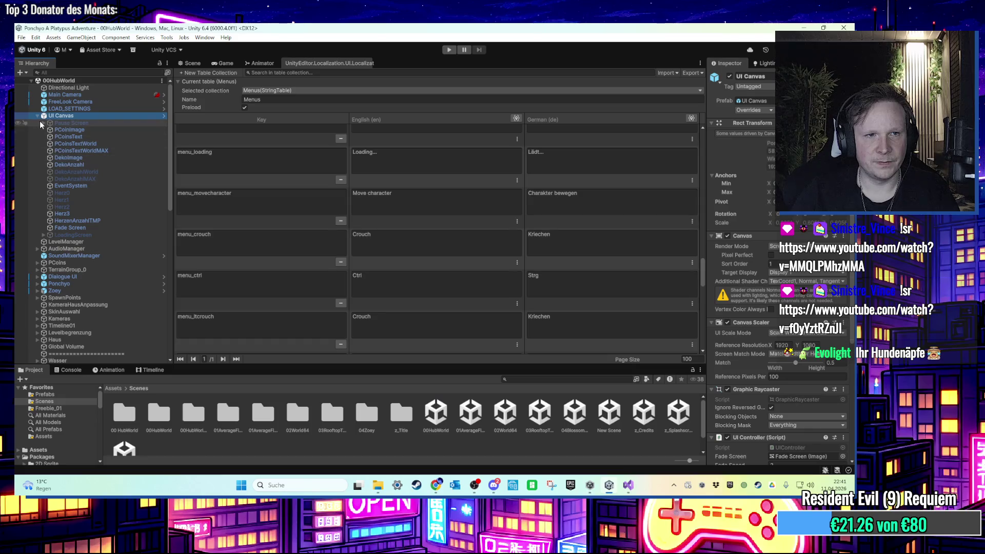
click(41, 123)
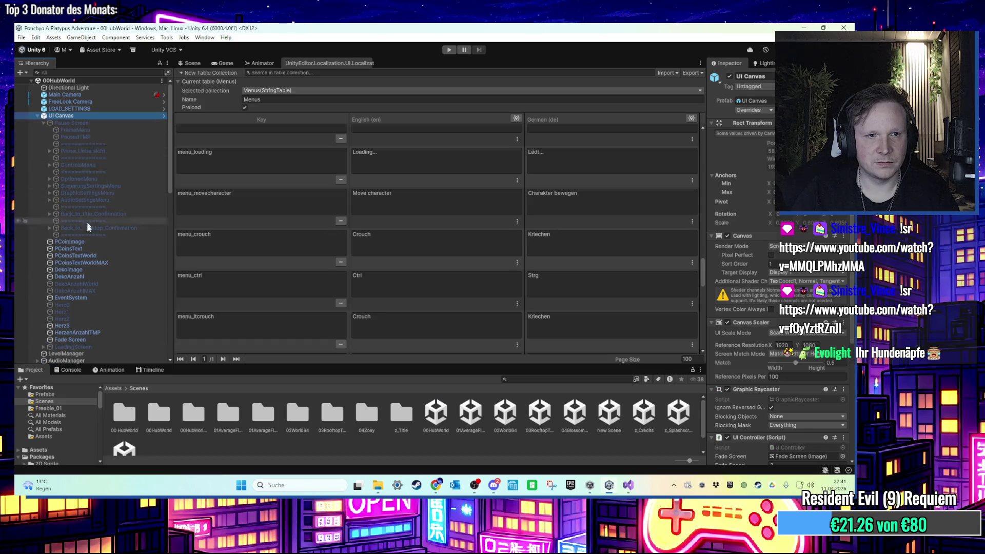
click(49, 193)
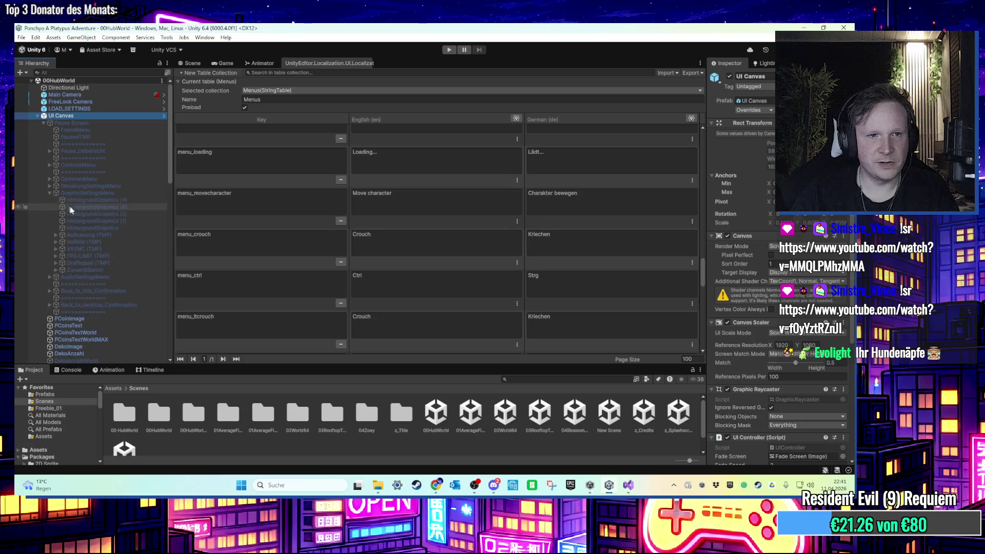
click(57, 264)
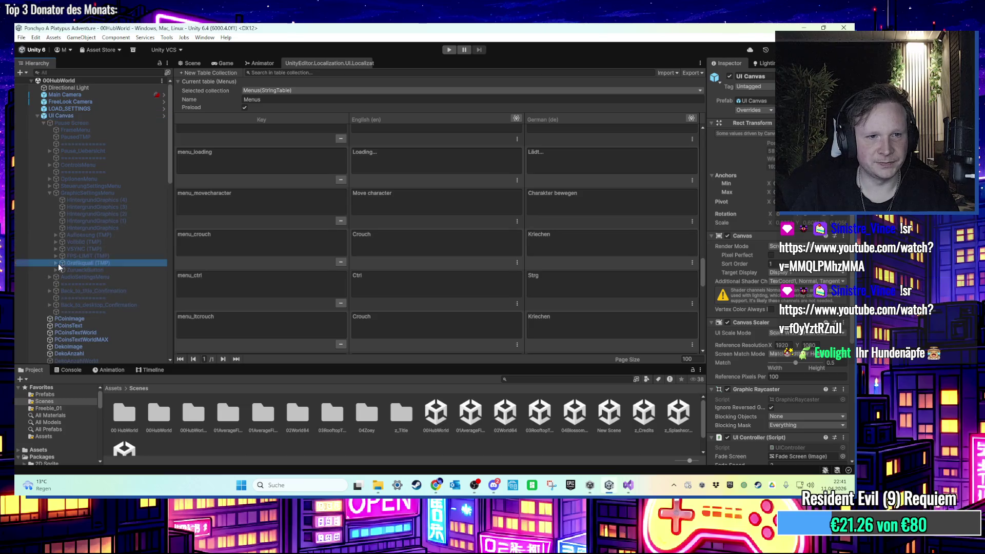
click(55, 263)
click(62, 270)
click(76, 270)
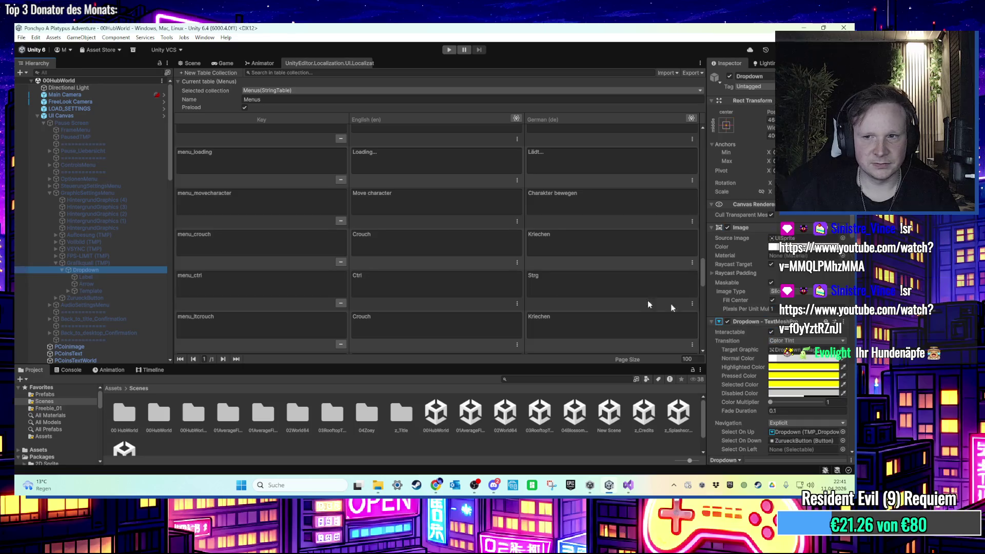
scroll(809, 336, down, 5)
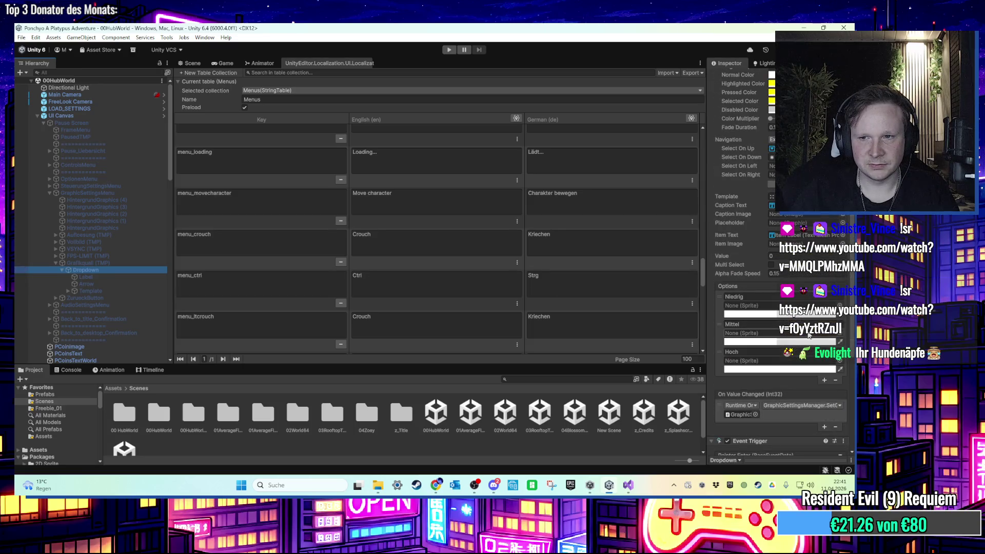
click(62, 269)
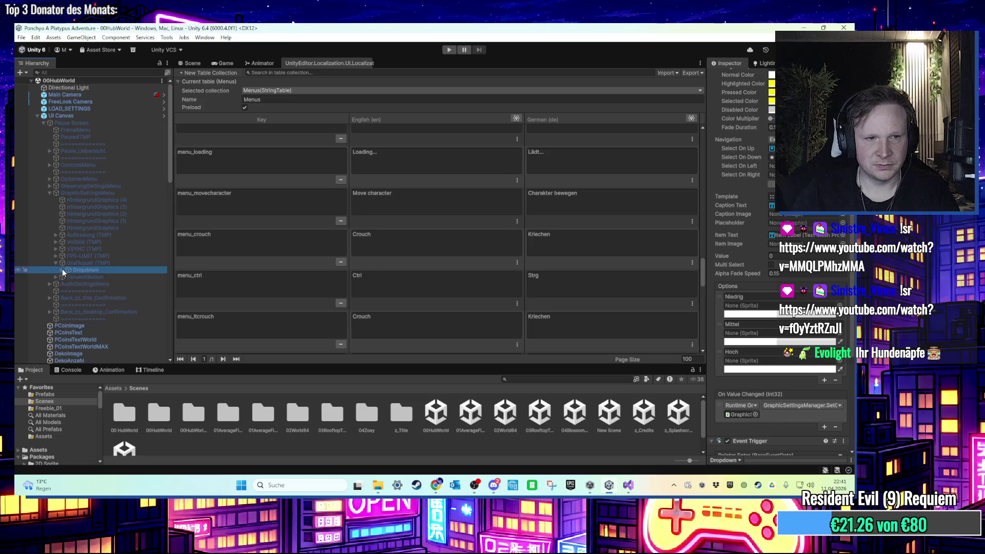
Select the FPS-LIMIT Dropdown and review its Options list in the Inspector
click(62, 256)
click(55, 256)
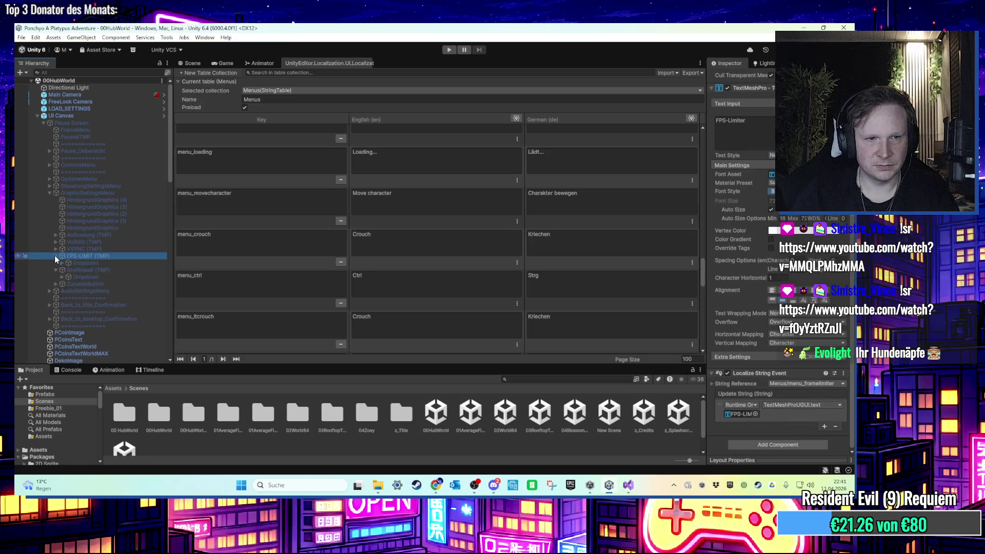
click(85, 263)
scroll(797, 354, down, 3)
scroll(797, 353, down, 5)
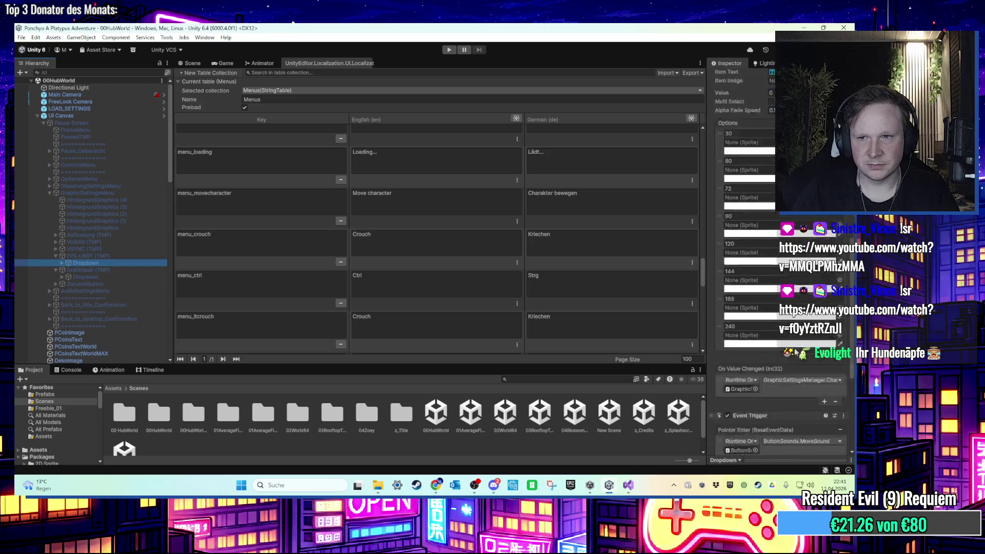
scroll(795, 352, down, 5)
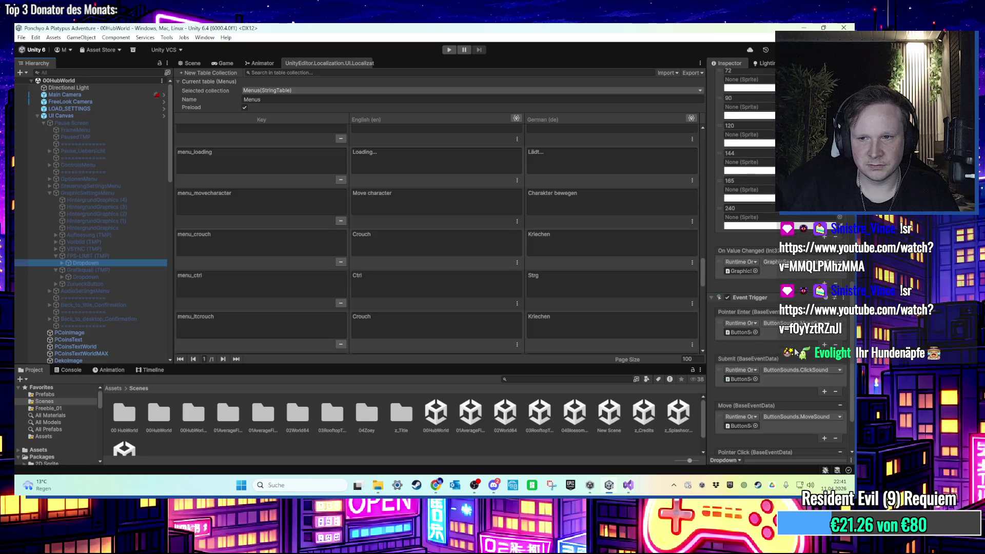
scroll(780, 343, up, 3)
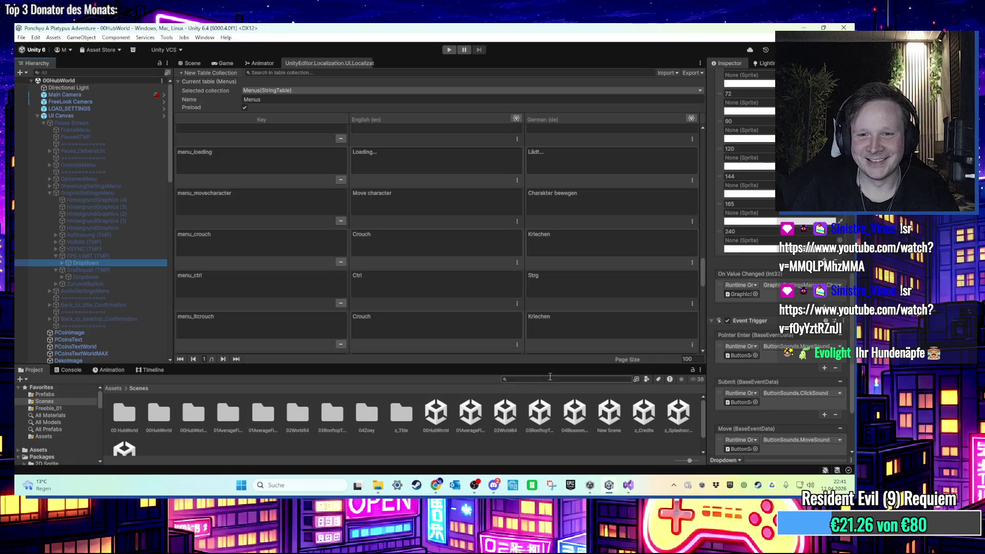
drag(477, 365, 477, 378)
scroll(724, 329, up, 4)
scroll(724, 328, up, 3)
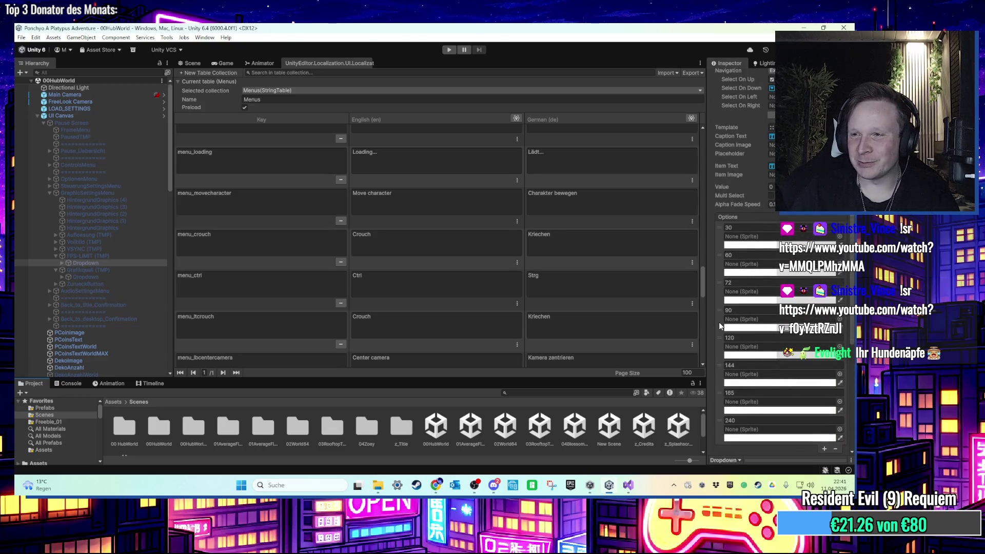
scroll(718, 320, up, 12)
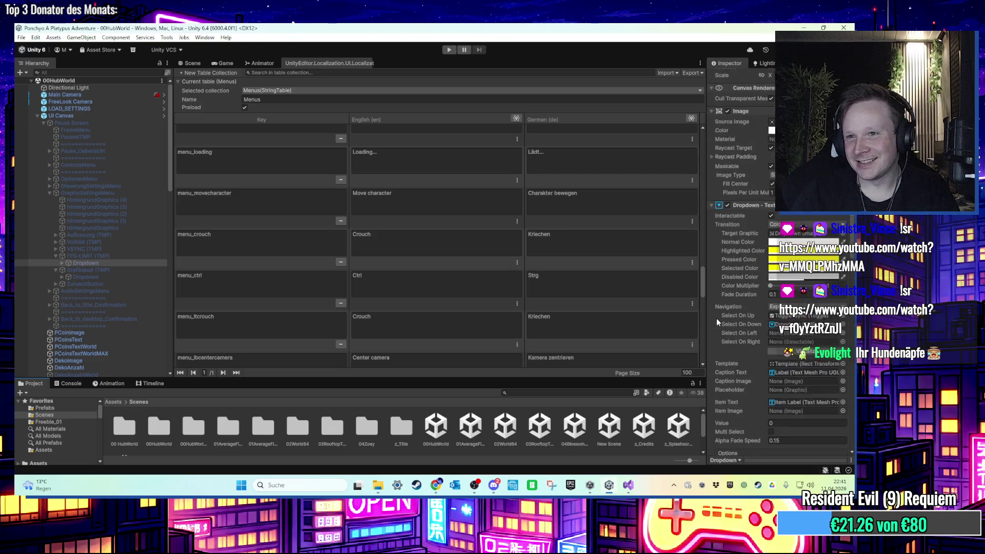
scroll(721, 319, down, 5)
scroll(590, 354, down, 1)
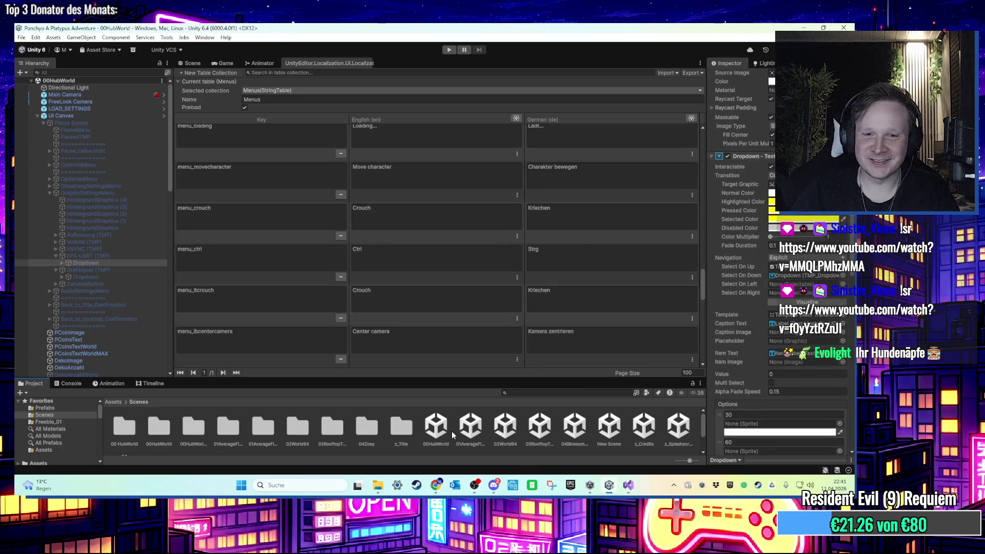
click(634, 488)
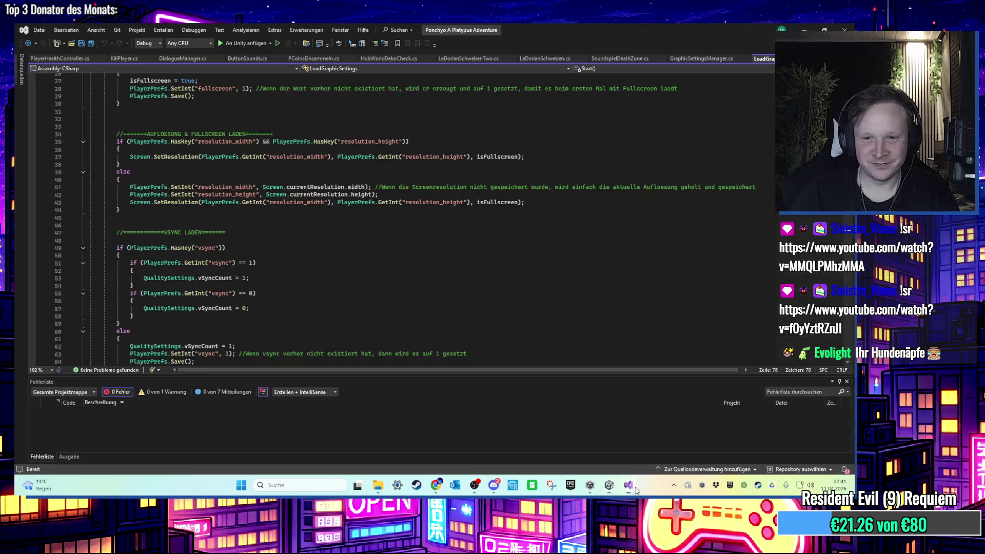
click(628, 486)
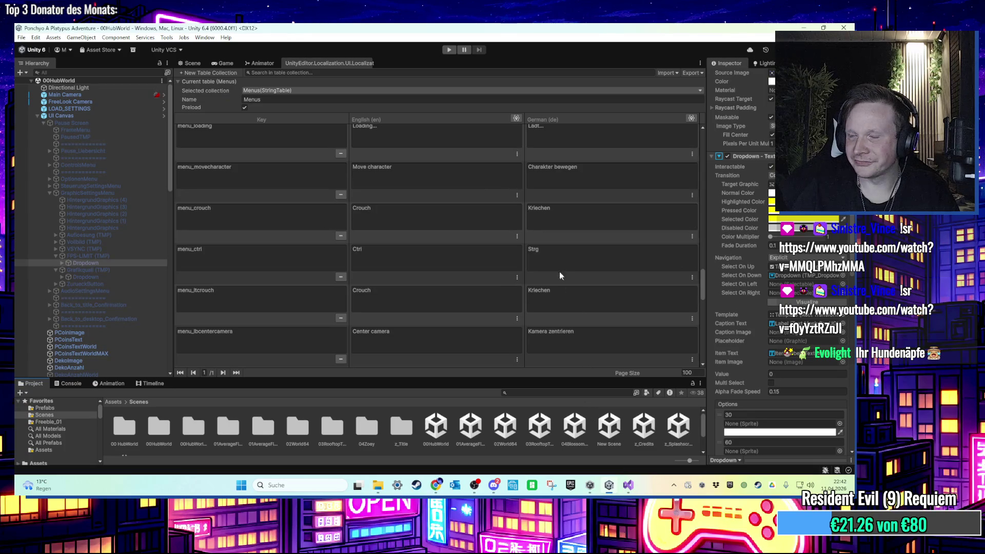
scroll(499, 275, up, 5)
scroll(499, 275, up, 10)
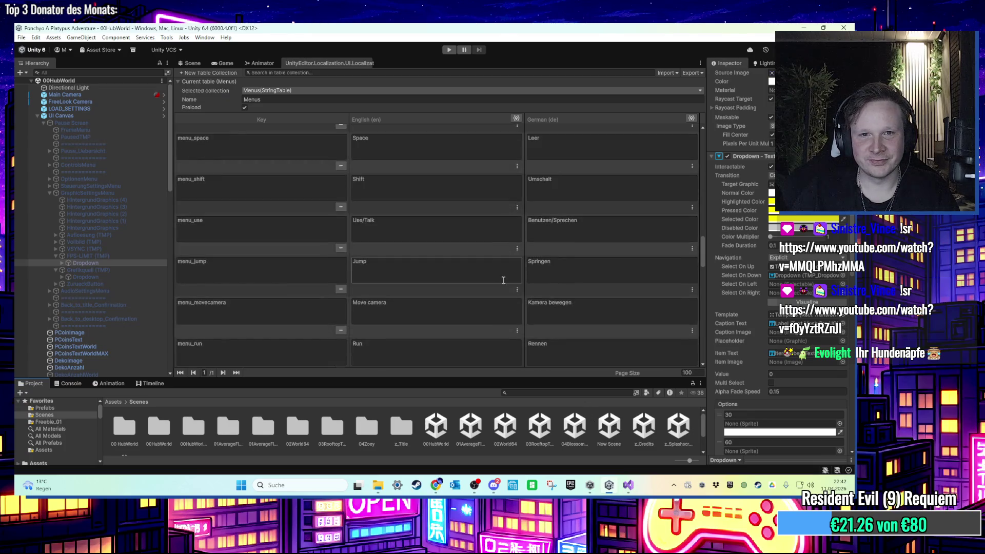
scroll(512, 286, up, 10)
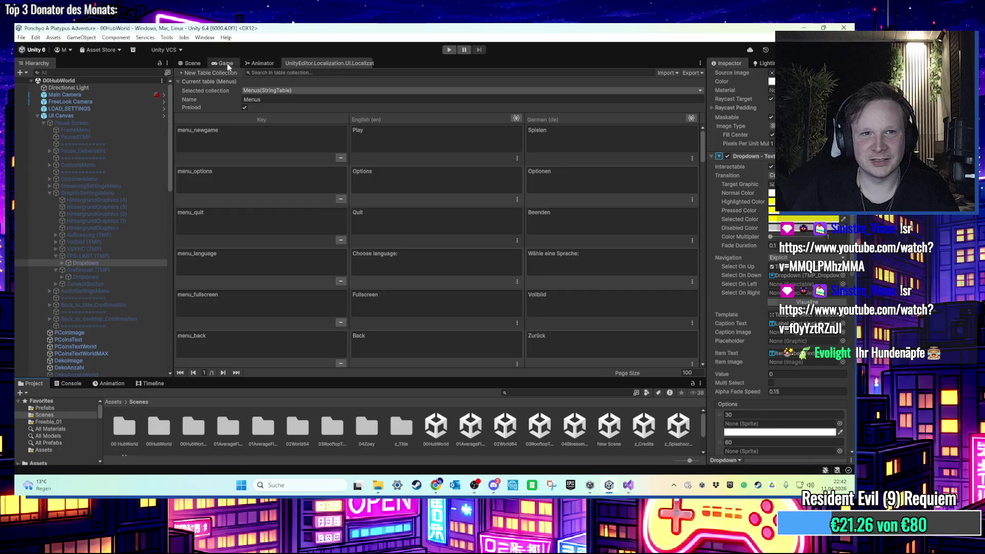
click(191, 64)
mouse_move(457, 206)
mouse_down()
mouse_move(546, 216)
mouse_move(465, 203)
mouse_move(445, 211)
mouse_up()
click(309, 63)
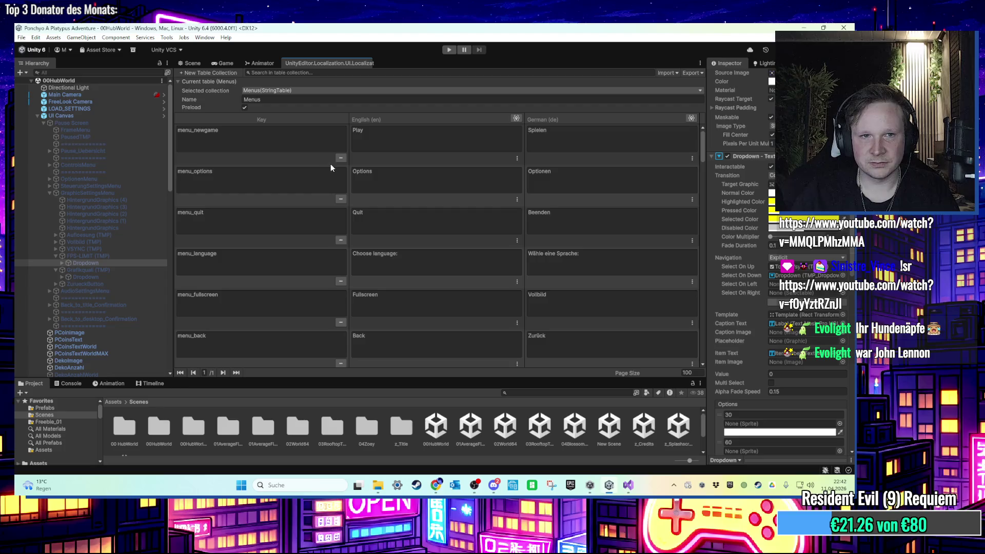
click(119, 262)
scroll(780, 308, down, 6)
scroll(780, 307, down, 6)
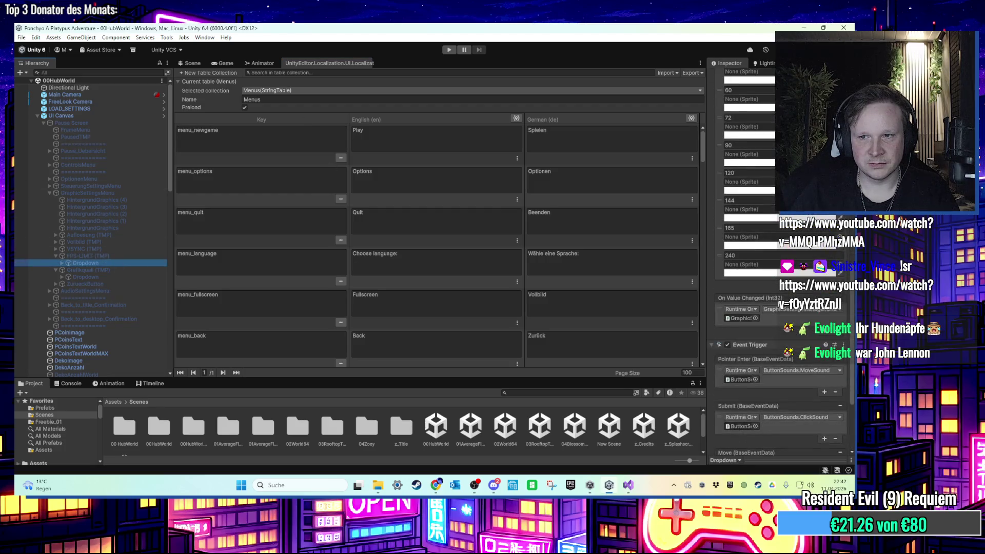
click(262, 64)
click(228, 63)
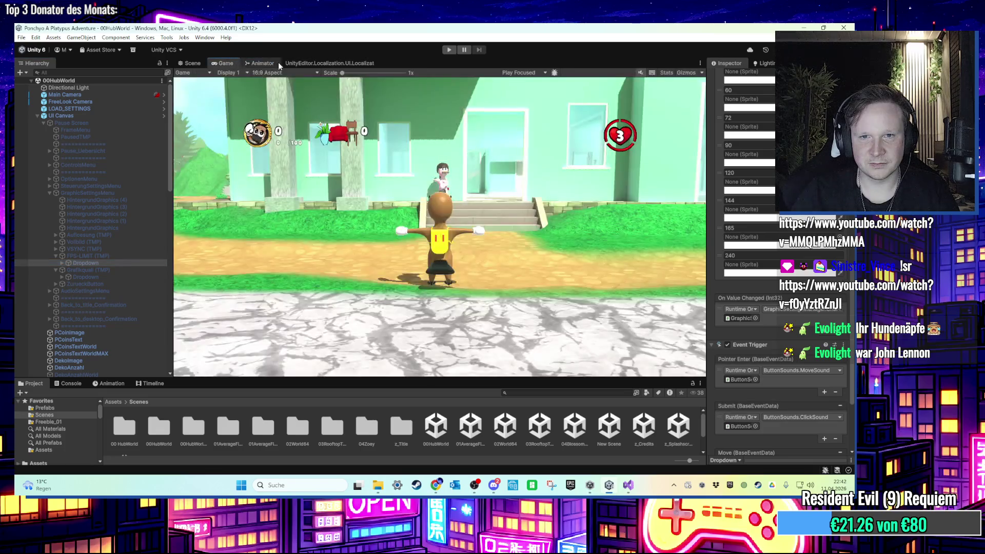
click(297, 63)
scroll(301, 235, down, 2)
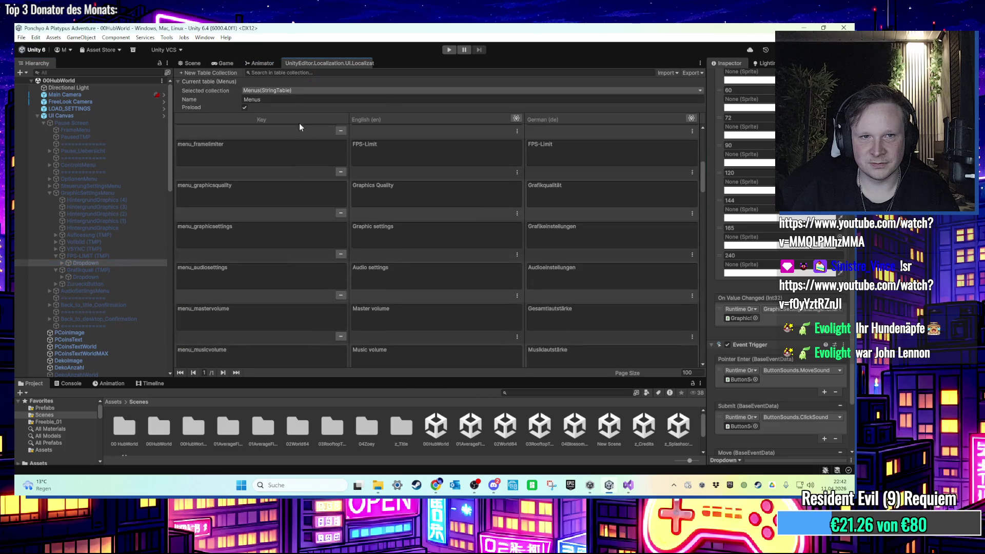
click(295, 90)
mouse_move(296, 101)
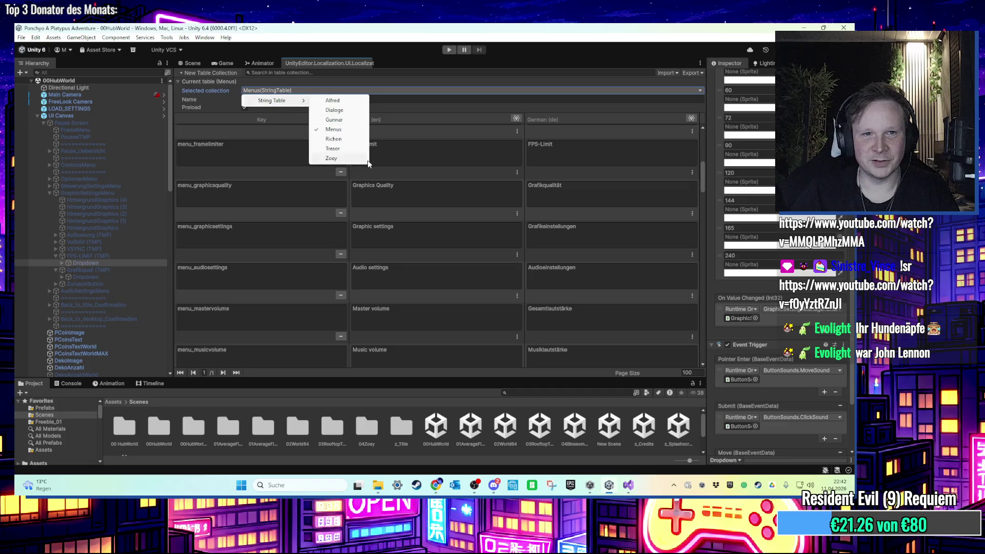
click(272, 280)
scroll(275, 287, down, 8)
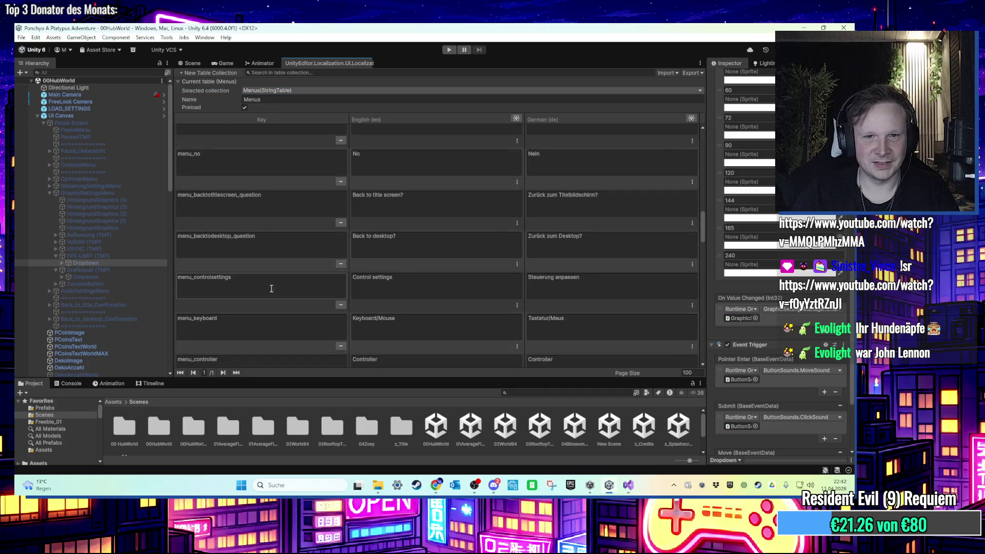
scroll(277, 288, down, 10)
scroll(294, 288, down, 10)
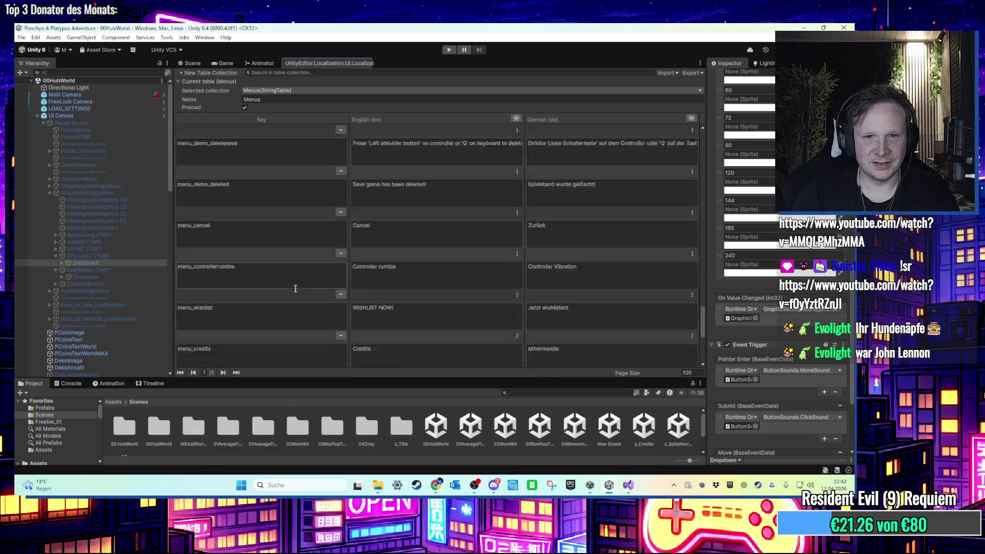
Delete the empty last entry after menu_unlimited from the Menus string table
double_click(287, 316)
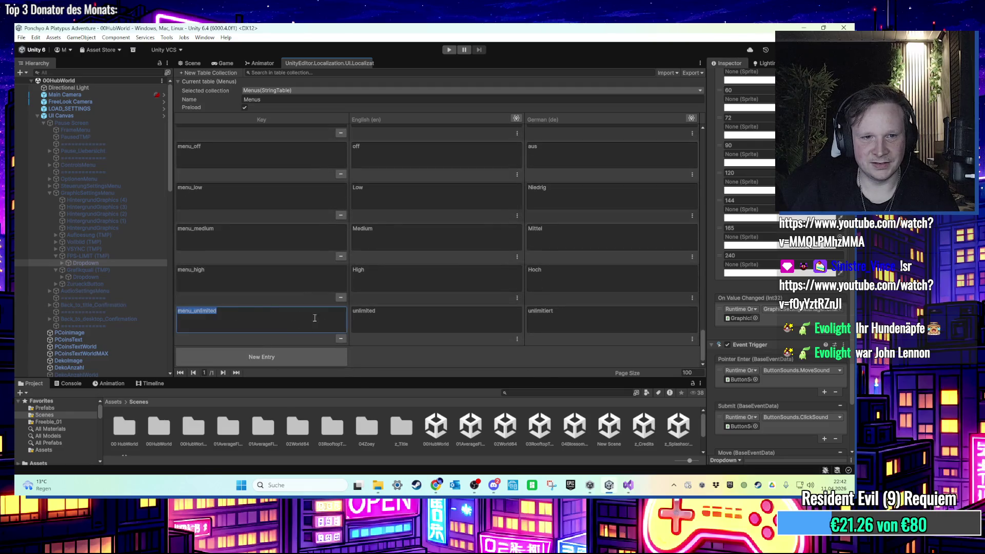
double_click(404, 315)
click(286, 279)
click(268, 319)
click(339, 339)
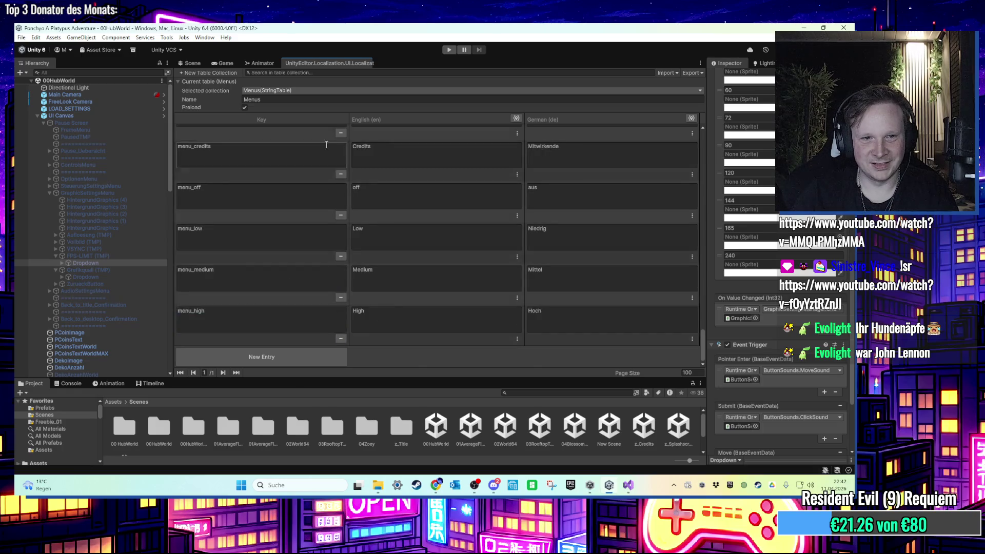
Play-test Pause > Options > Graphics, open the FPS-Limit dropdown, then stop play mode
click(449, 50)
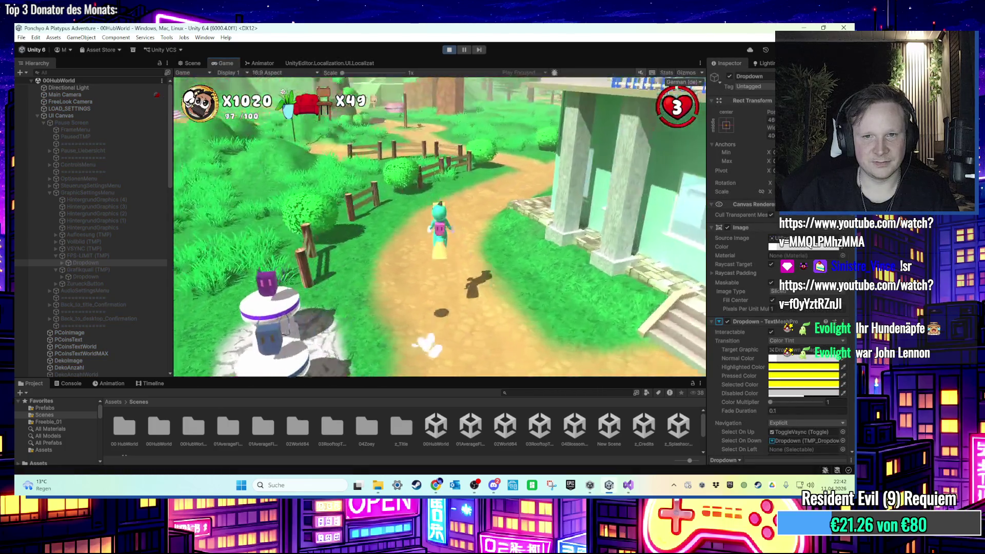
key(Escape)
key(Down)
key(Down)
key(Return)
key(Down)
key(Return)
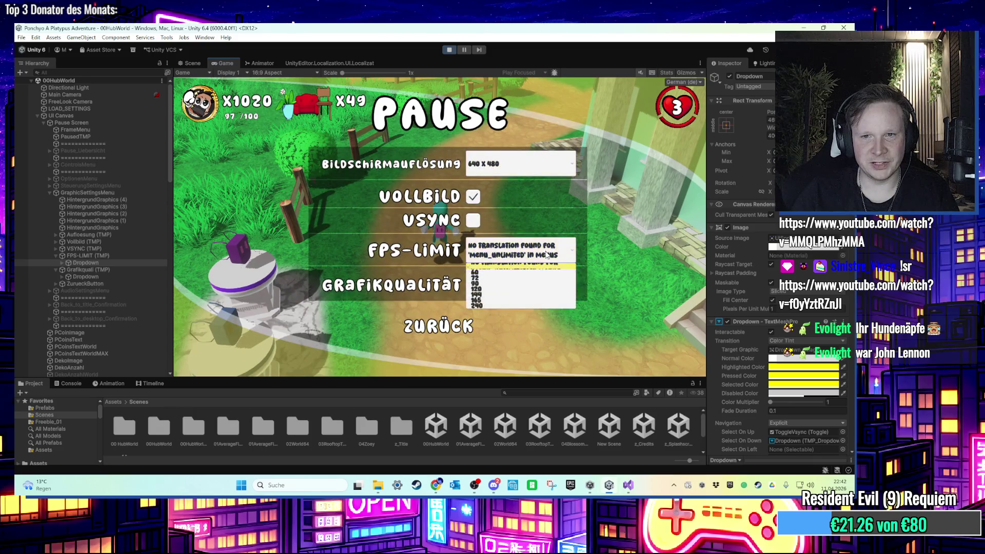
click(449, 49)
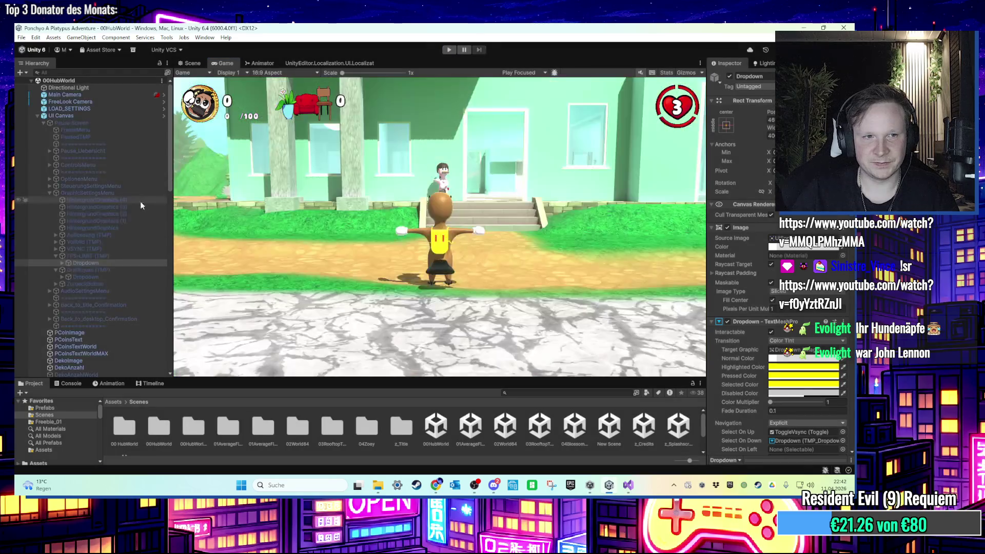
Expand the FPS-LIMIT Dropdown, check the FPS-LIMIT (TMP) label, then select GraphicSettingsMenu
click(88, 262)
click(61, 262)
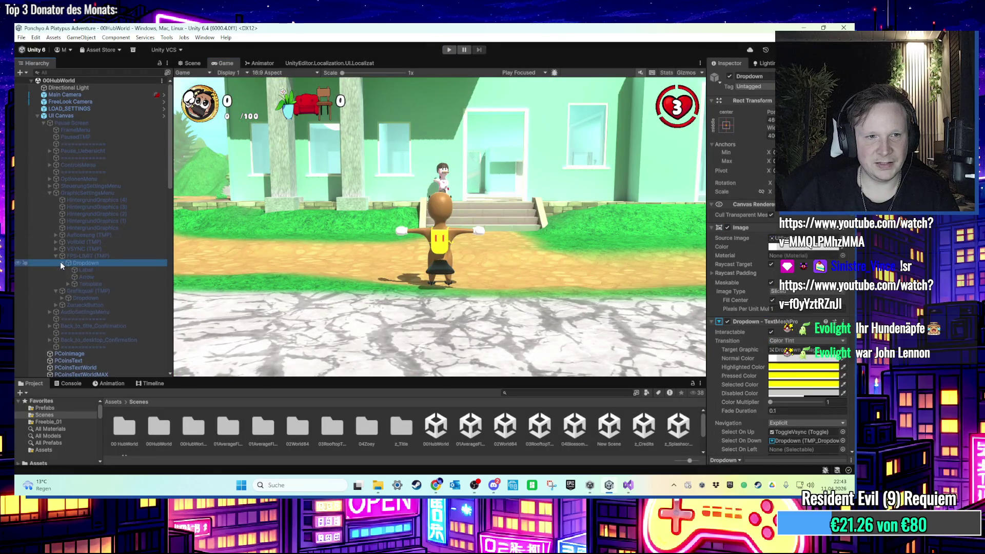
click(80, 257)
scroll(750, 318, down, 5)
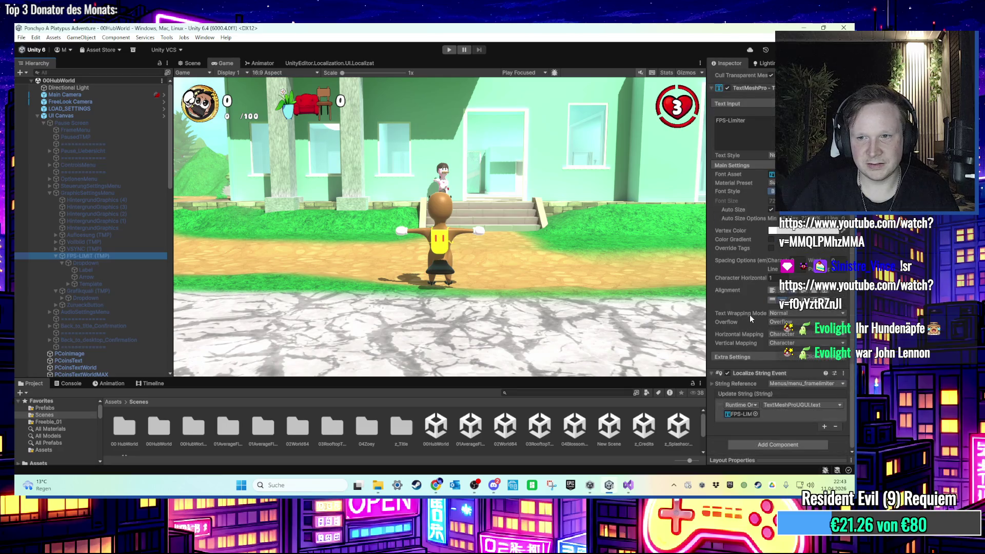
click(99, 192)
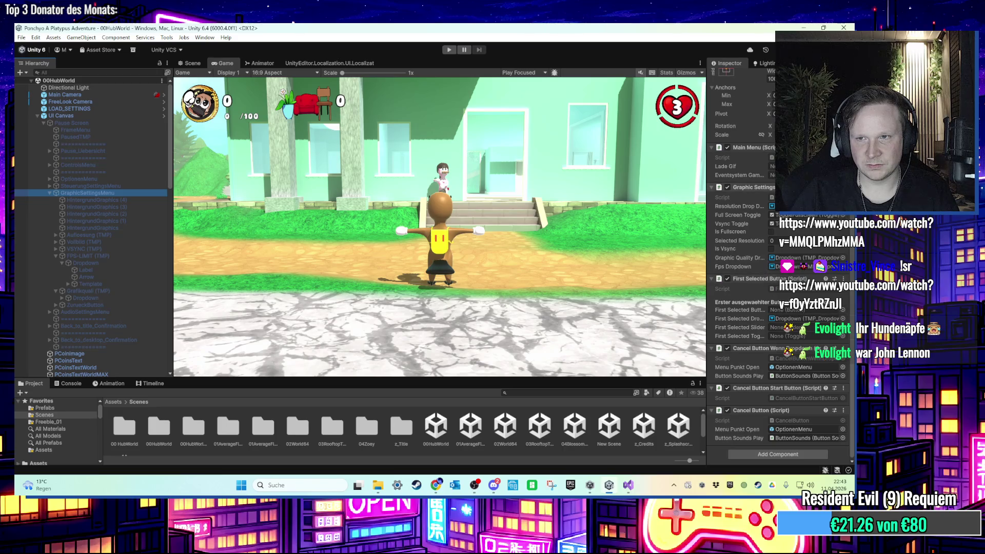
key(alt+Tab)
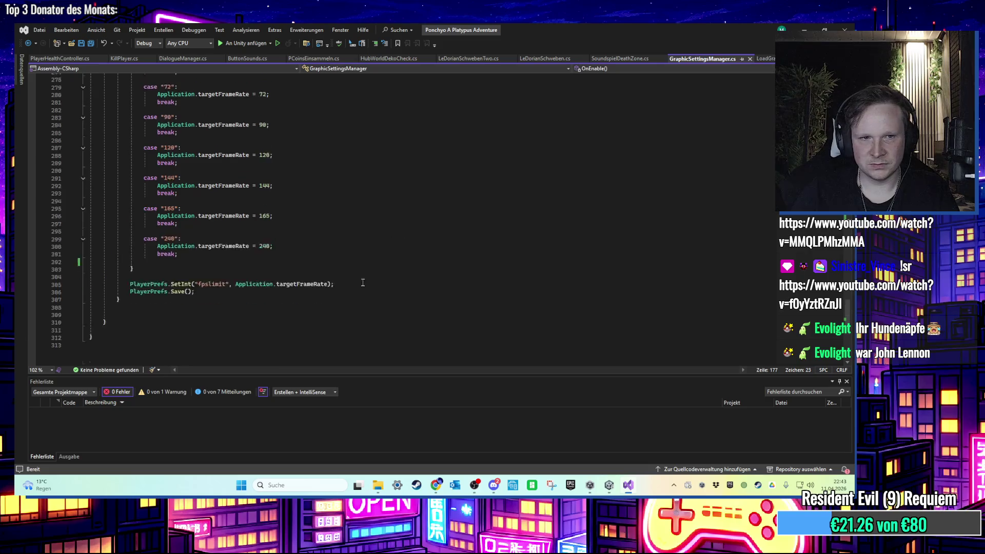
Read GraphicSettingsManager.cs, highlighting fpsDropdown in ChangeFPS() and scrolling up through Start
scroll(362, 283, up, 3)
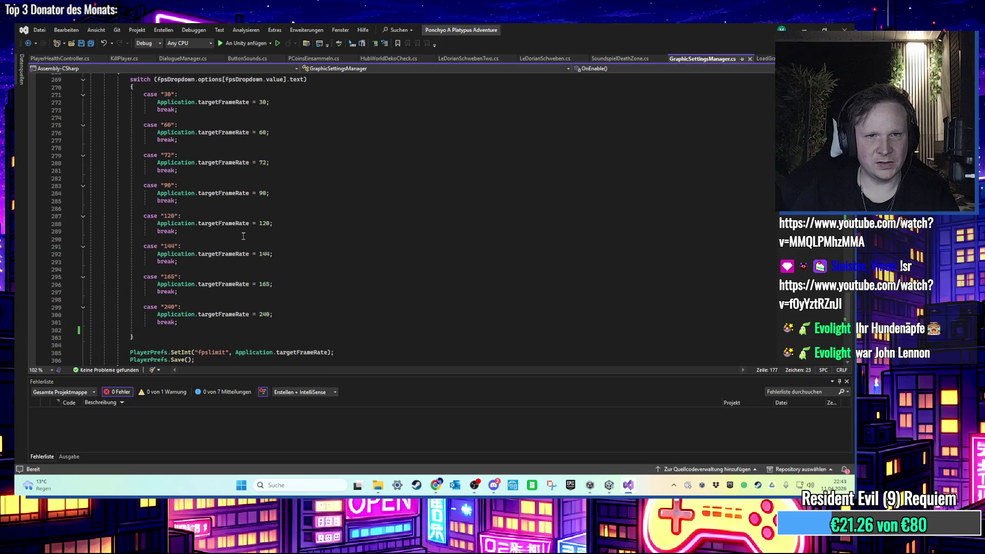
scroll(256, 330, up, 3)
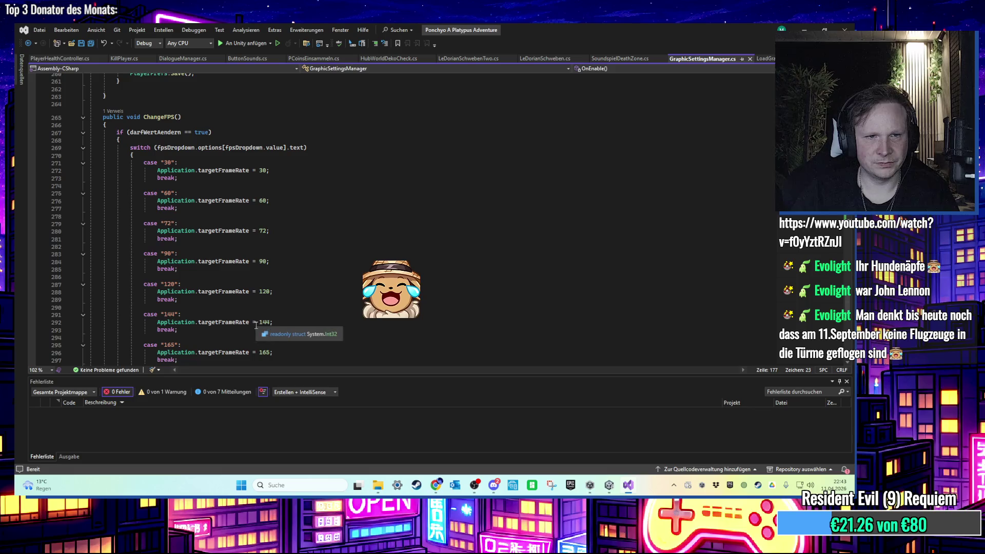
click(230, 148)
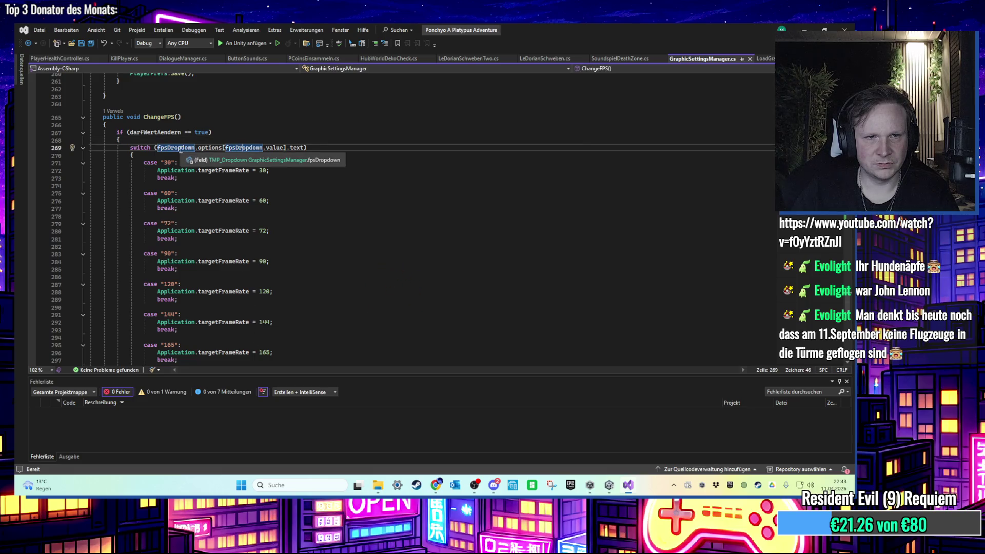
scroll(261, 221, up, 5)
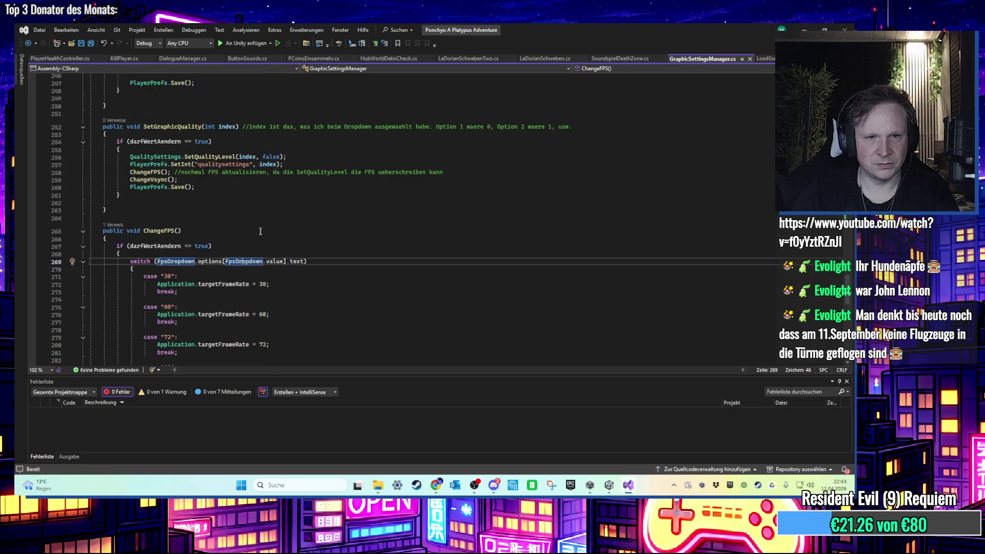
scroll(245, 257, up, 10)
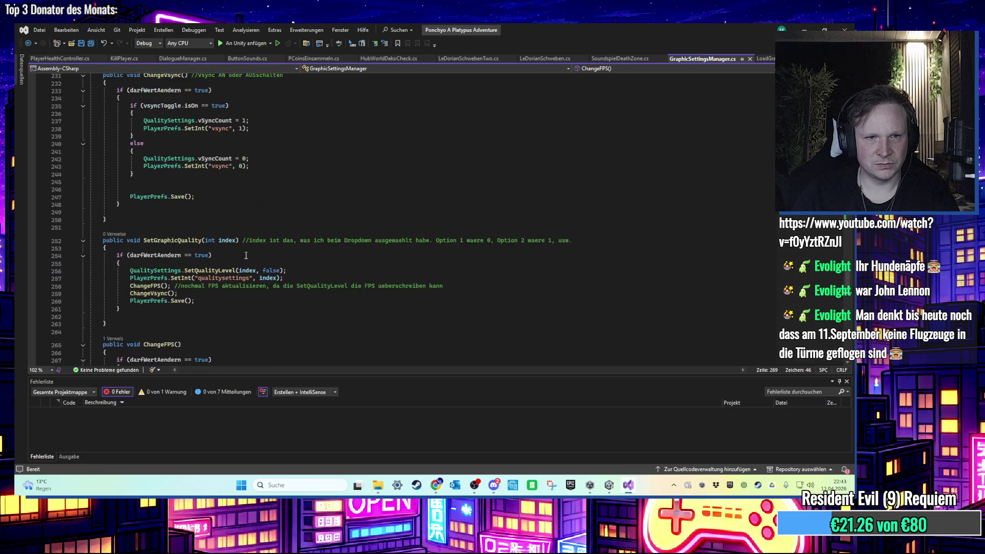
scroll(250, 257, up, 12)
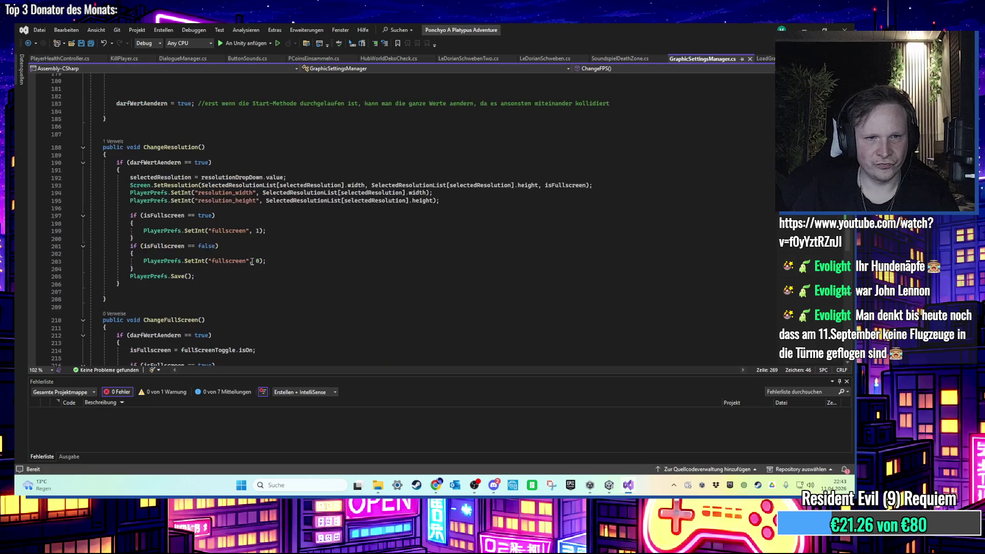
scroll(254, 261, up, 13)
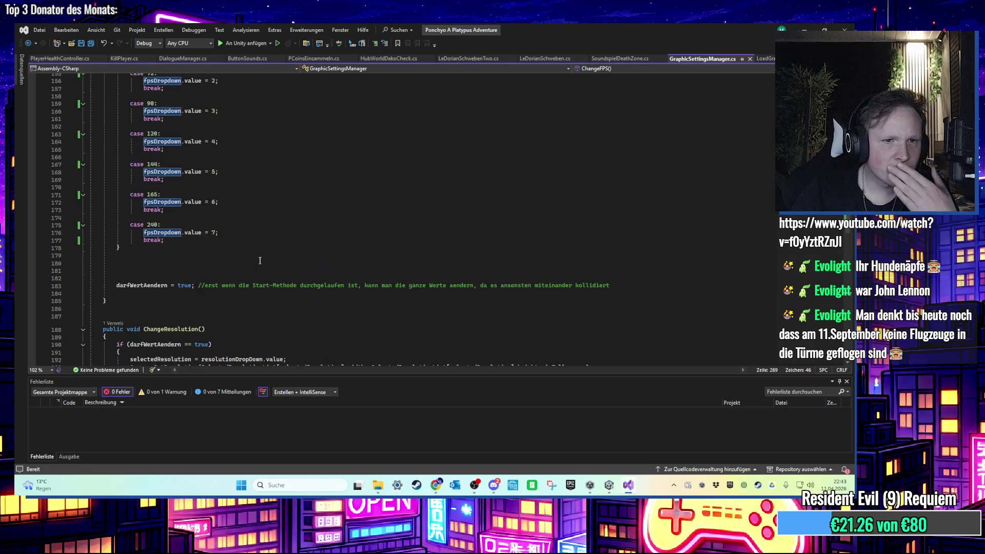
scroll(260, 260, up, 6)
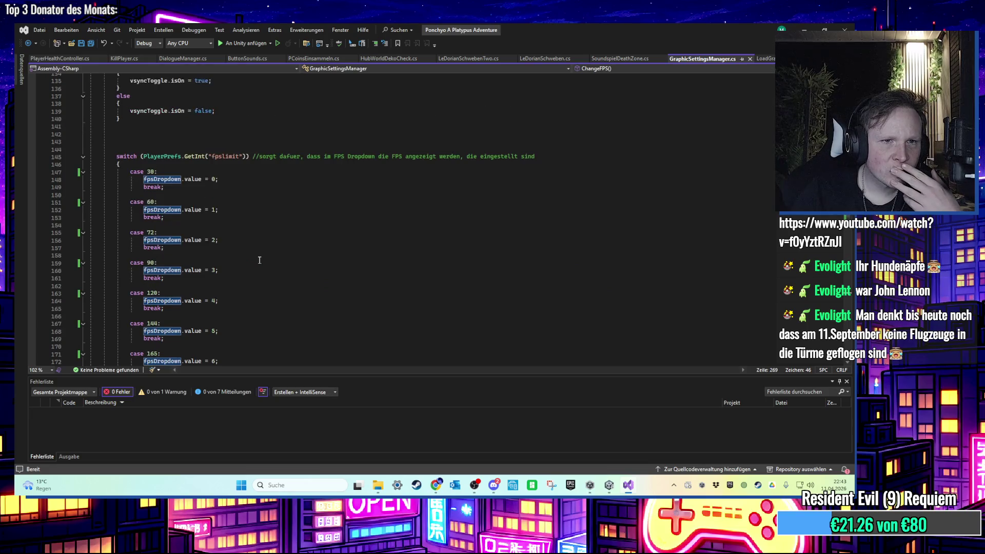
scroll(258, 260, up, 5)
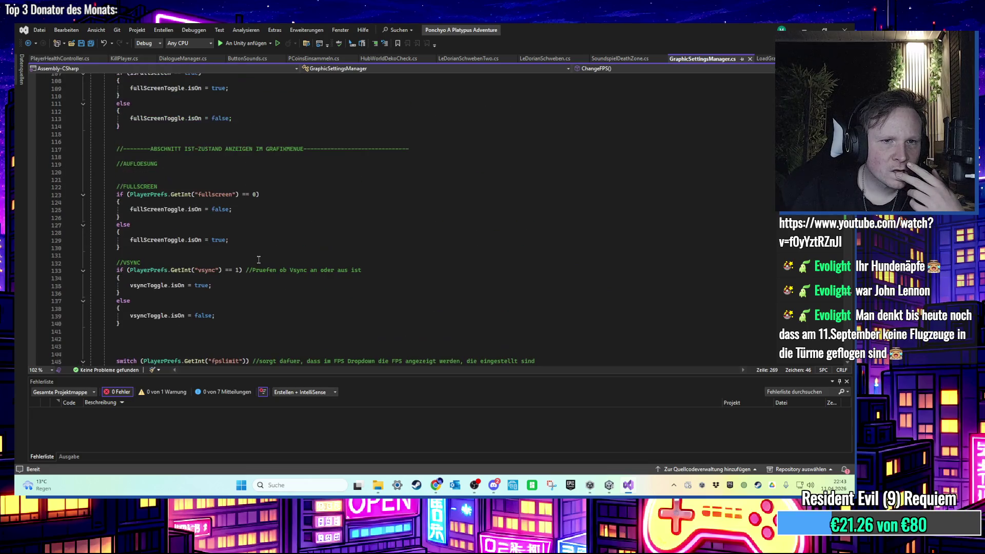
scroll(259, 260, up, 10)
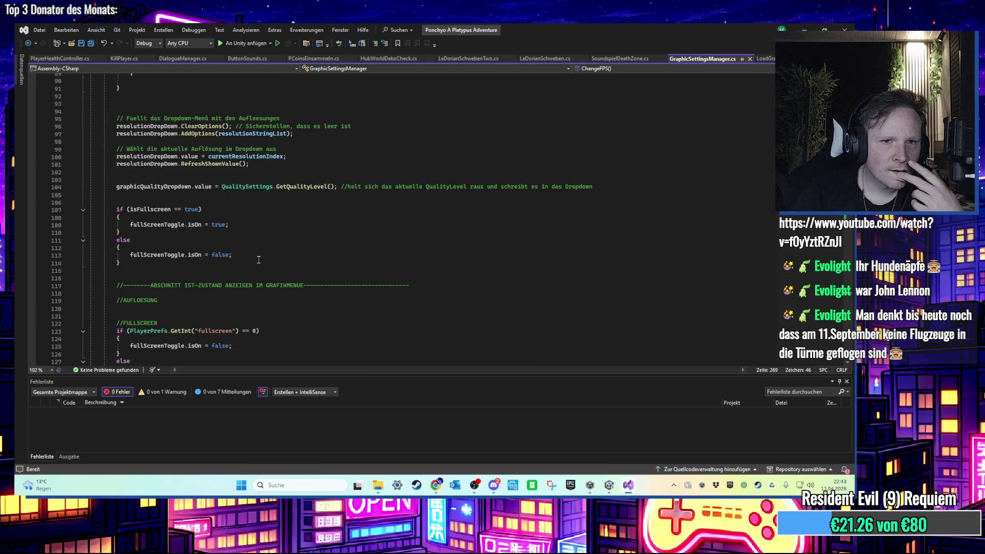
scroll(258, 261, up, 3)
scroll(258, 260, up, 7)
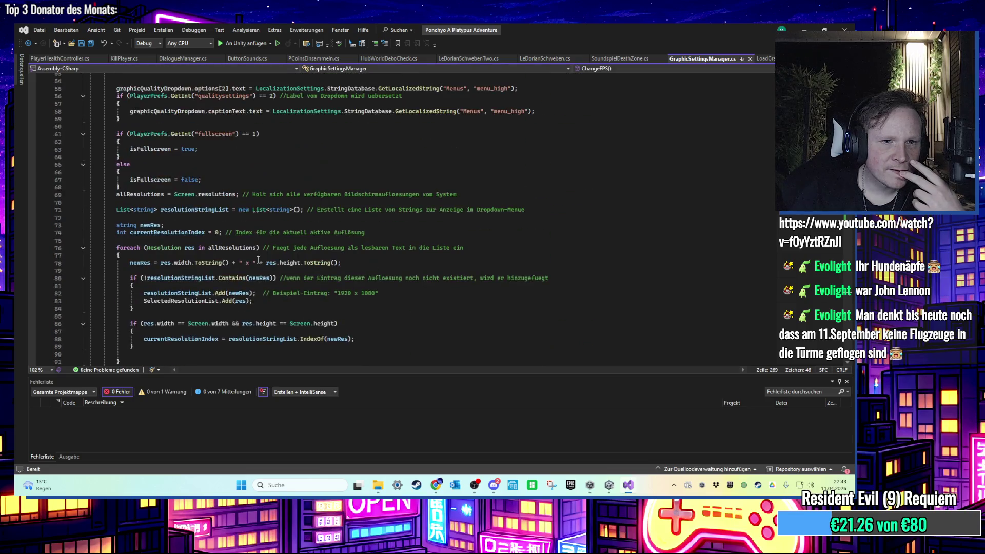
scroll(259, 260, down, 1)
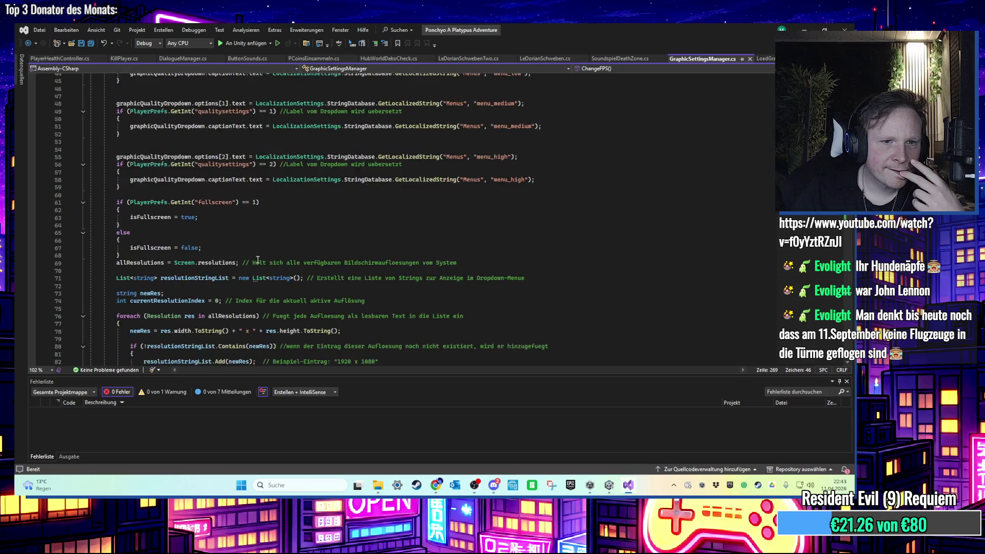
key(alt+Tab)
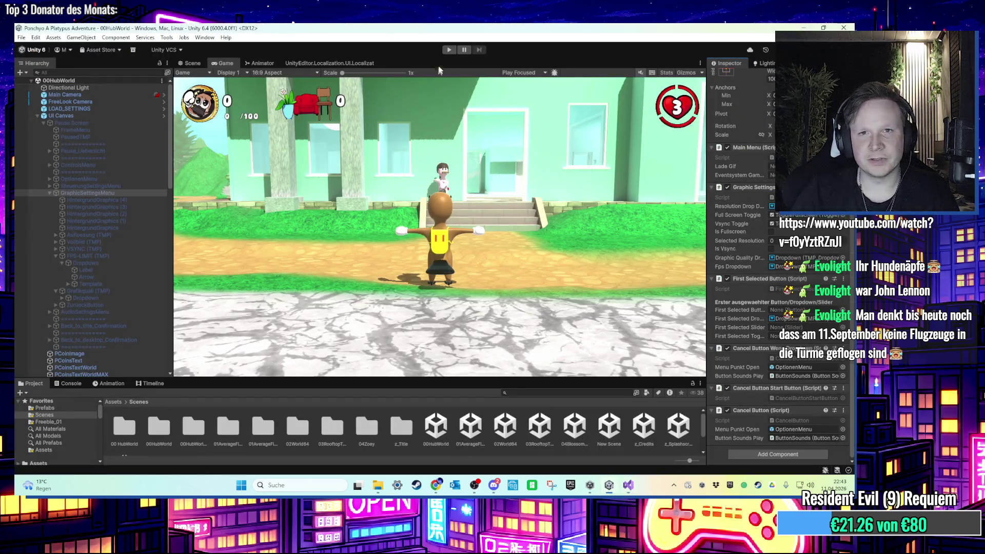
click(449, 50)
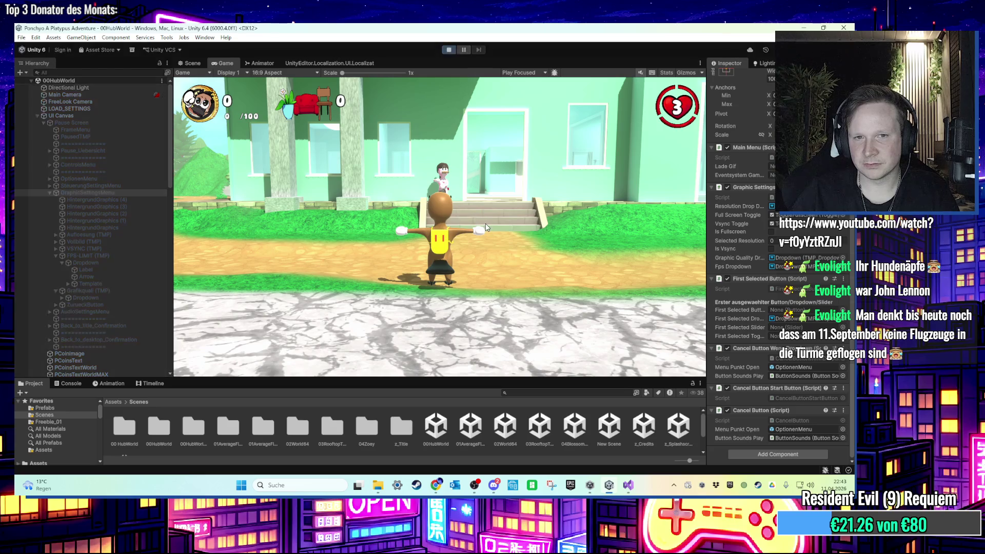
key(Escape)
click(472, 226)
click(434, 201)
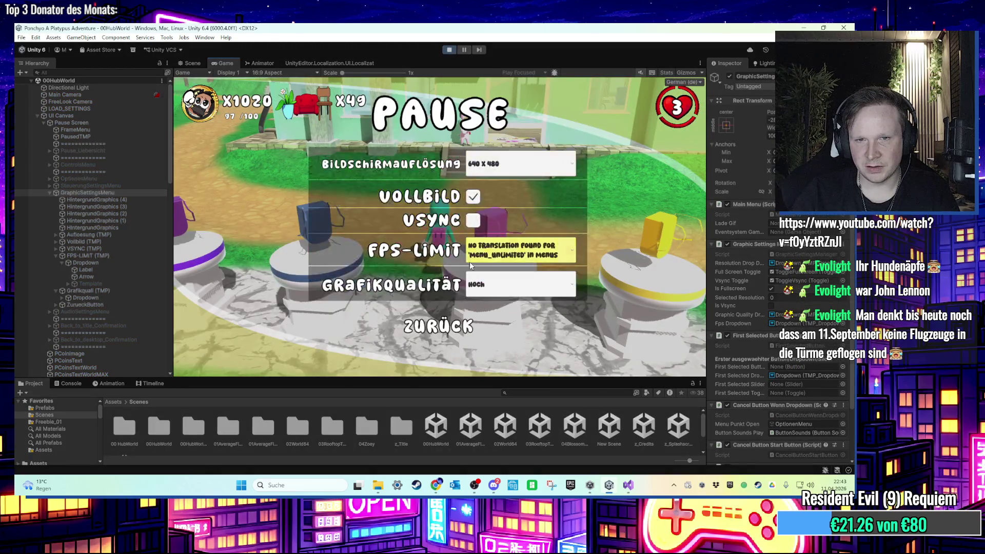
click(536, 253)
click(489, 288)
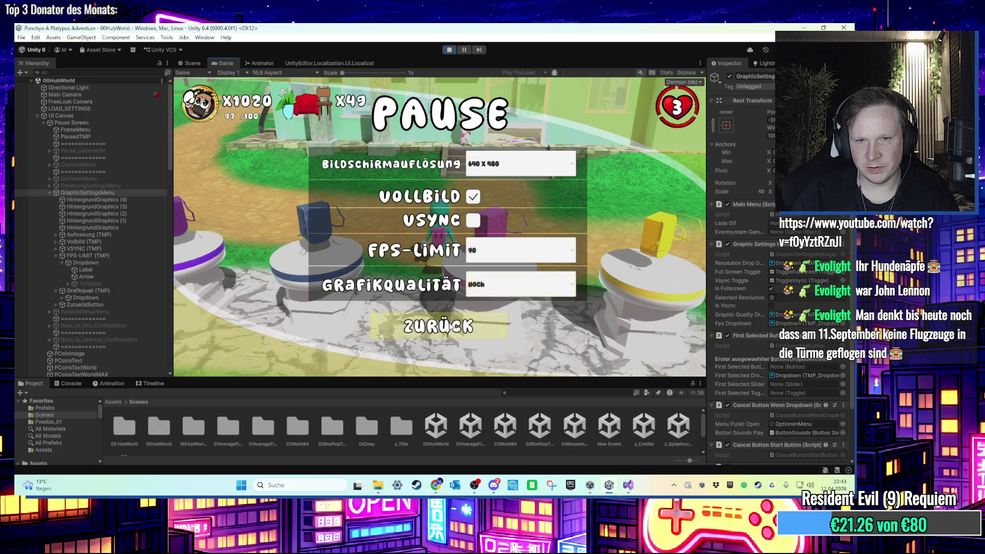
click(439, 326)
click(436, 199)
click(497, 259)
click(500, 268)
click(505, 262)
click(505, 263)
click(496, 254)
key(Escape)
key(Escape)
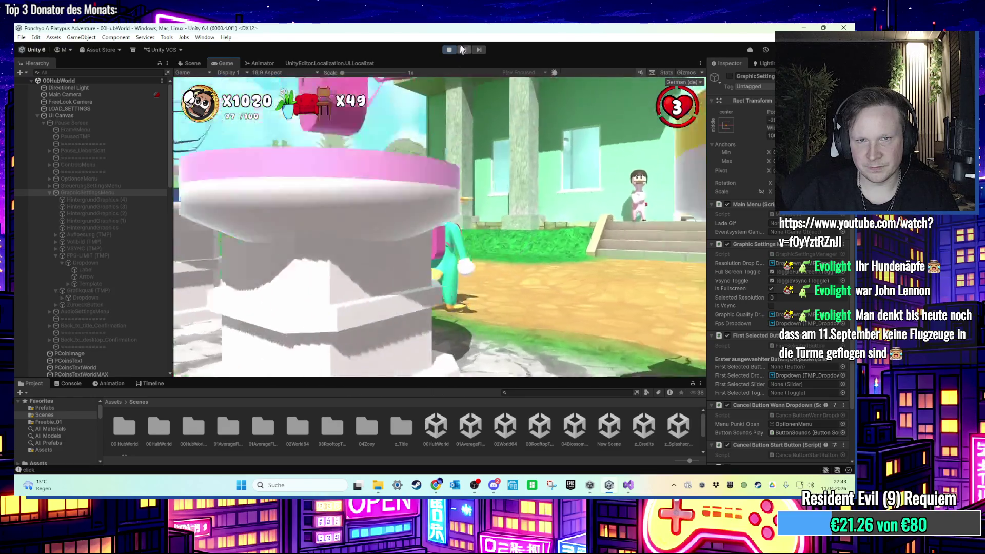
click(451, 48)
click(450, 50)
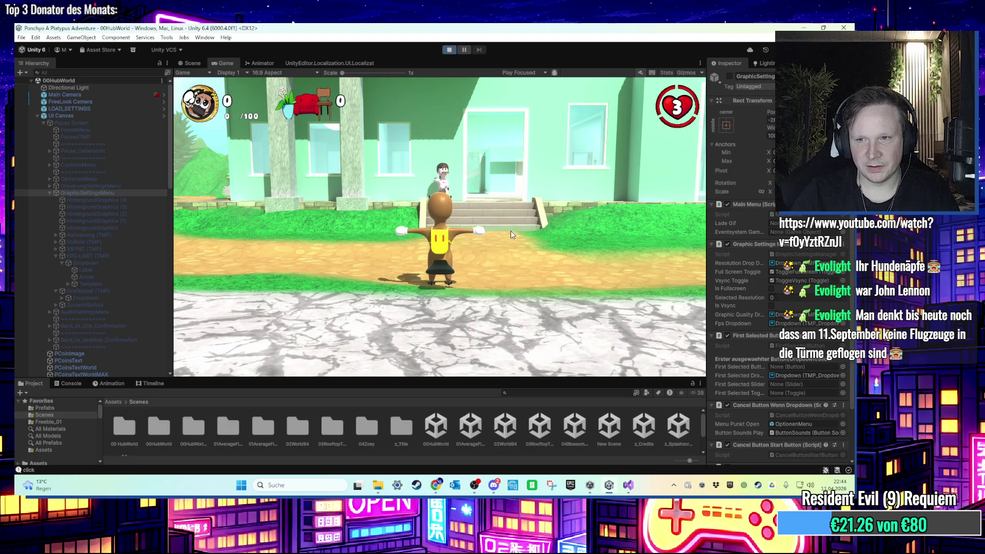
key(Escape)
click(459, 218)
key(Up)
key(Return)
key(Return)
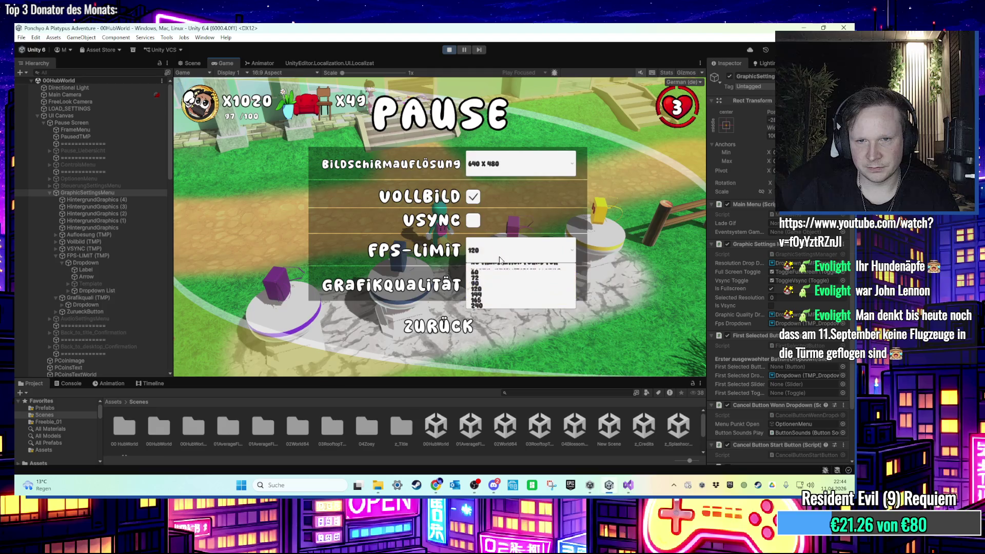
key(Escape)
click(449, 50)
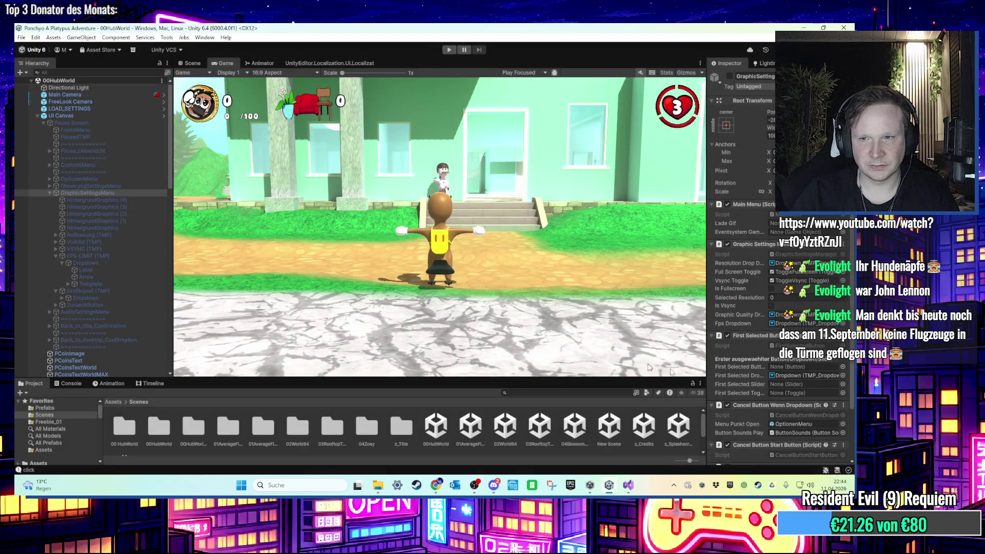
Inspect the FPS-LIMIT Dropdown's components, comparing against the GraphicSettingsManager script code
scroll(787, 388, down, 3)
click(627, 484)
scroll(482, 336, down, 5)
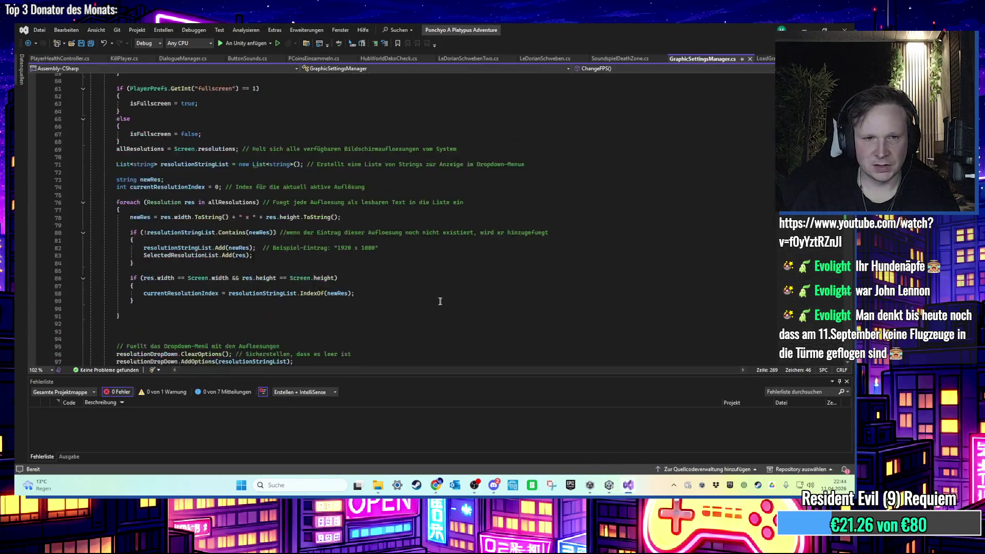
click(629, 486)
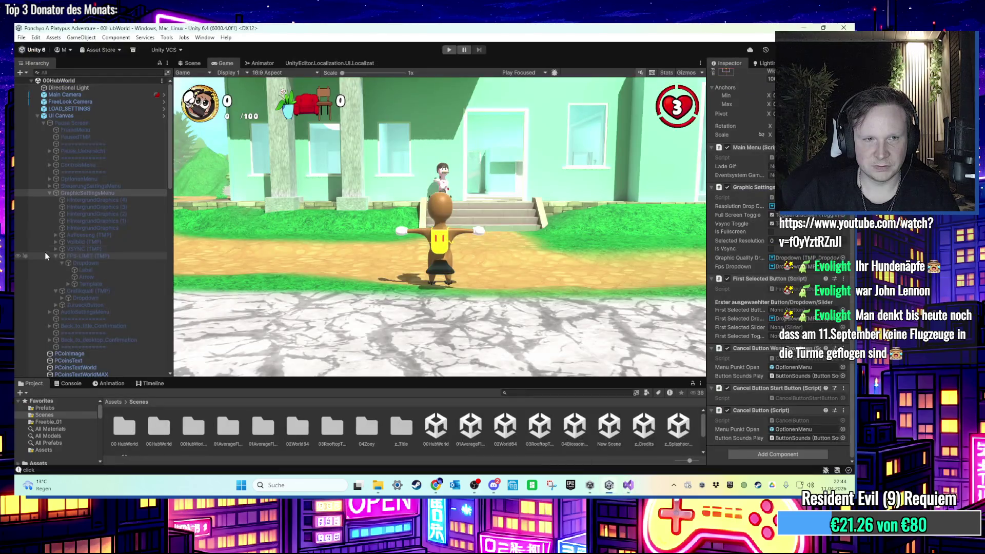
click(82, 262)
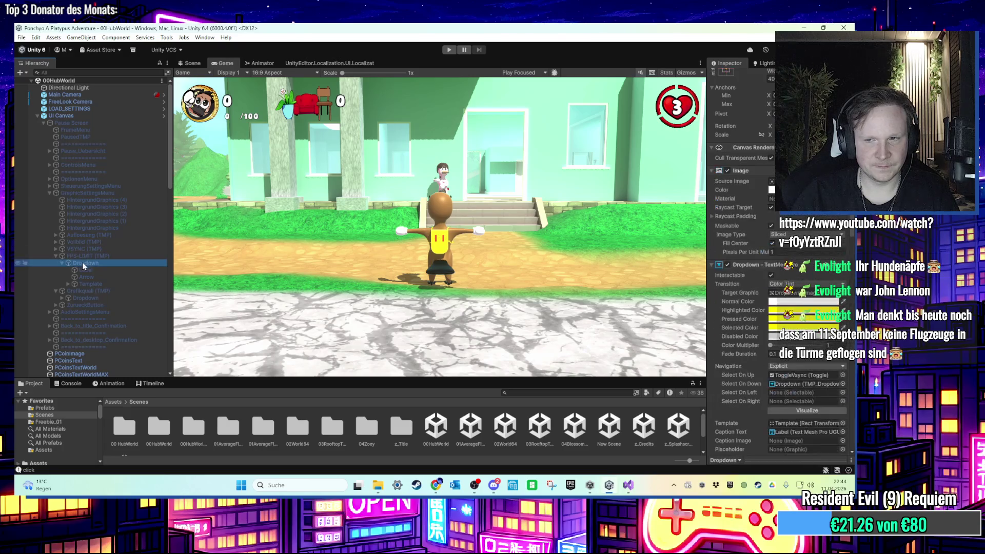
scroll(762, 342, down, 8)
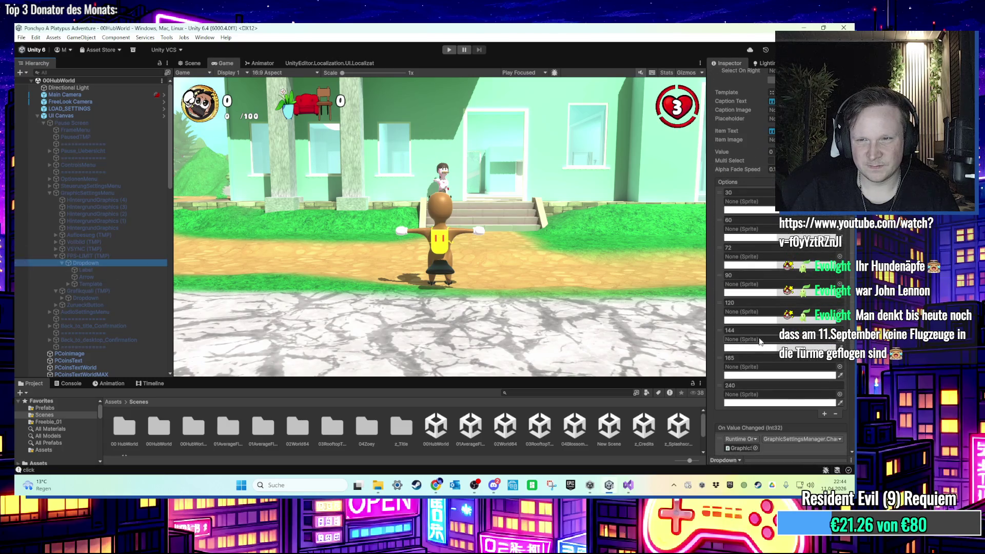
scroll(745, 201, down, 5)
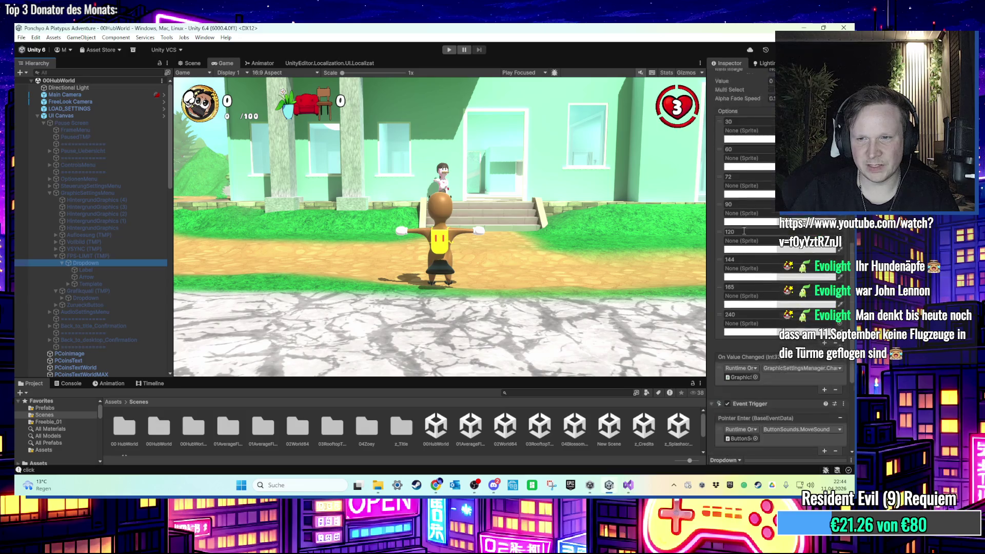
scroll(737, 266, down, 3)
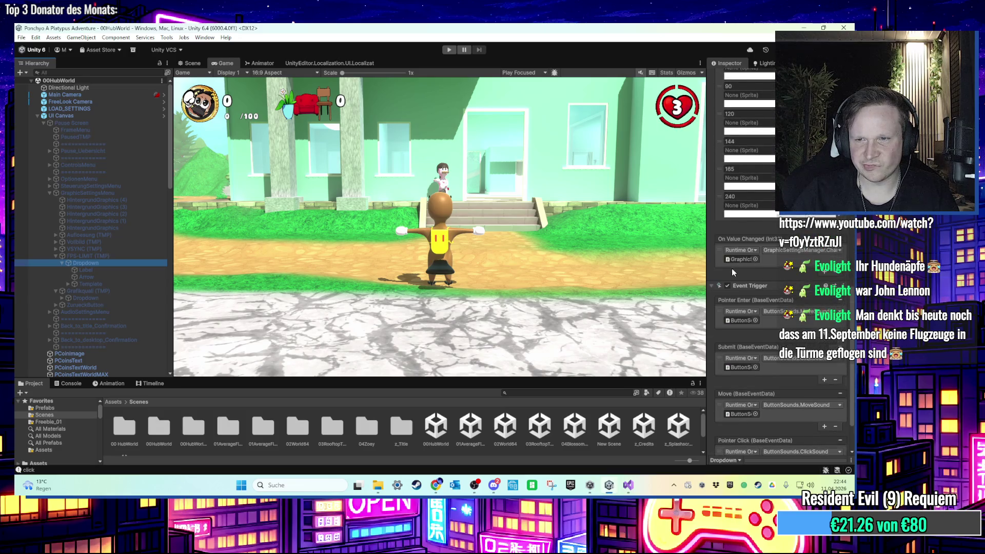
click(743, 235)
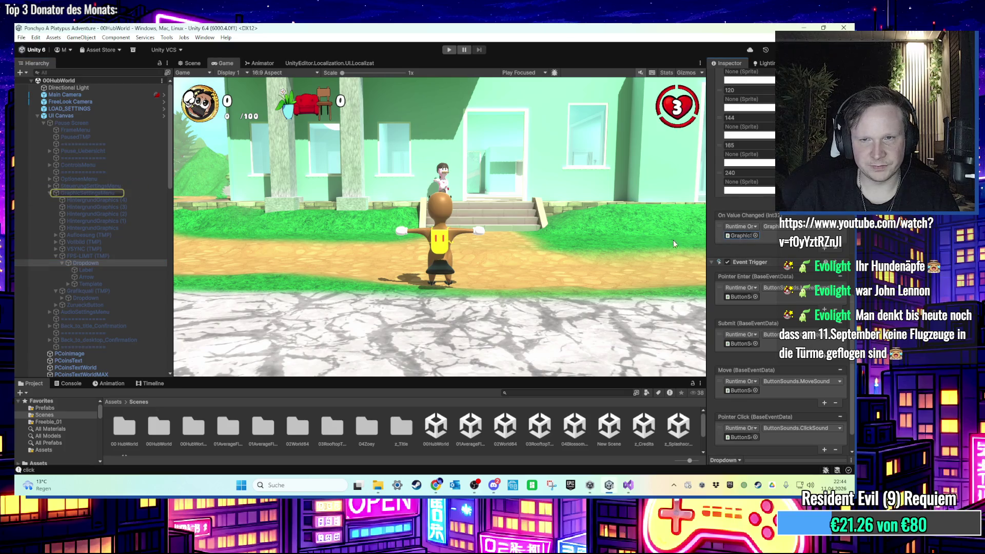
scroll(756, 273, up, 15)
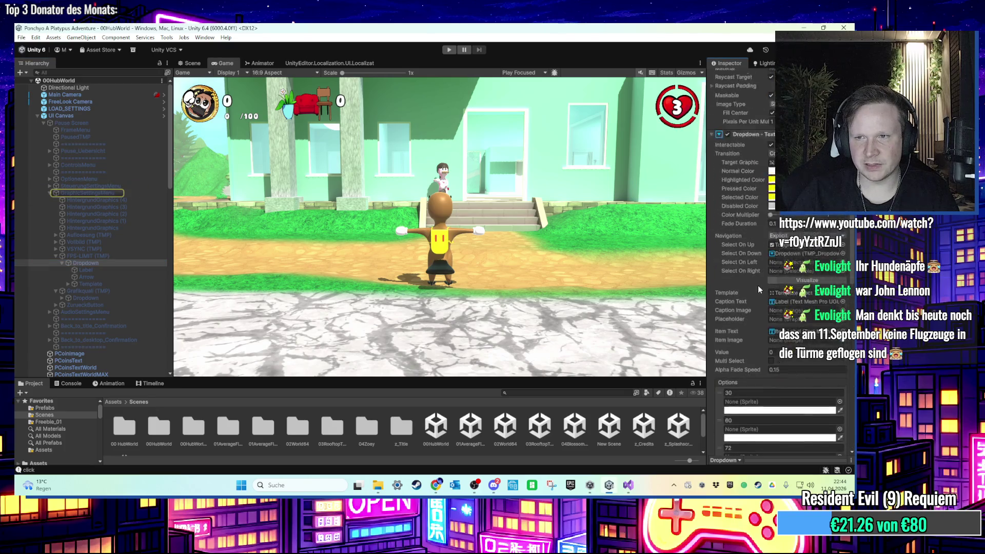
scroll(758, 285, up, 7)
Inspect the Dropdown's Label, Arrow and Template children
click(97, 270)
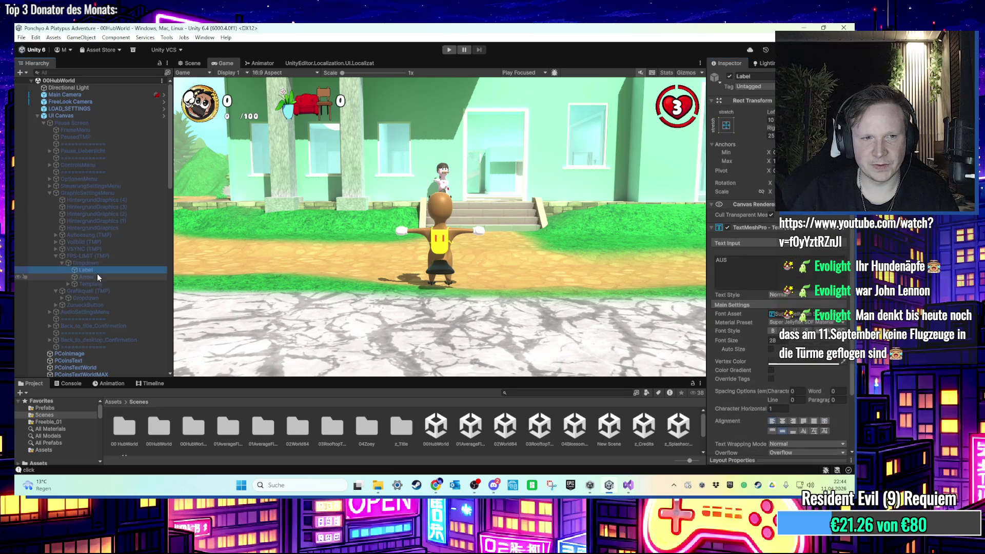
scroll(806, 299, down, 2)
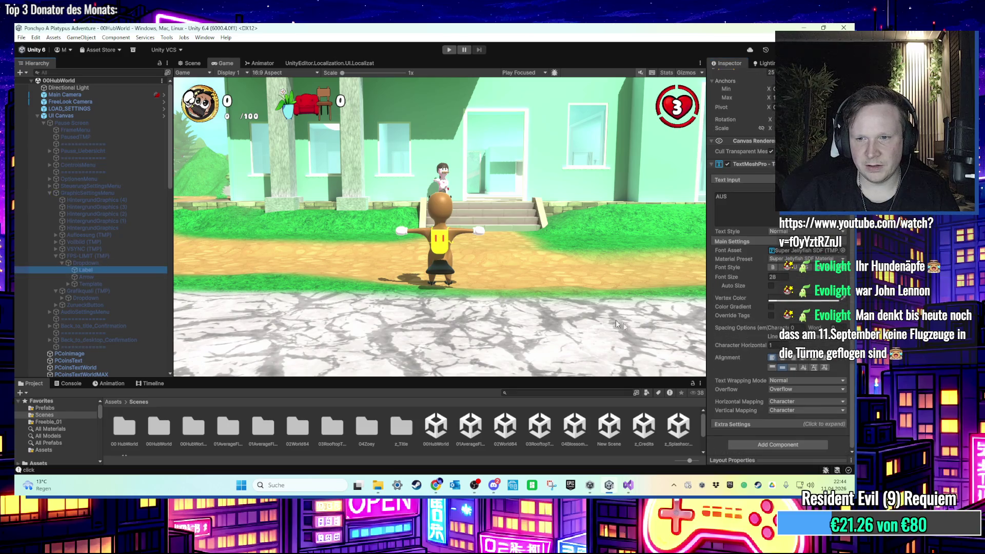
click(79, 276)
click(80, 281)
scroll(729, 346, down, 2)
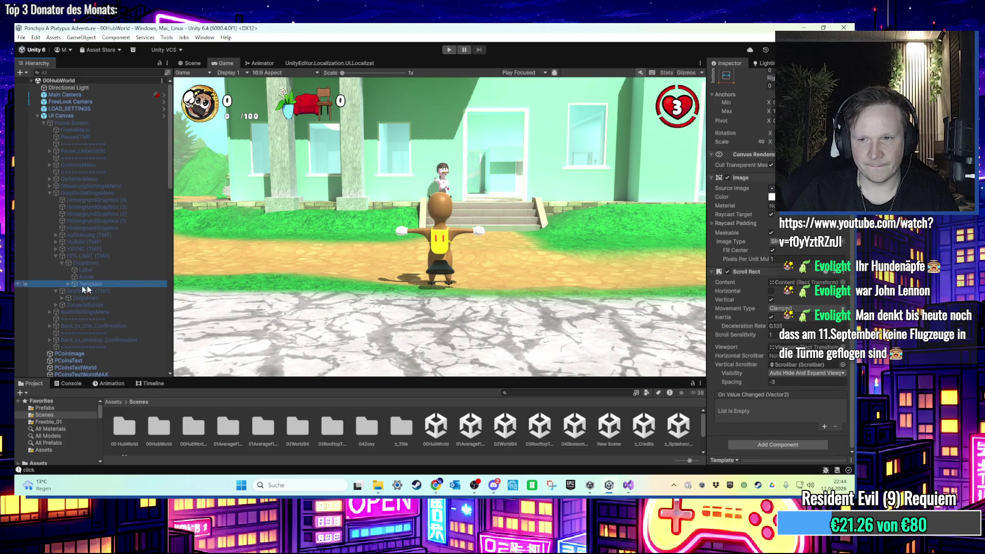
Expand the Template's Scrollbar and inspect its Sliding Area and Handle
click(78, 262)
click(63, 284)
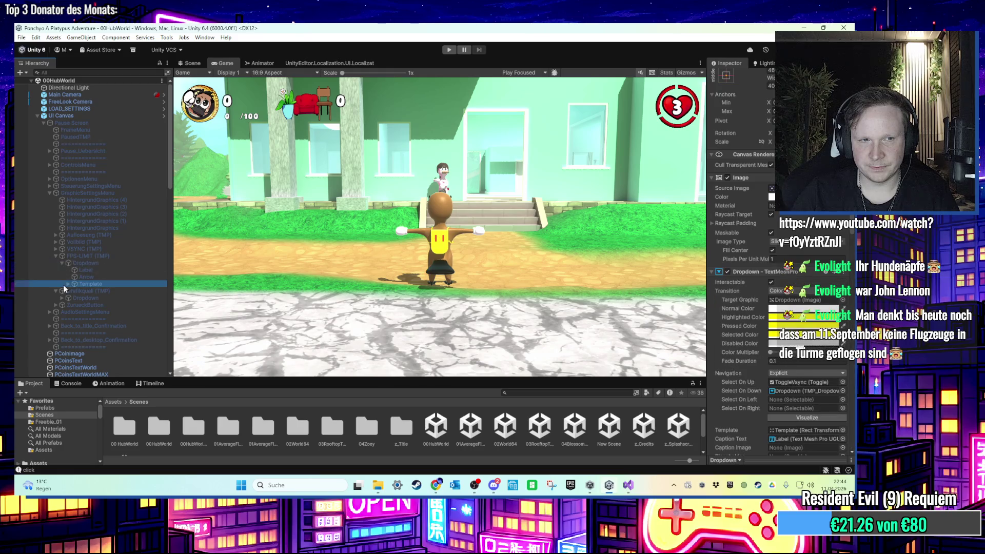
click(68, 284)
click(78, 297)
click(75, 297)
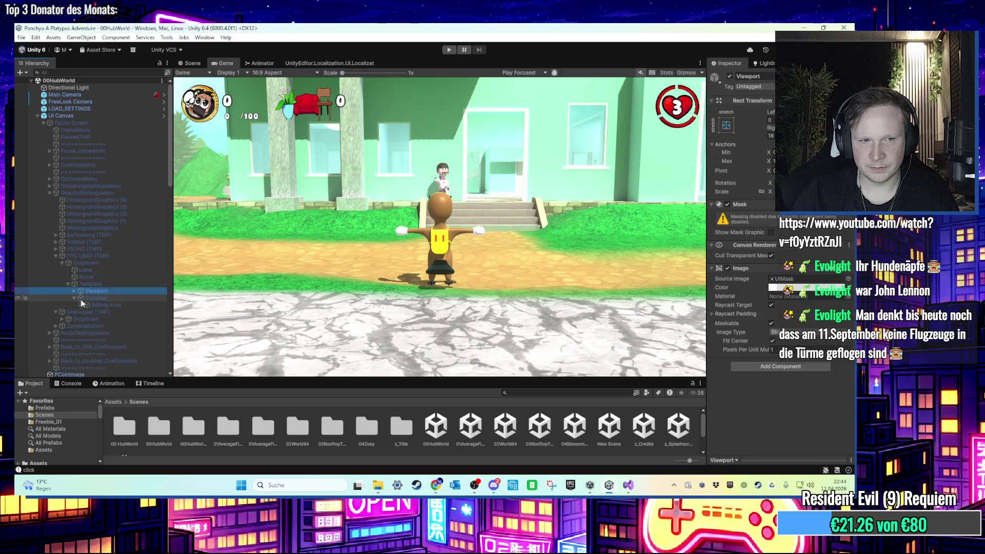
click(85, 304)
click(81, 305)
click(94, 312)
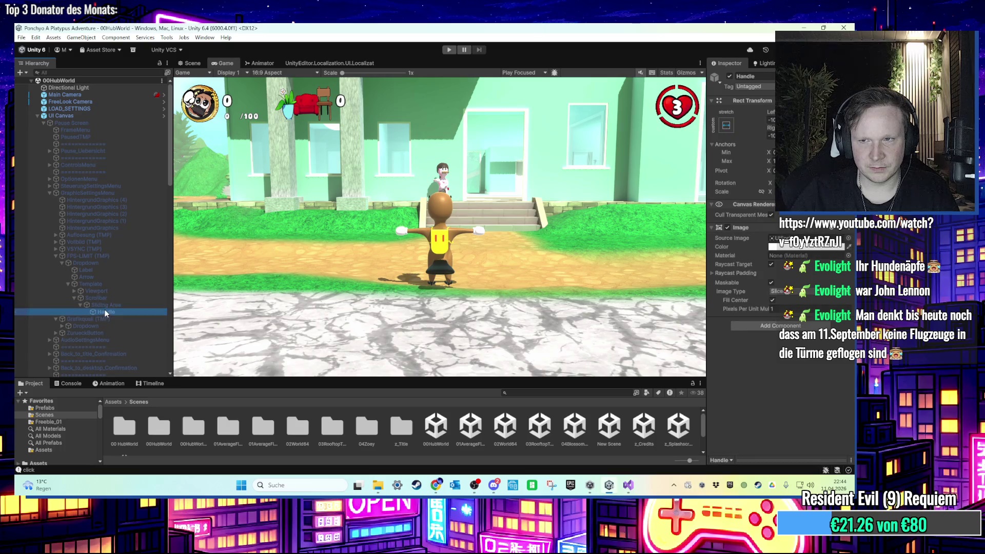
click(106, 305)
click(111, 298)
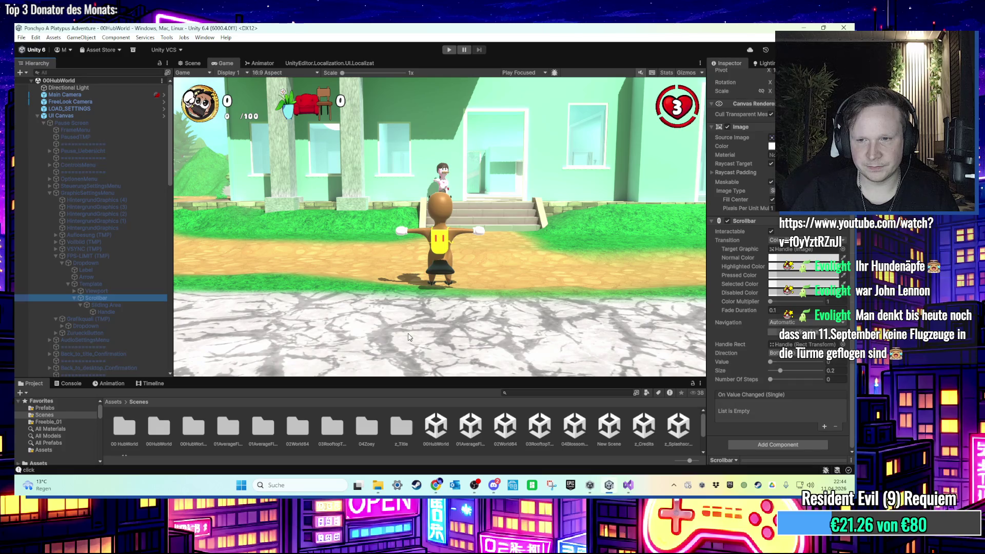
Expand Viewport > Content and inspect the Item entry's toggle settings
click(84, 291)
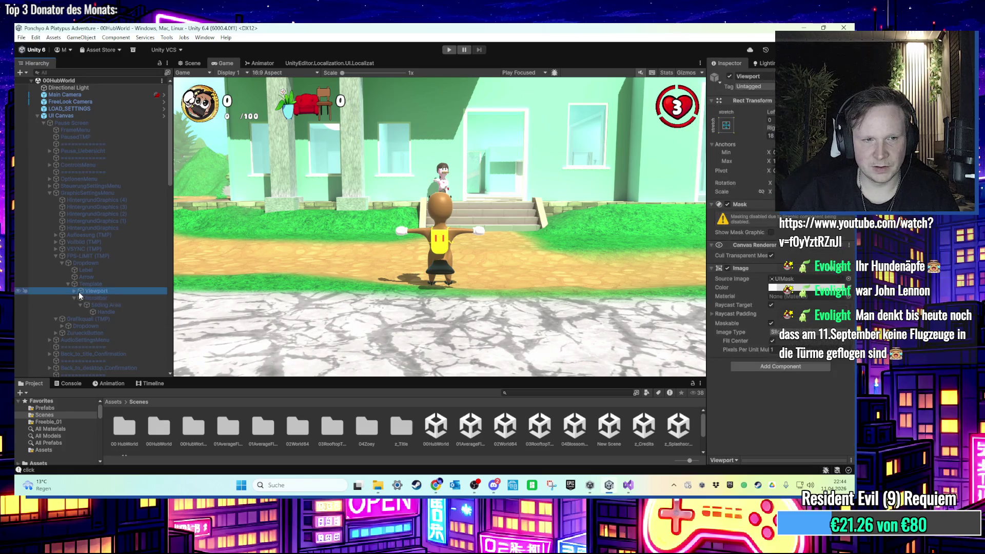
click(75, 291)
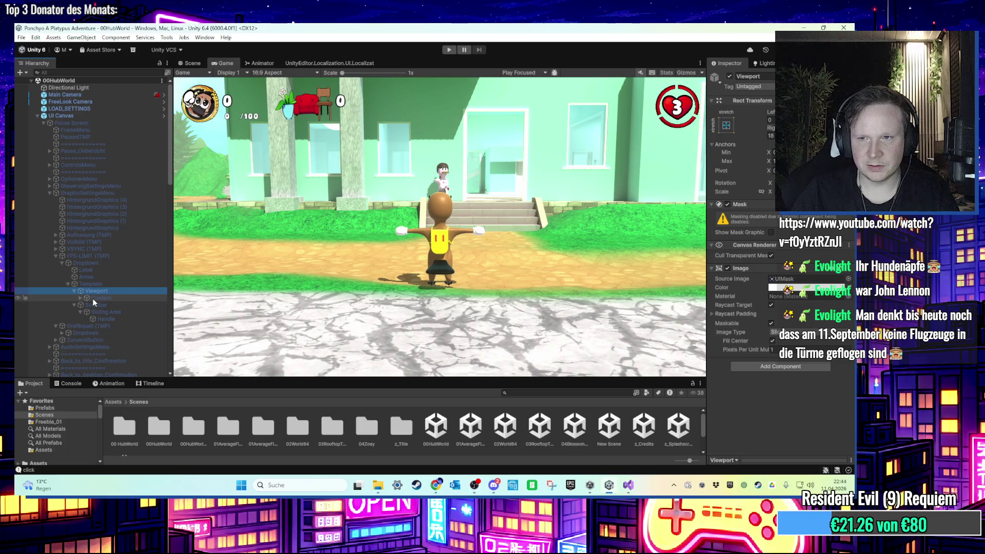
click(80, 298)
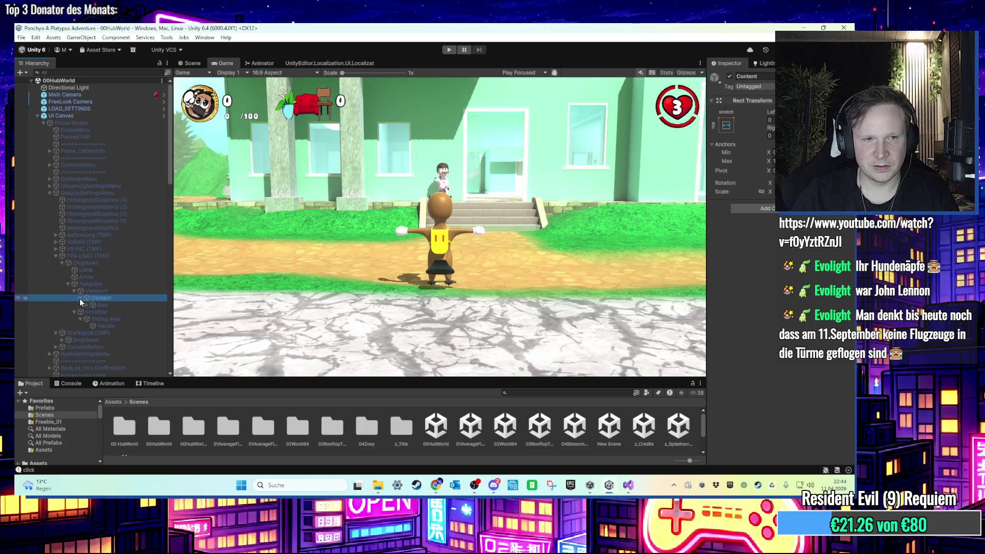
click(87, 303)
scroll(768, 335, down, 5)
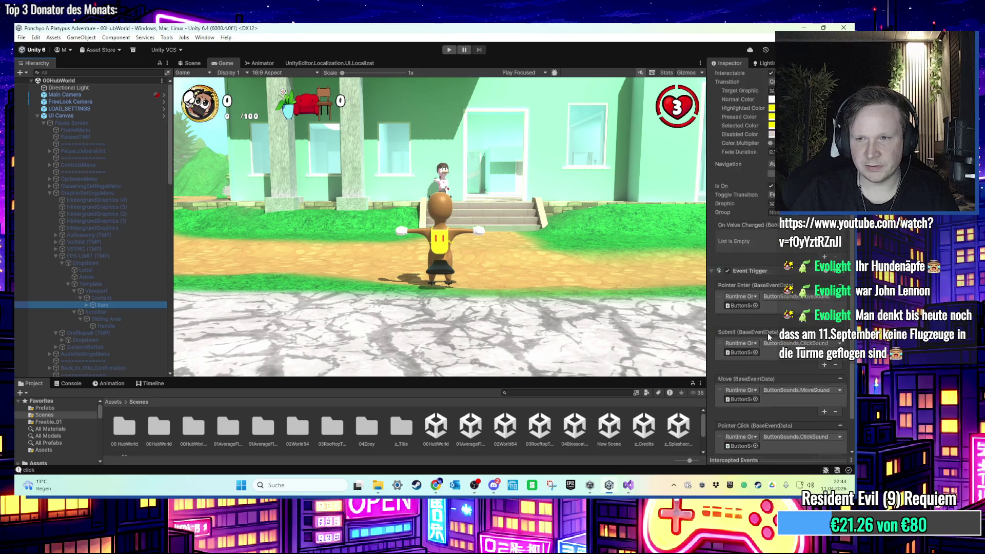
scroll(767, 332, up, 4)
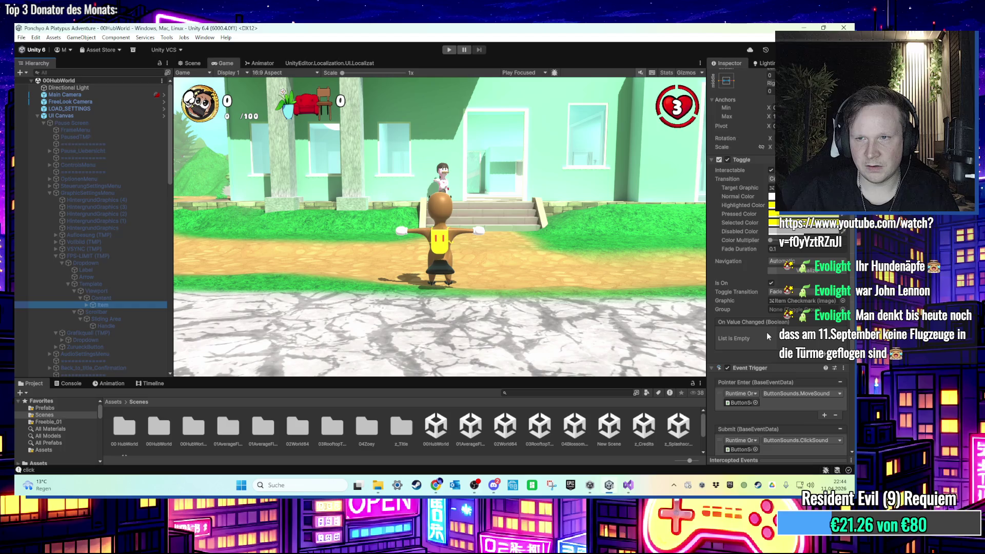
scroll(766, 331, up, 2)
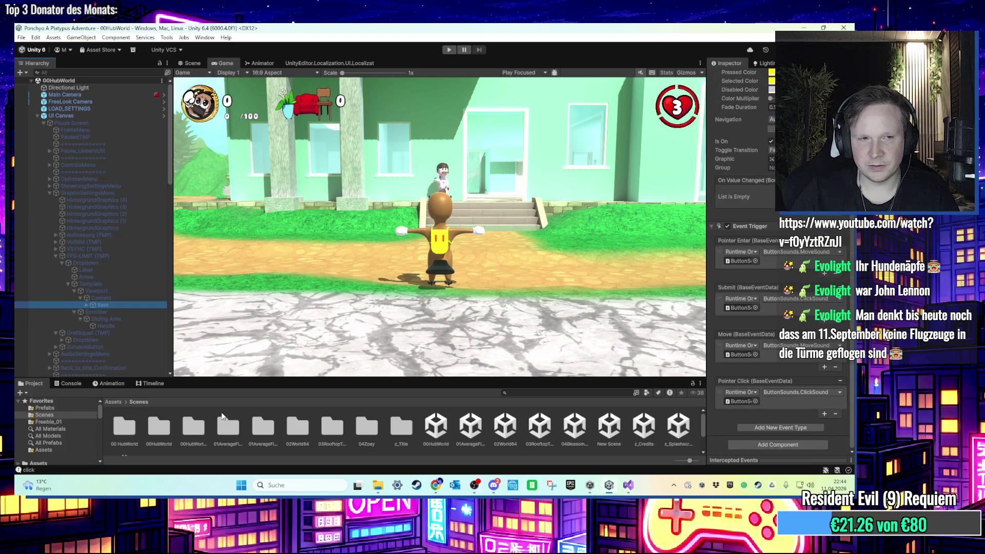
Inspect the Item Background and Item Label text settings, then close the Unity editor
click(85, 304)
click(94, 313)
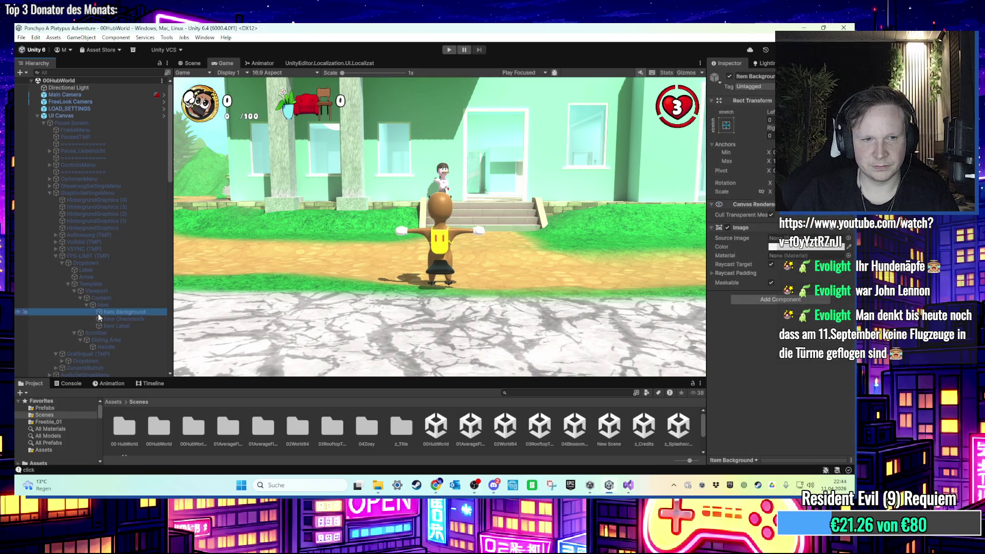
click(115, 325)
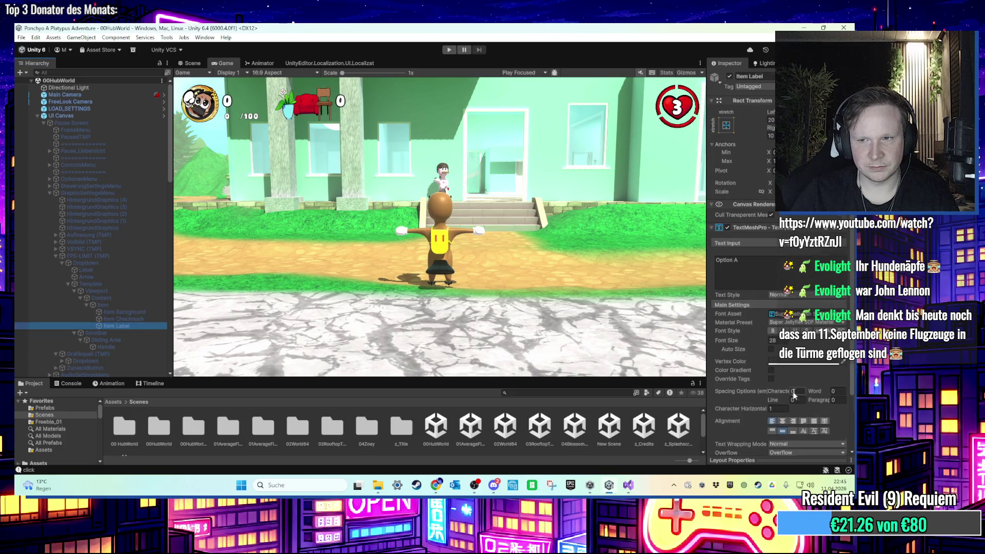
scroll(794, 394, down, 3)
click(763, 421)
scroll(761, 423, down, 6)
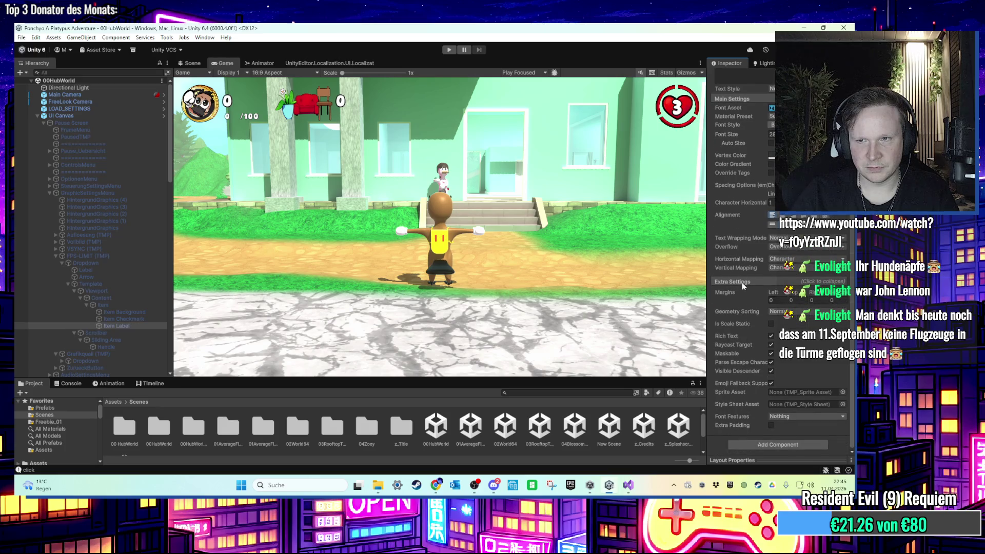
click(742, 282)
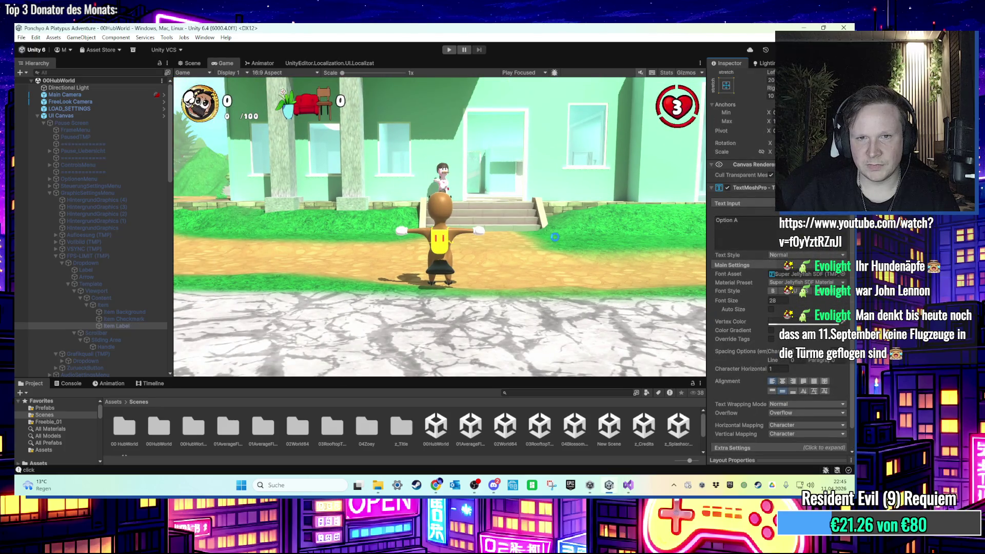
click(844, 28)
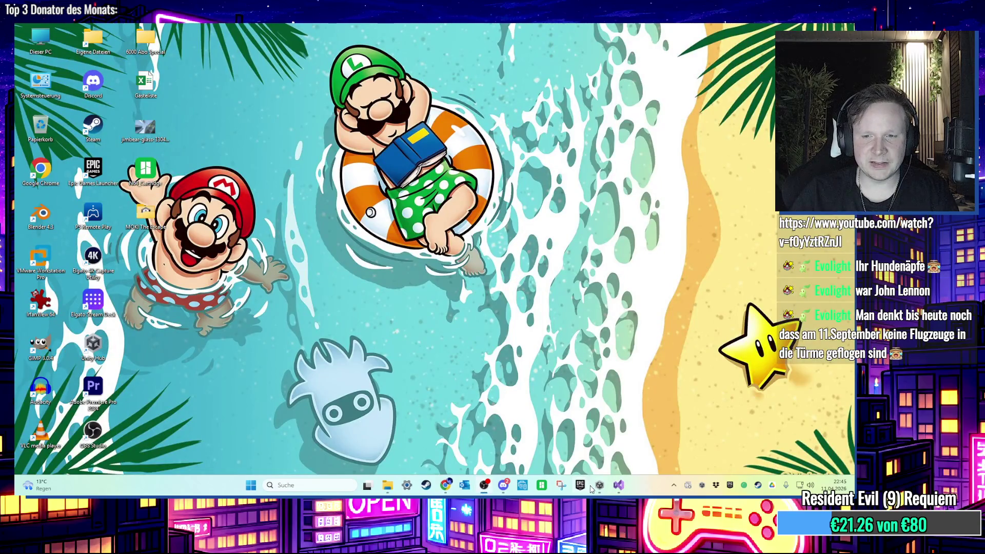
Relaunch the Ponchyo A Platypus Adventure project from Unity Hub and run 00HubWorld in play mode
click(598, 485)
click(676, 143)
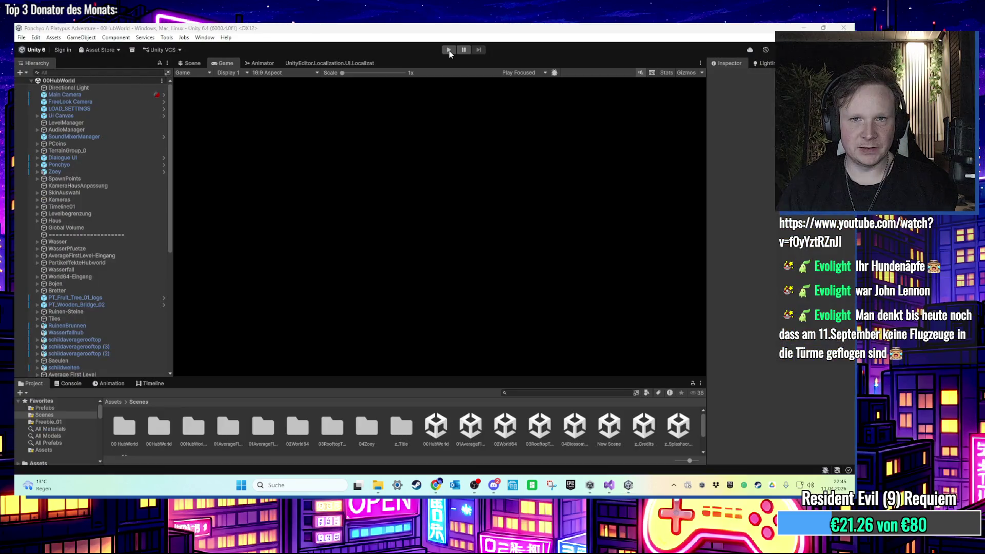
click(448, 50)
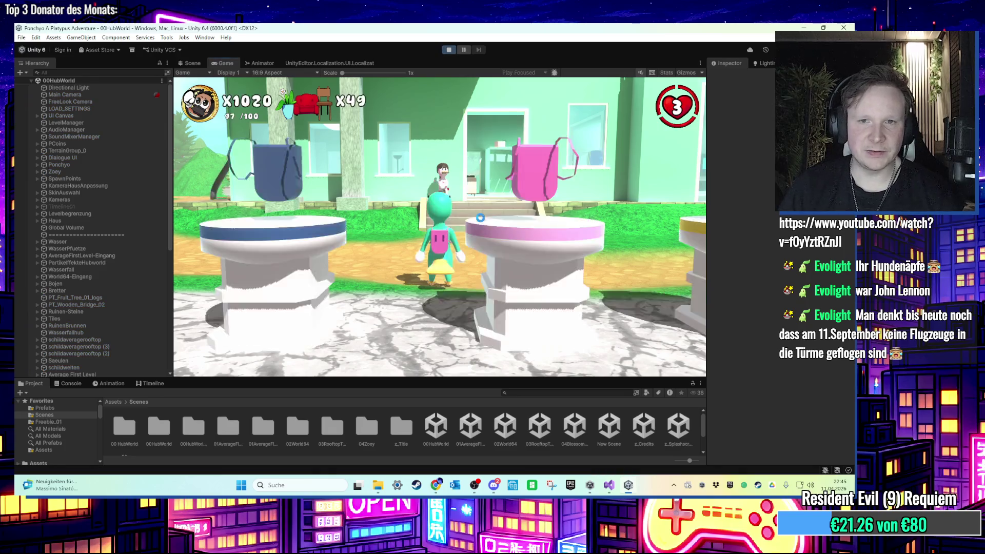
Set the in-game FPS limit to unlimited under Optionen > Grafik in the pause menu
key(Escape)
click(453, 232)
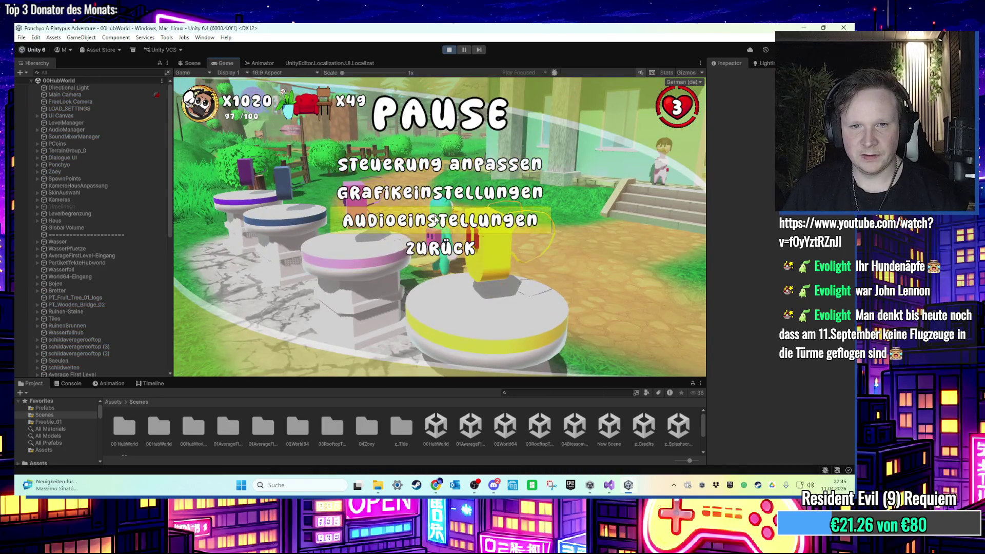
click(434, 203)
click(482, 254)
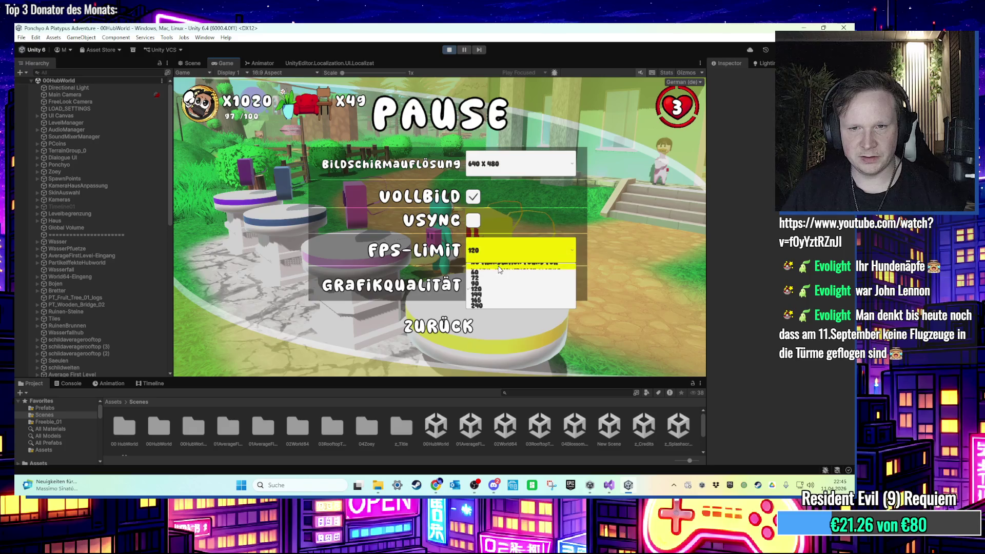
click(513, 247)
Pause the game and inspect the settings menu UI in the 2D Scene view, selecting Fade Screen
click(464, 50)
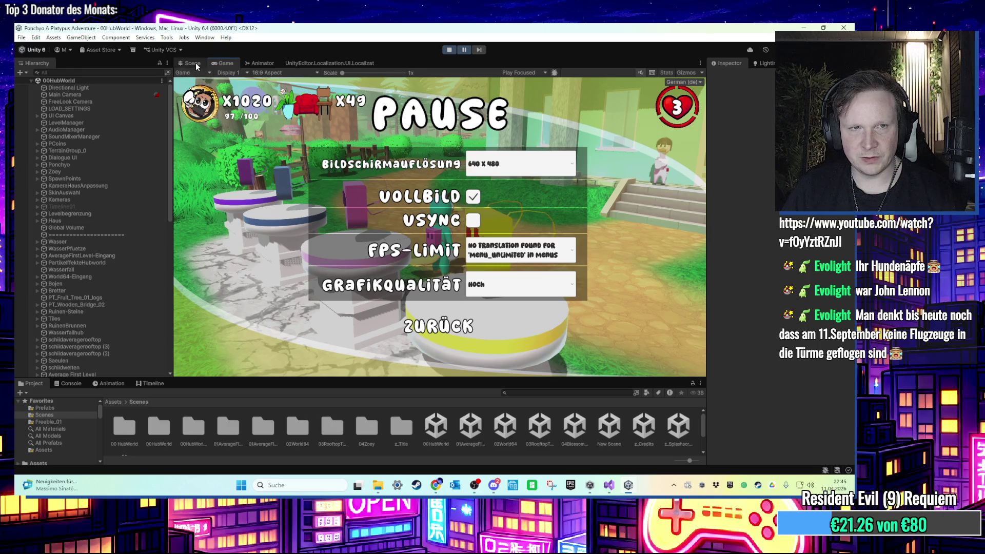
click(194, 63)
scroll(550, 173, down, 5)
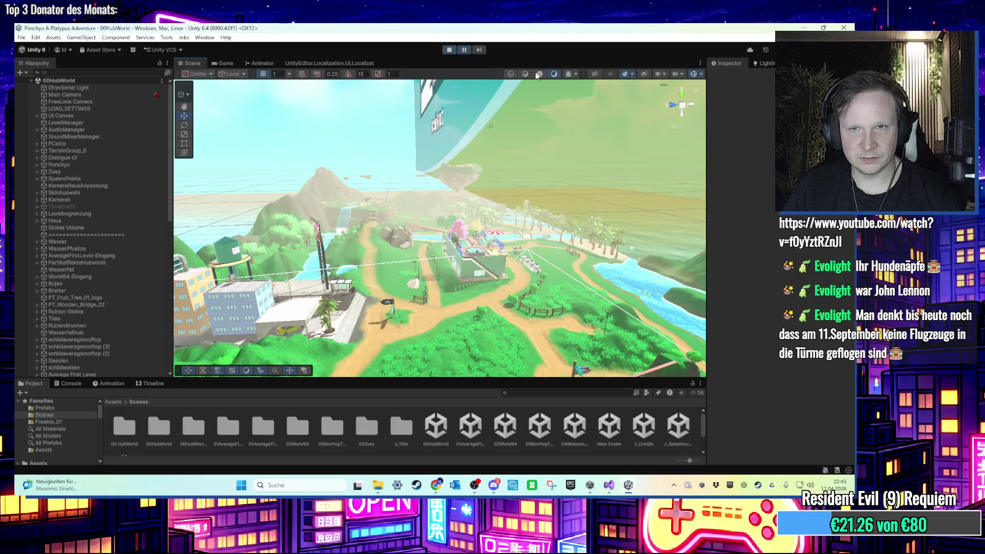
click(596, 73)
scroll(555, 173, up, 5)
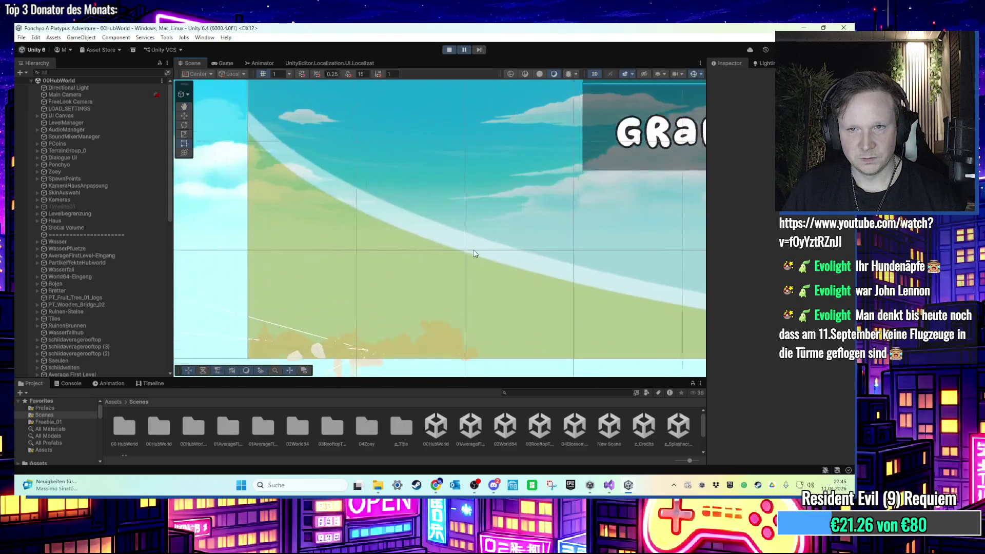
drag(306, 223, 240, 248)
click(516, 187)
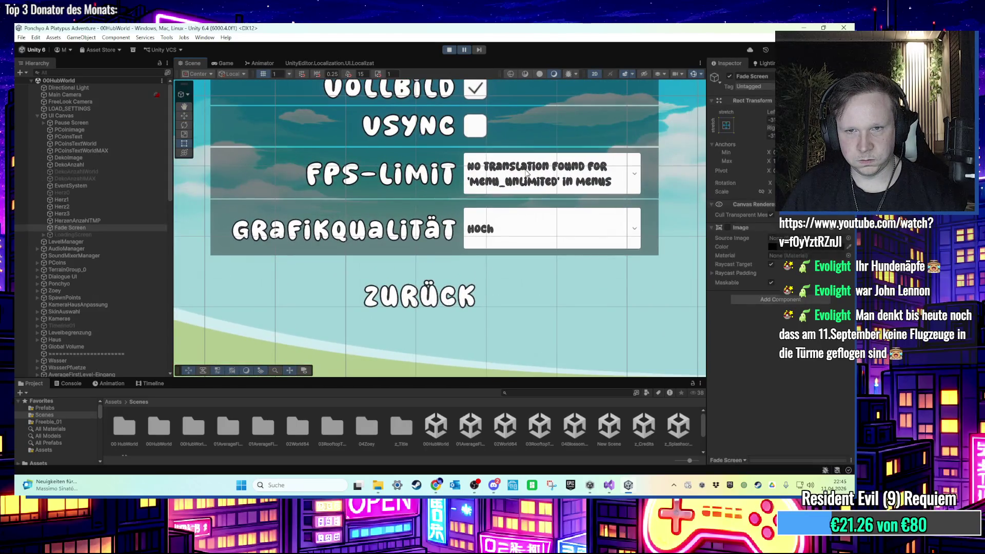
scroll(511, 187, up, 2)
click(511, 187)
drag(511, 186, 492, 203)
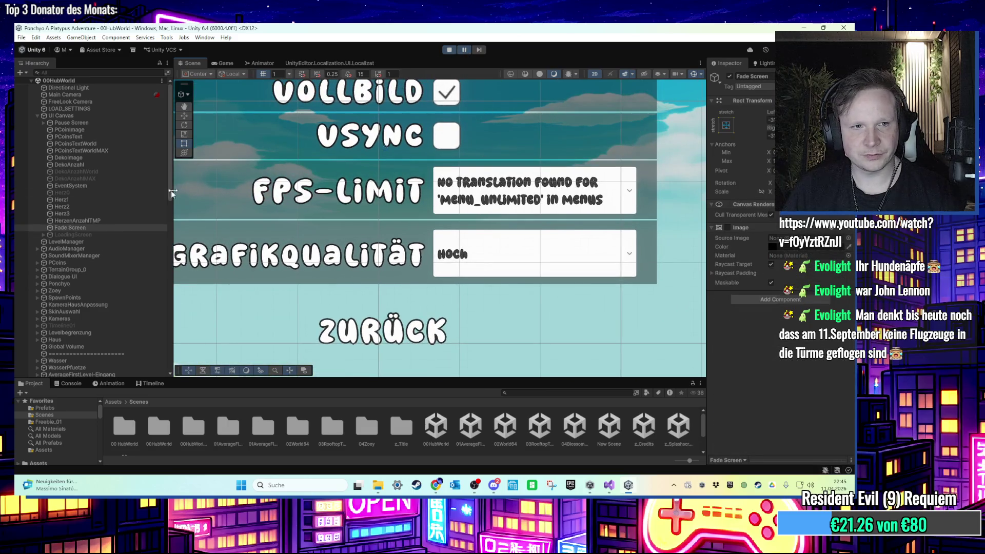
Stop Play mode, select UI Canvas and locate its prefab in the Technical assets folder
click(449, 50)
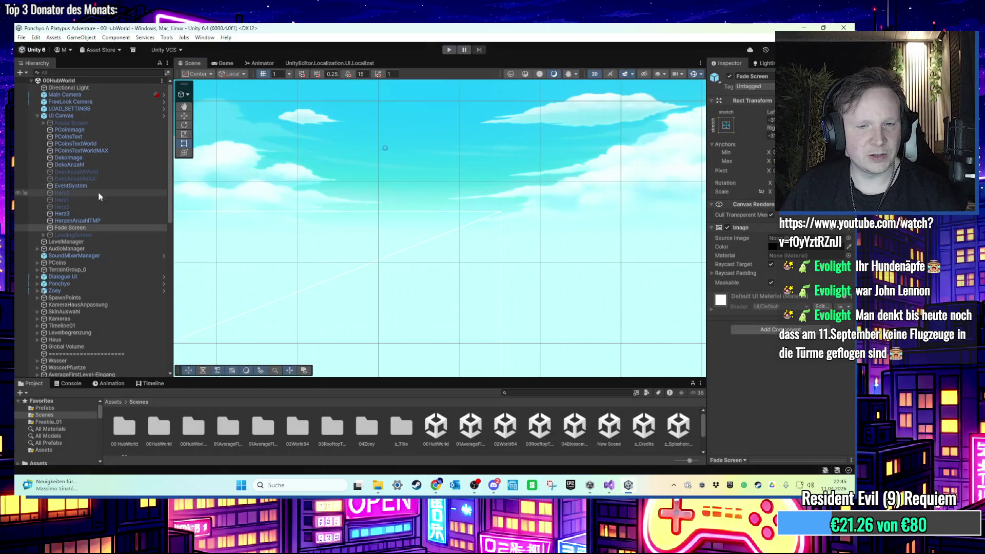
click(73, 116)
click(765, 101)
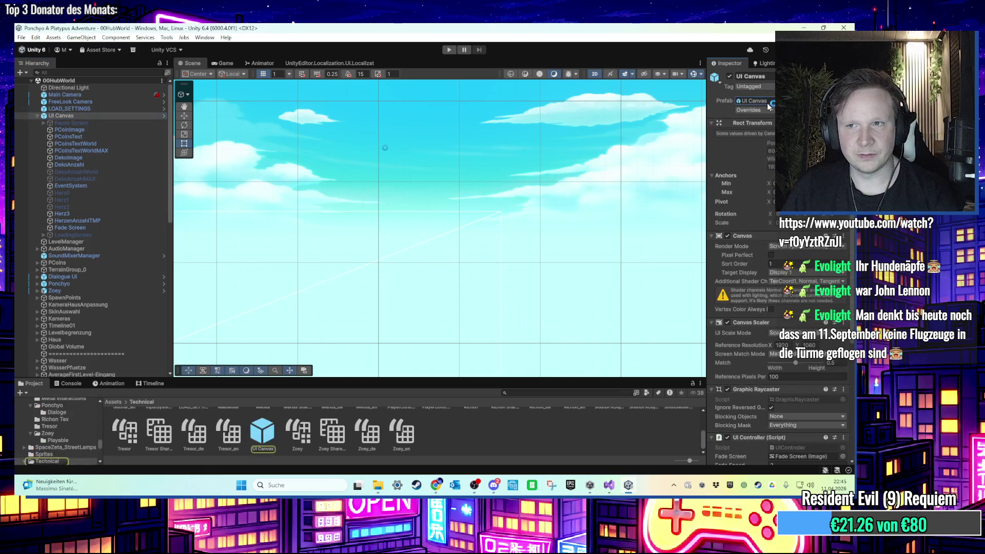
Open the UI Canvas prefab and review the FPS-LIMIT Dropdown's options, 30 through 240, in the Inspector
double_click(262, 430)
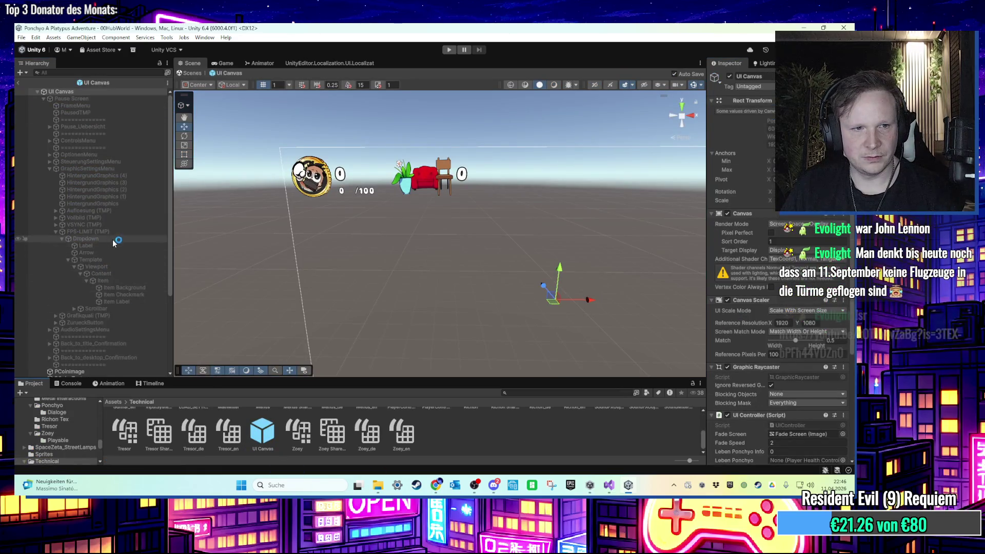
click(103, 238)
scroll(763, 359, down, 5)
scroll(763, 360, down, 10)
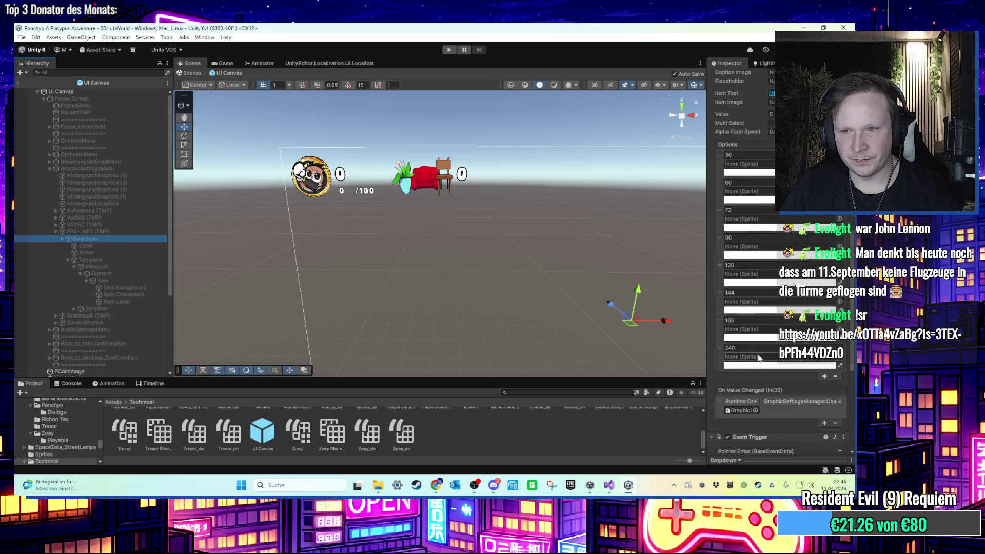
scroll(757, 354, down, 3)
scroll(757, 355, up, 10)
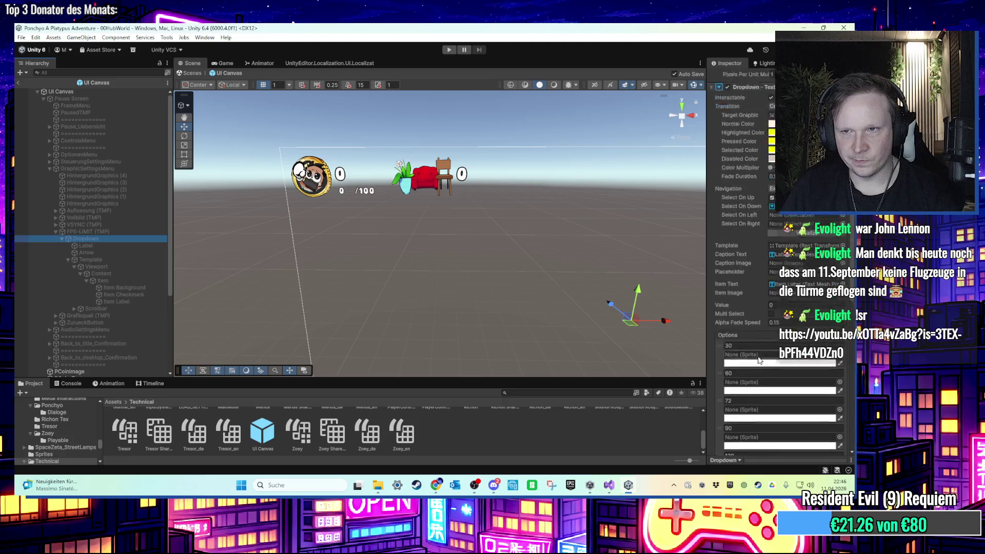
scroll(720, 350, down, 5)
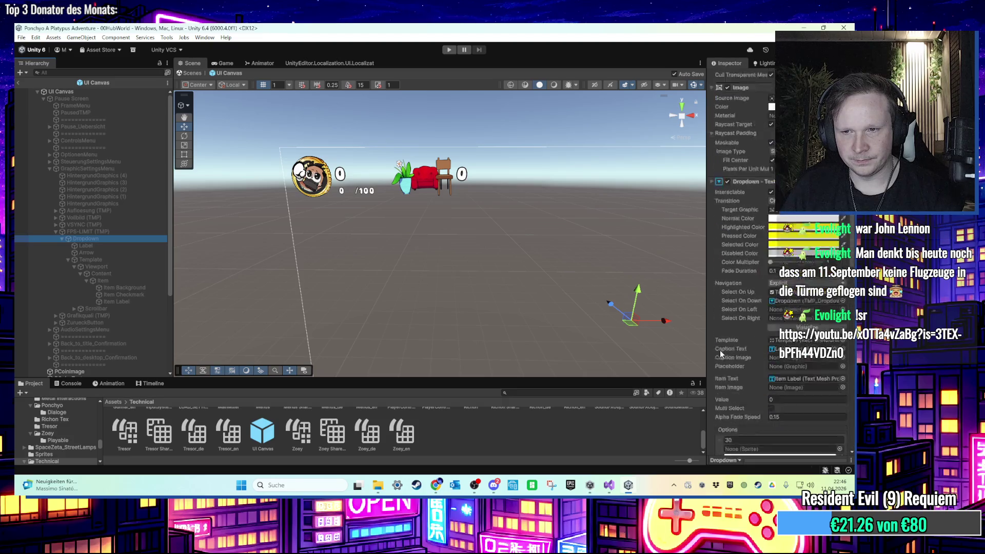
scroll(798, 242, up, 4)
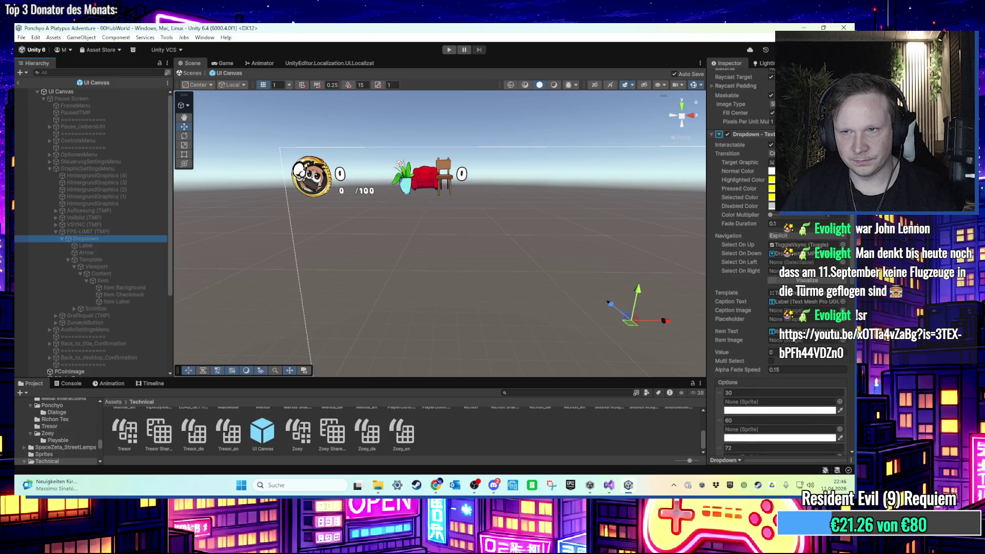
scroll(728, 239, down, 4)
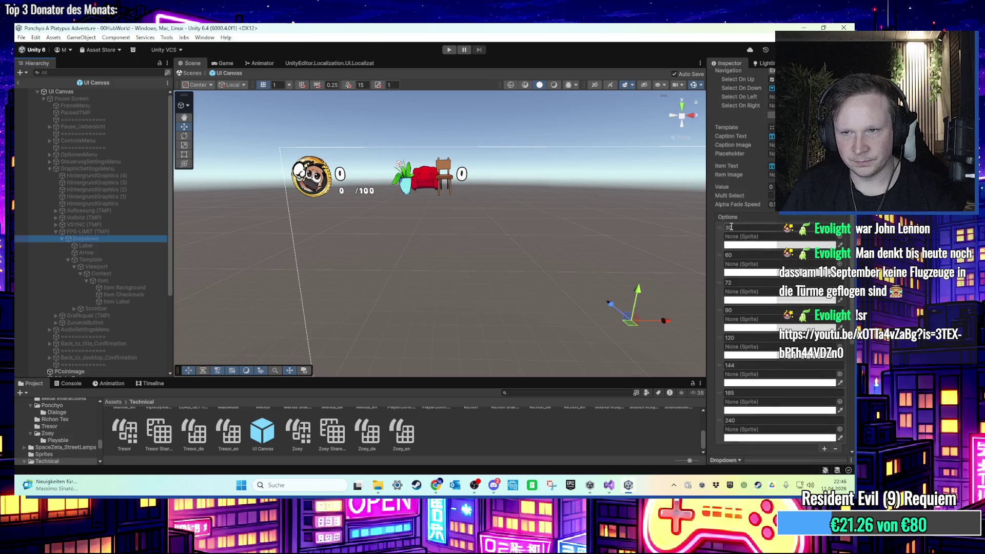
scroll(729, 239, down, 3)
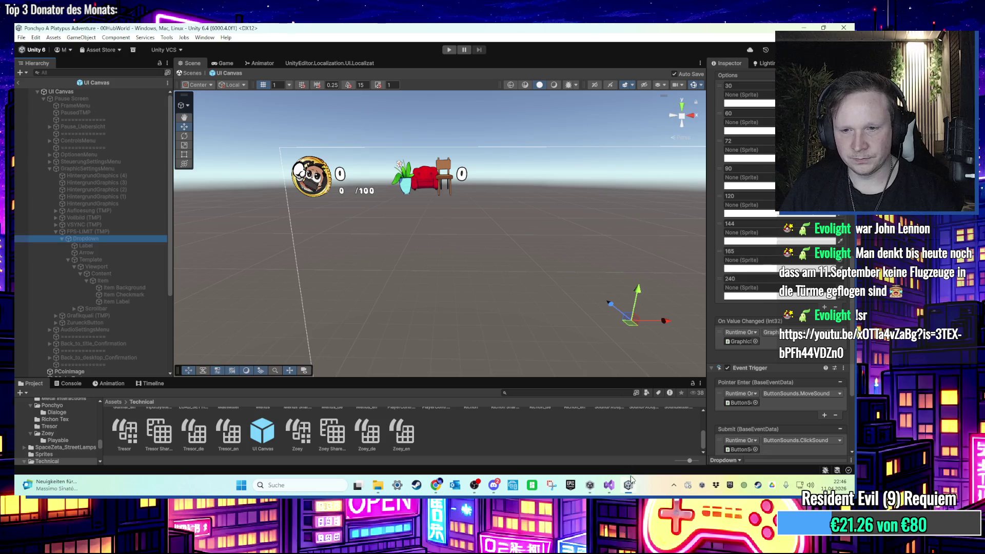
Check GraphicSettingsManager.cs in Visual Studio, then back in Unity select the dropdown's Label
click(615, 485)
scroll(492, 292, down, 7)
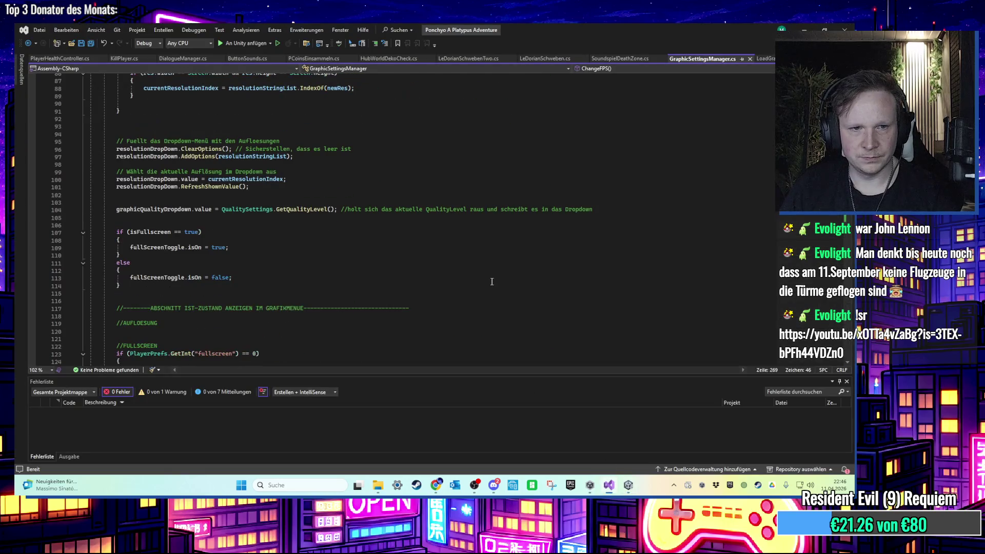
scroll(490, 280, down, 3)
click(628, 485)
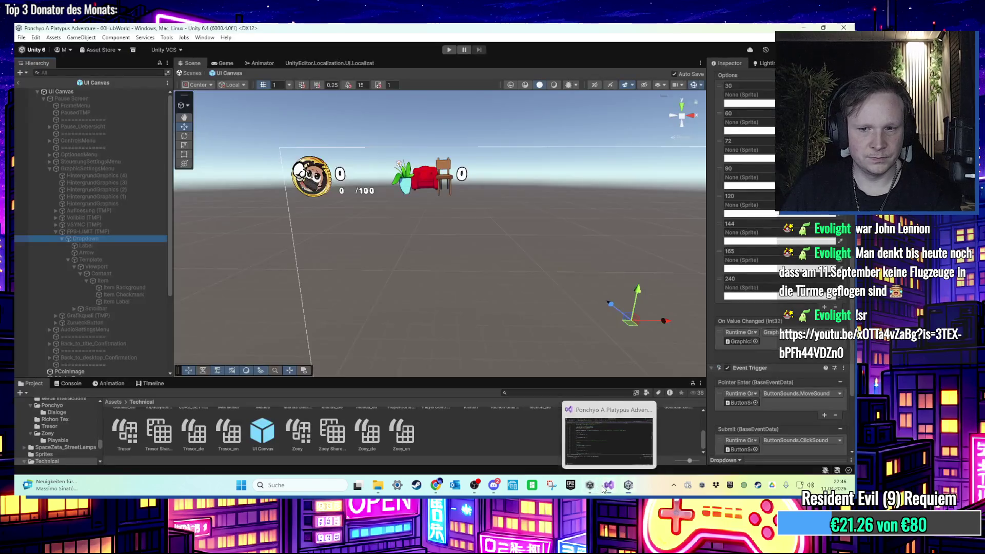
click(108, 246)
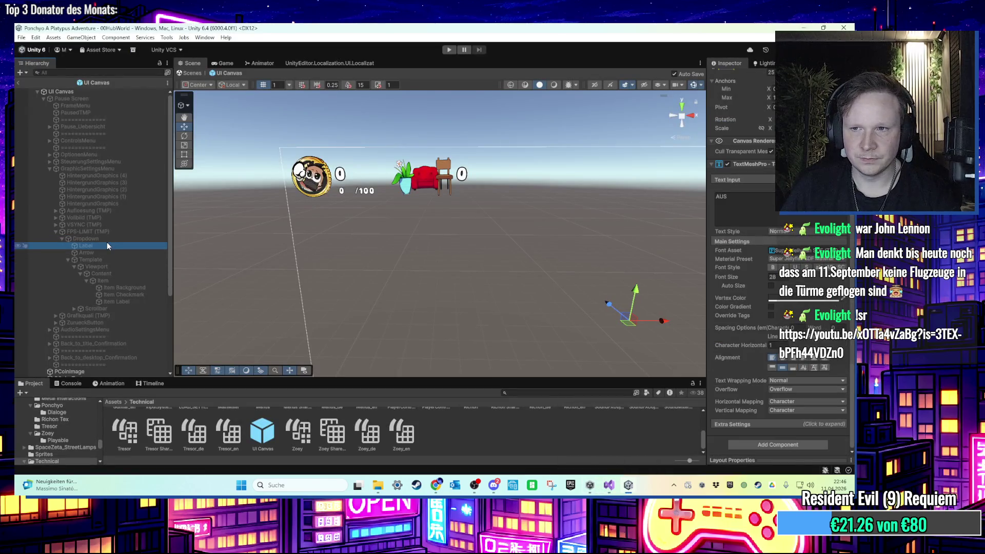
Step through the FPS-LIMIT Dropdown's child objects: Item template, Viewport and Template
click(108, 240)
scroll(739, 297, down, 2)
scroll(745, 310, down, 10)
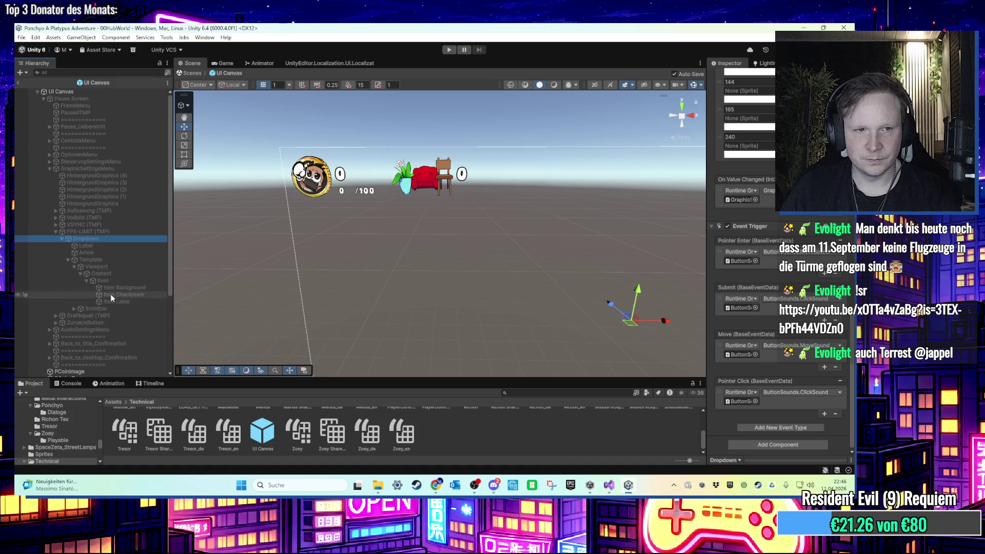
click(102, 280)
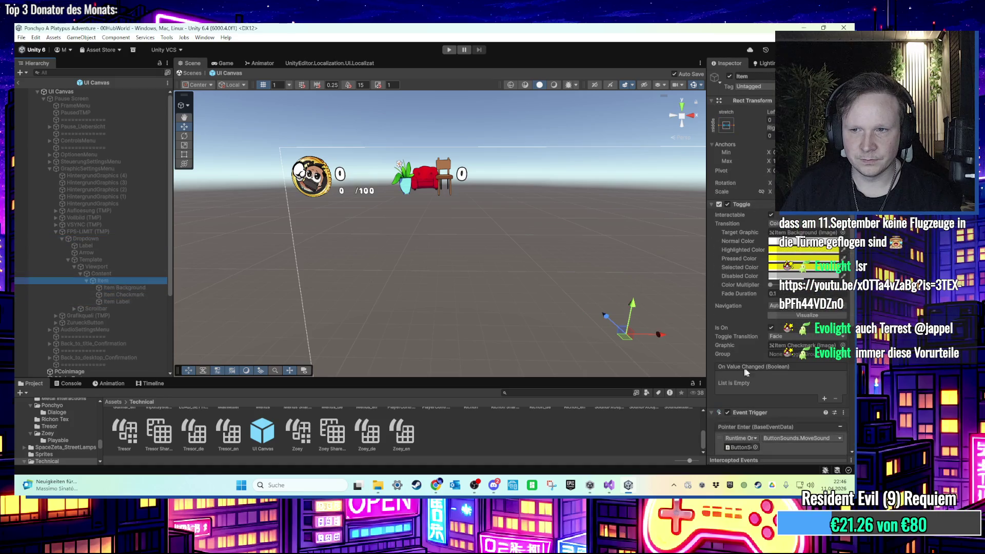
scroll(747, 368, down, 6)
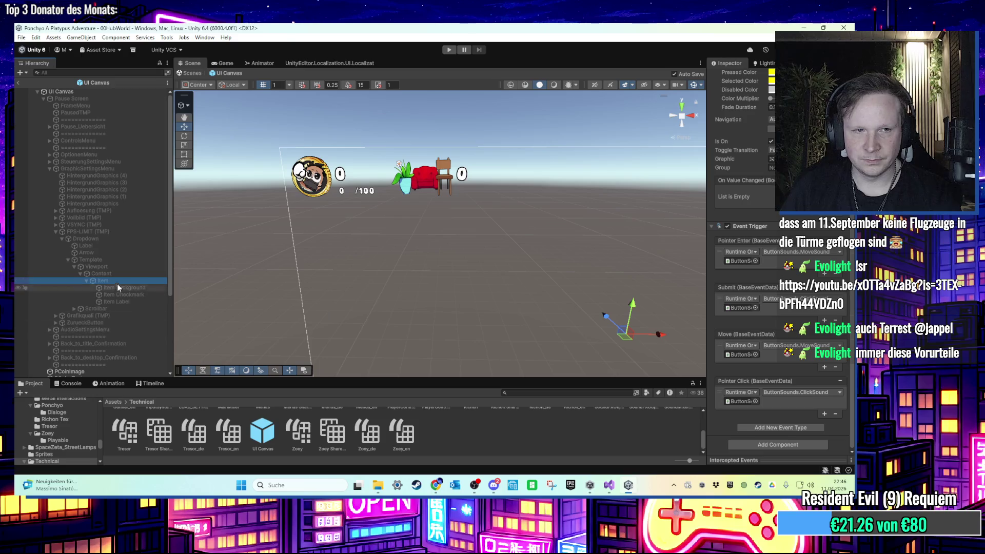
click(96, 267)
key(Up)
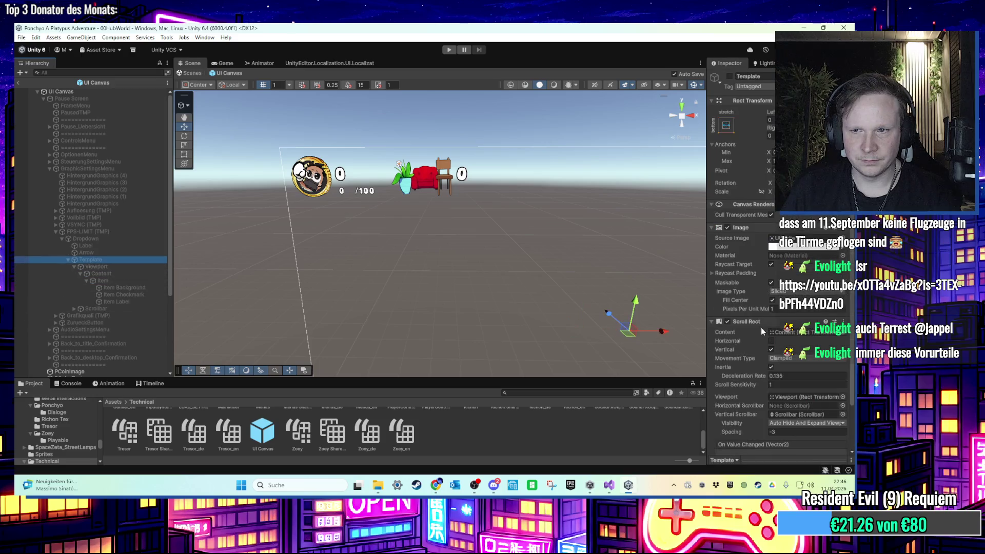
Inspect the Arrow, Label and VSYNC (TMP) objects, then select GraphicSettingsMenu
scroll(761, 328, down, 2)
key(Up)
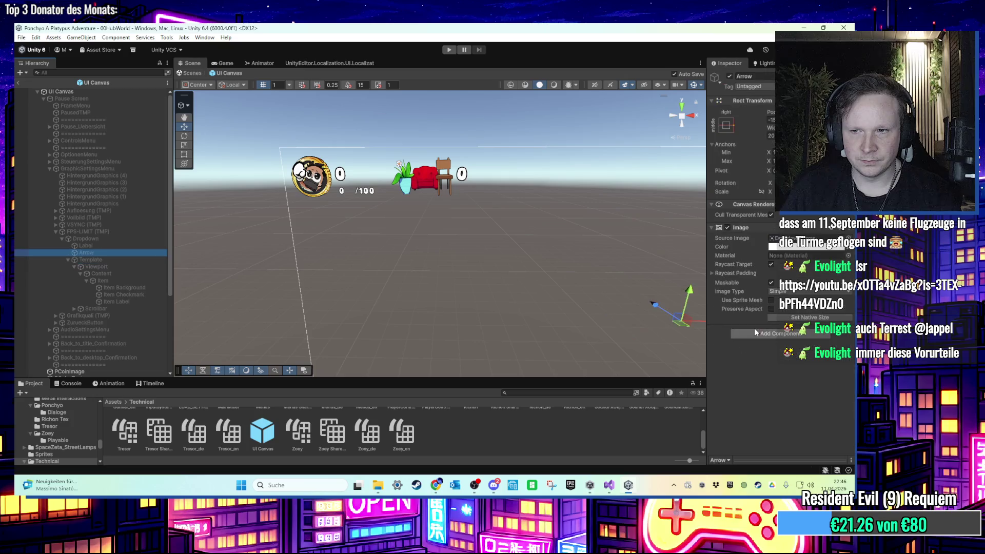
key(Up)
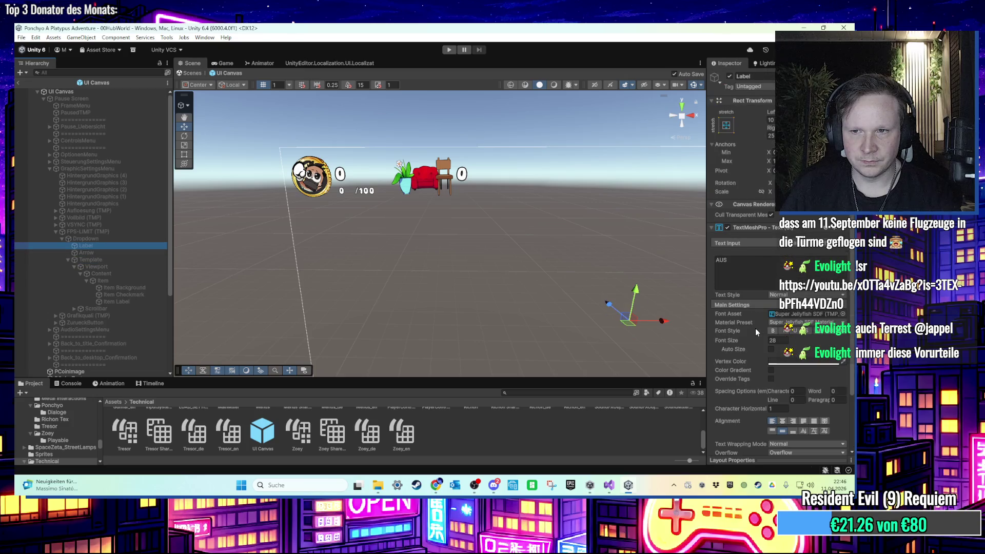
scroll(755, 328, down, 2)
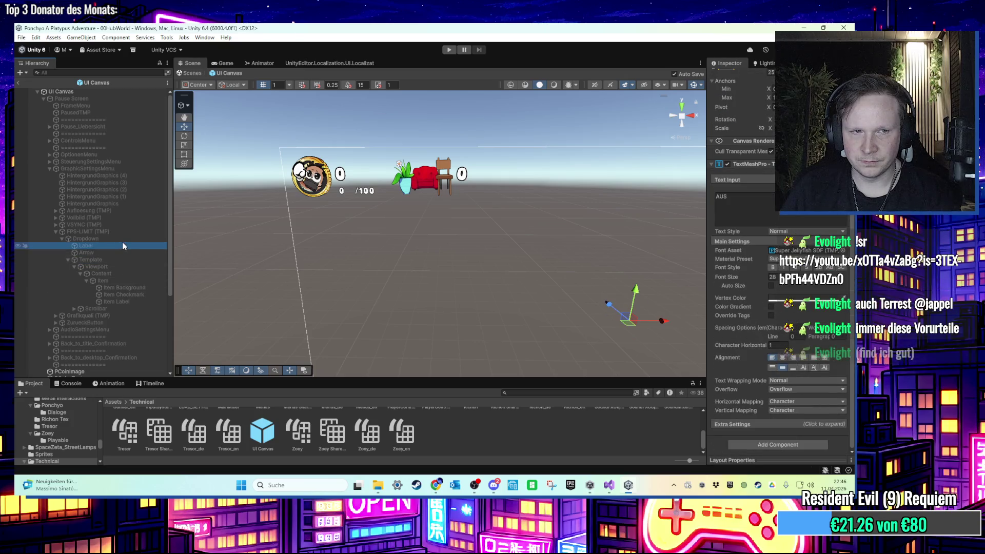
click(124, 226)
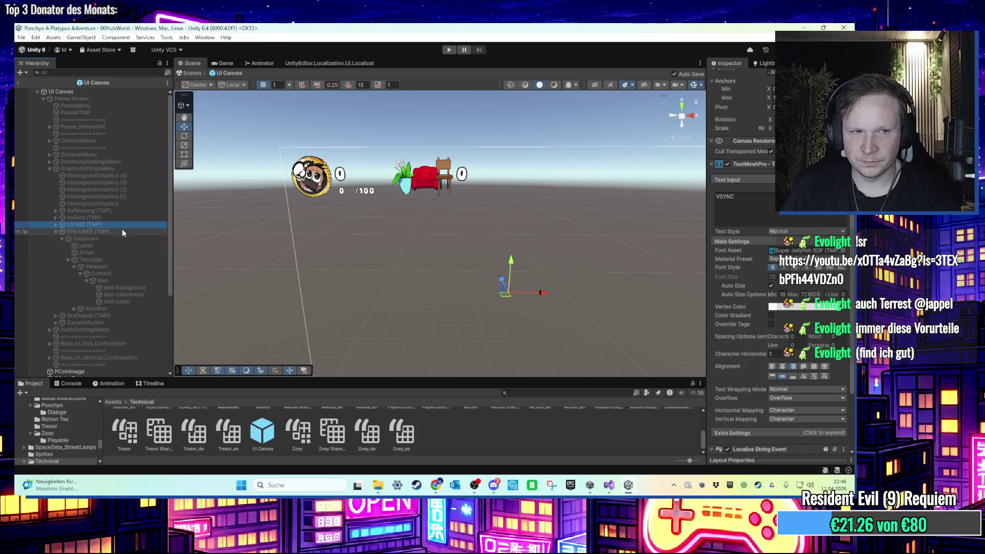
click(123, 169)
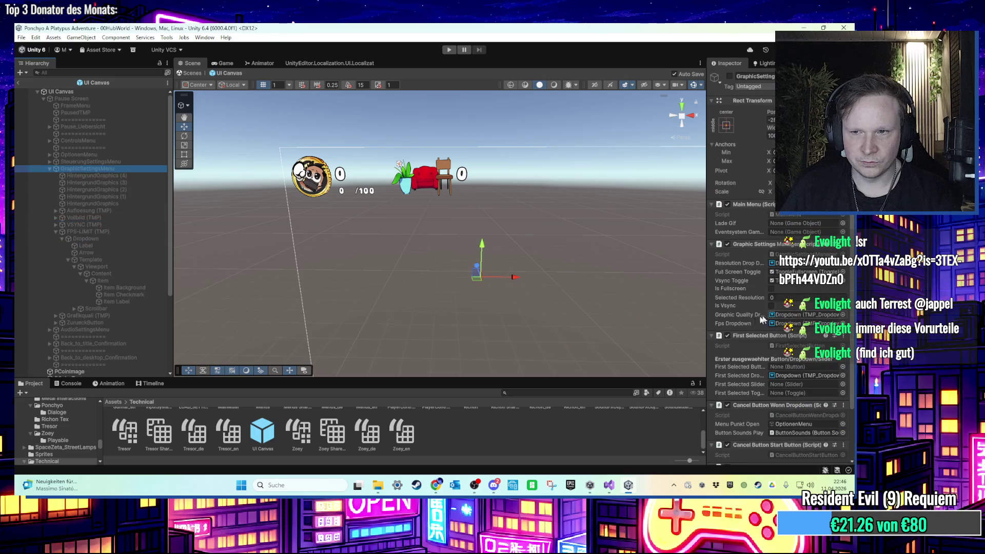
scroll(746, 347, up, 2)
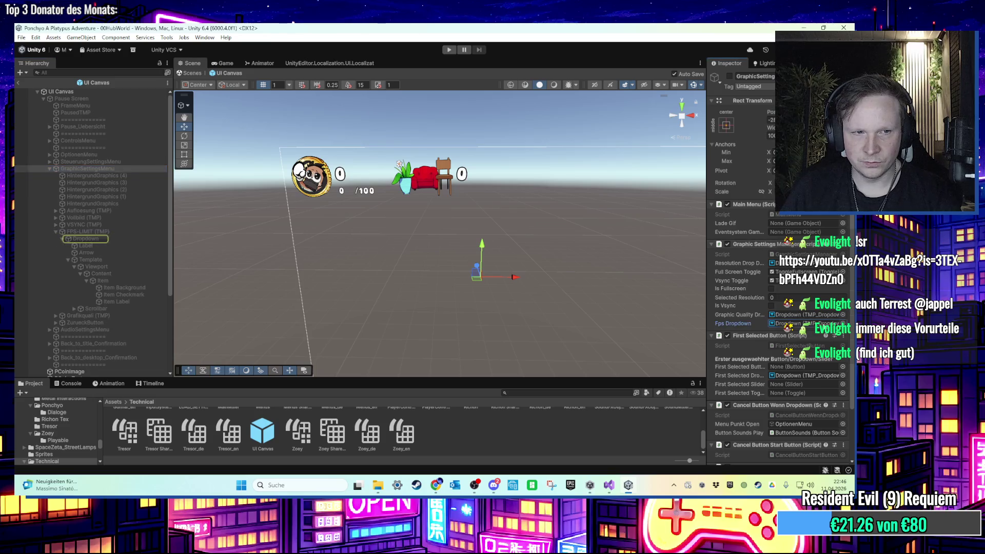
click(99, 239)
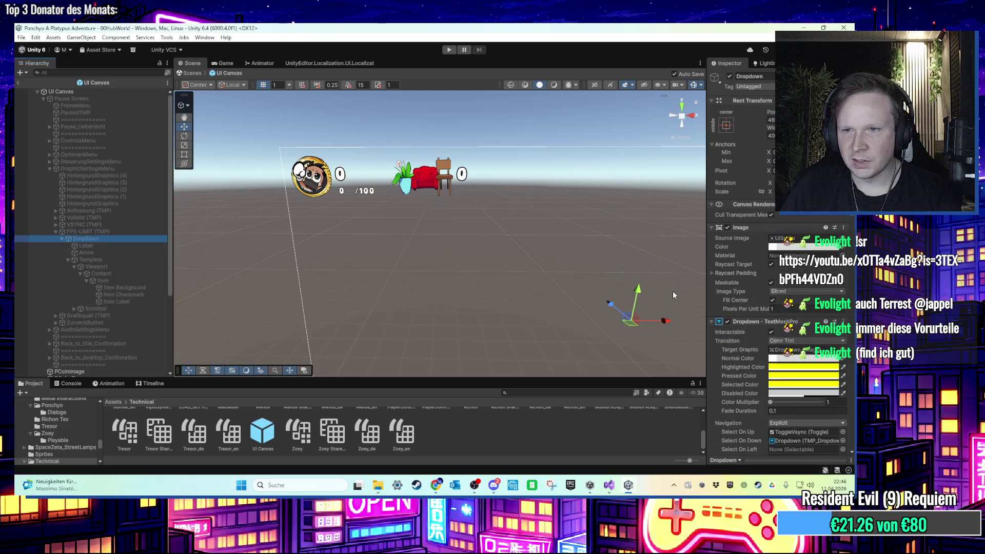
scroll(739, 308, down, 2)
drag(707, 310, 624, 316)
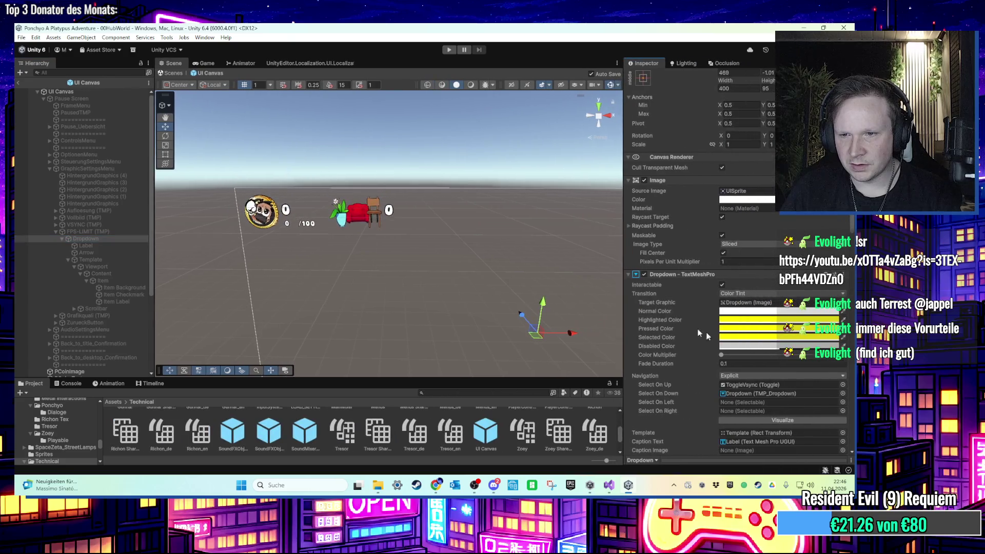
scroll(708, 333, down, 3)
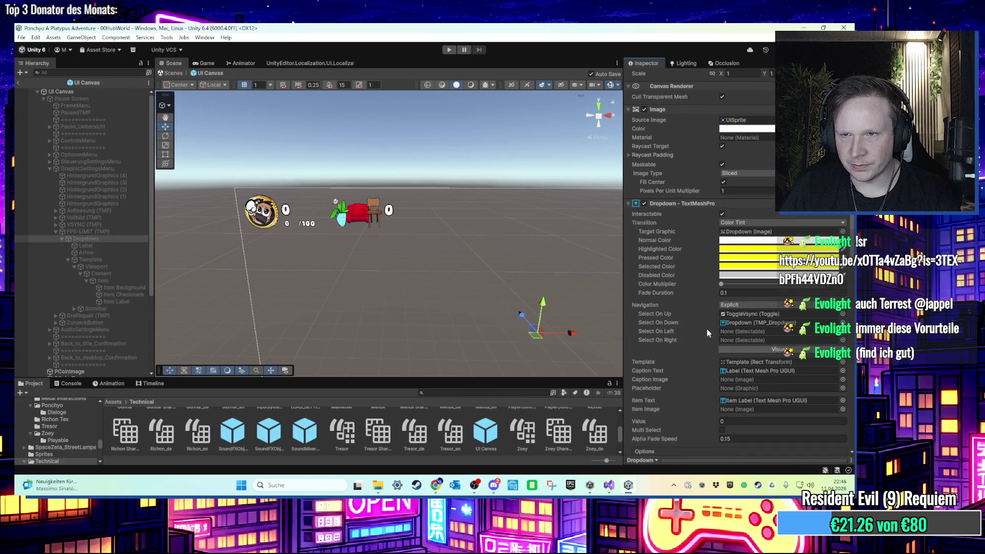
scroll(707, 326, down, 5)
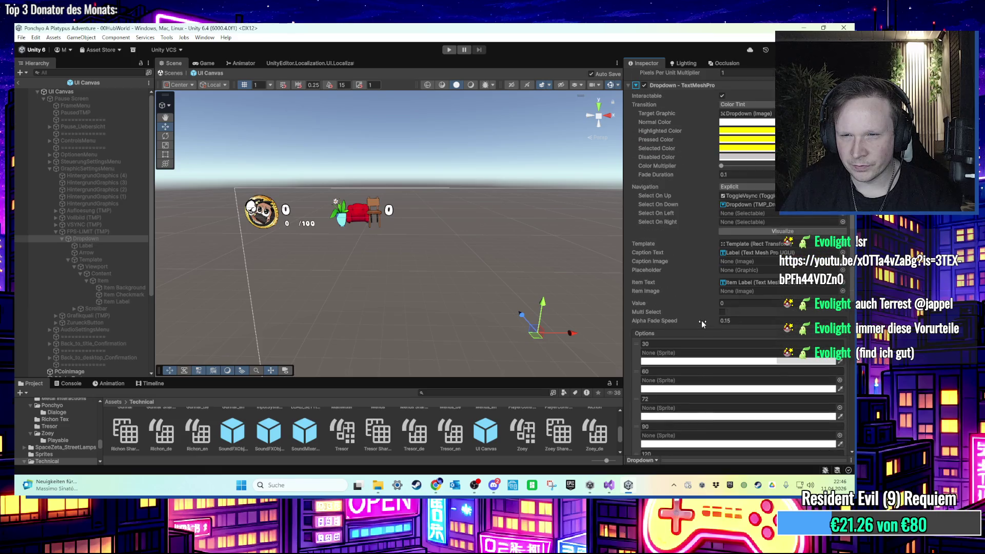
scroll(701, 323, up, 3)
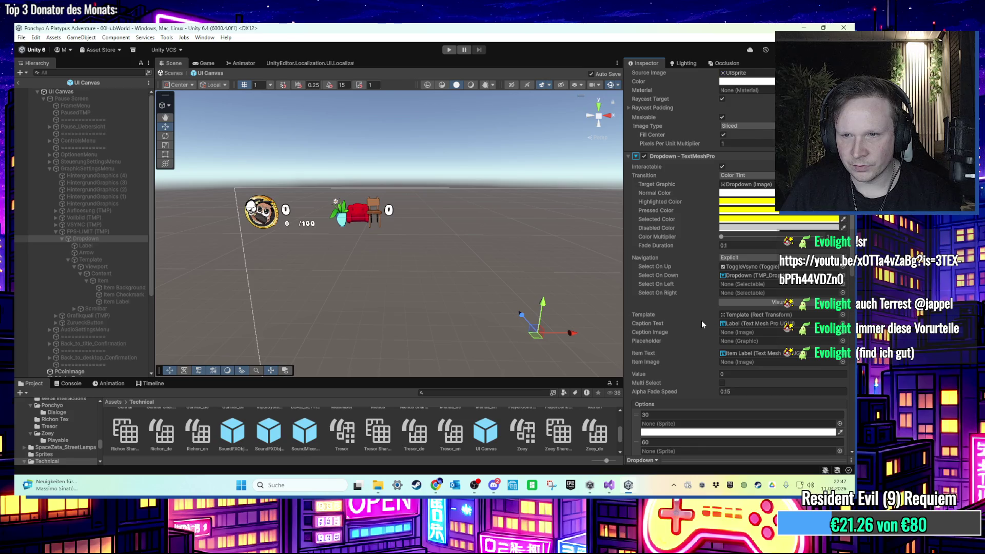
scroll(702, 324, down, 14)
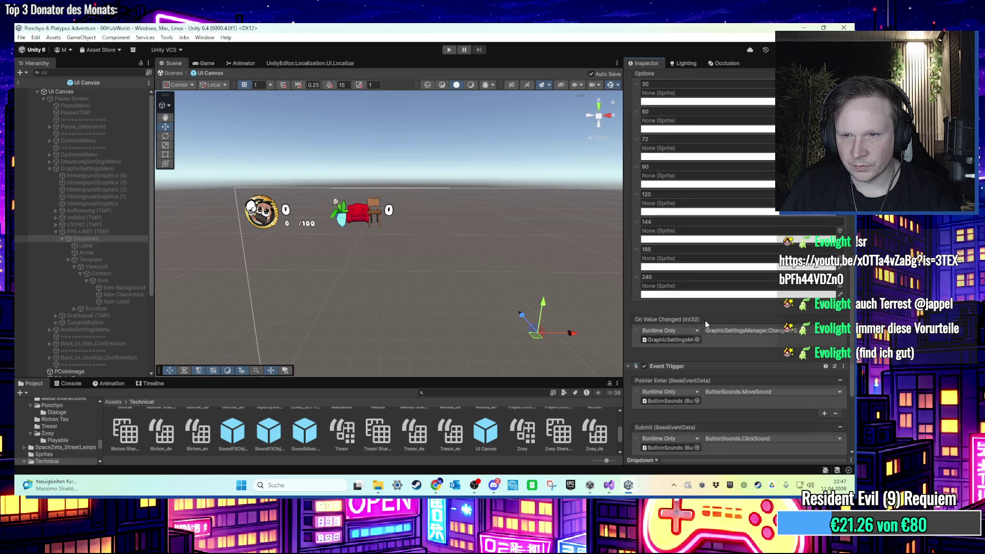
scroll(705, 321, down, 3)
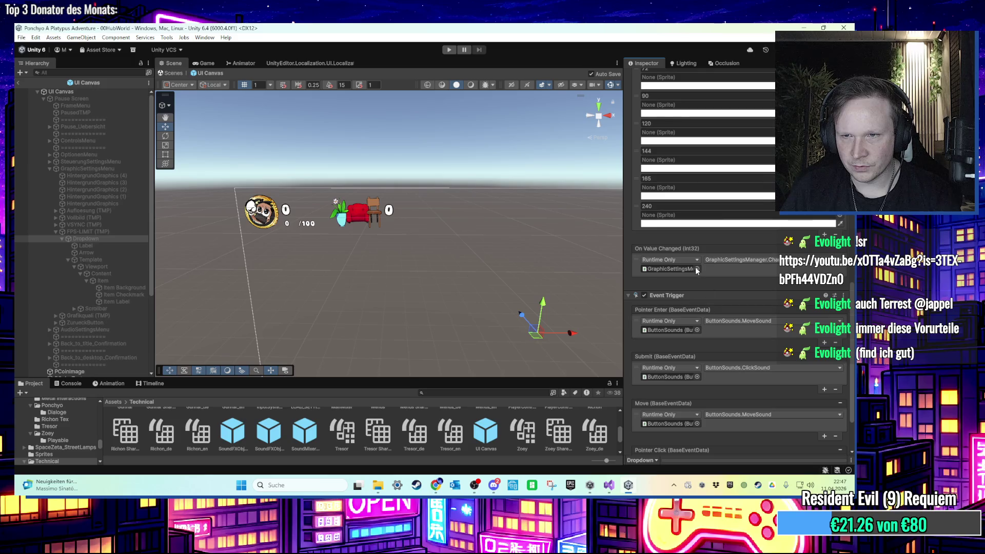
scroll(691, 269, down, 1)
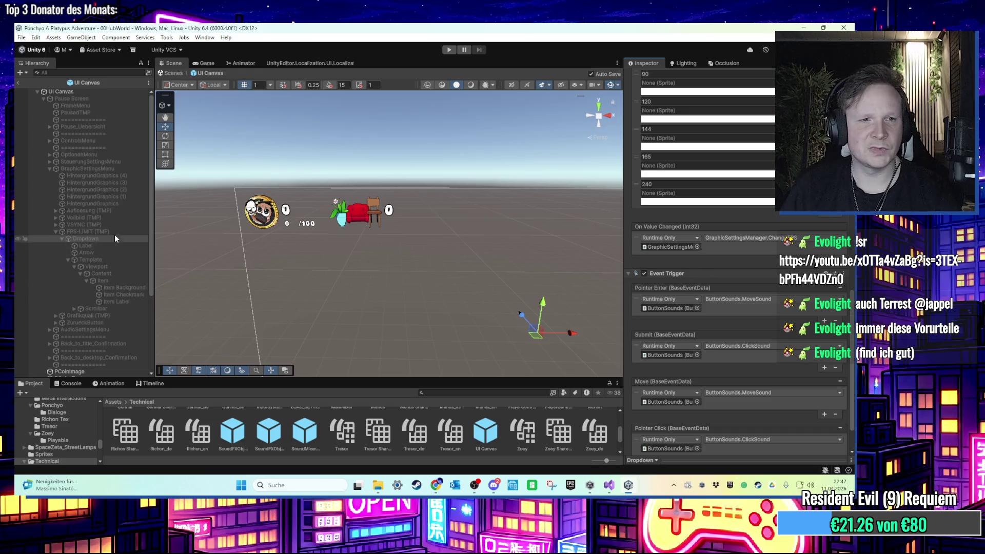
click(95, 232)
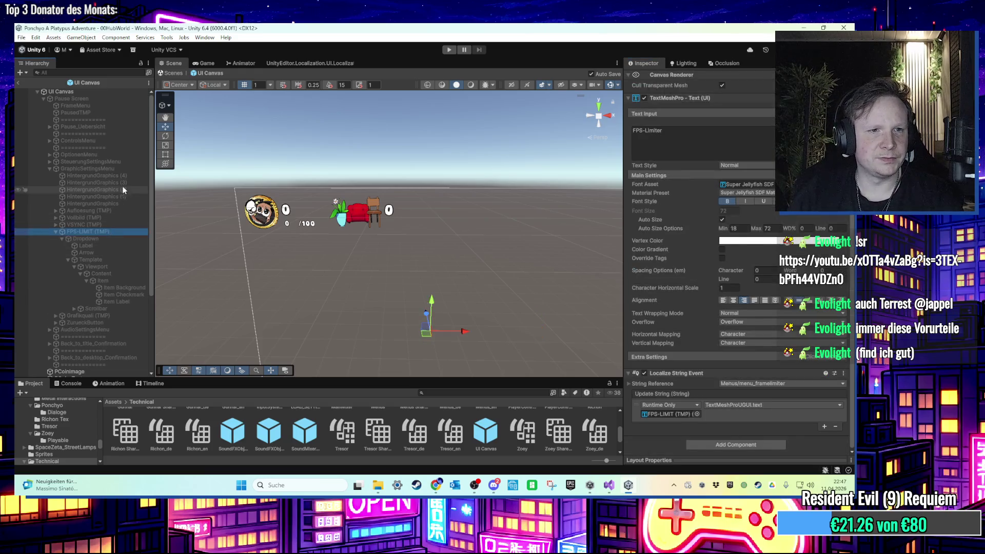
click(127, 168)
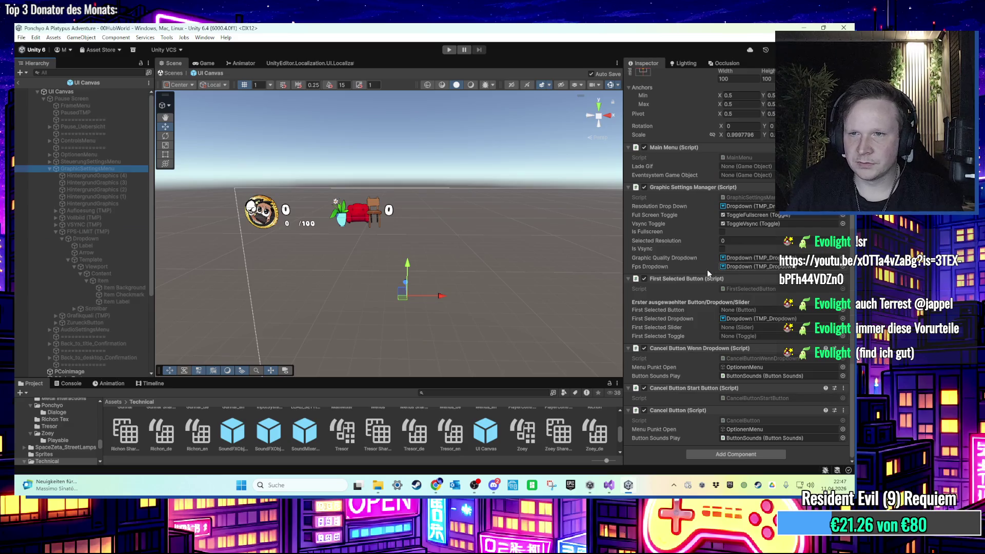
scroll(703, 270, up, 3)
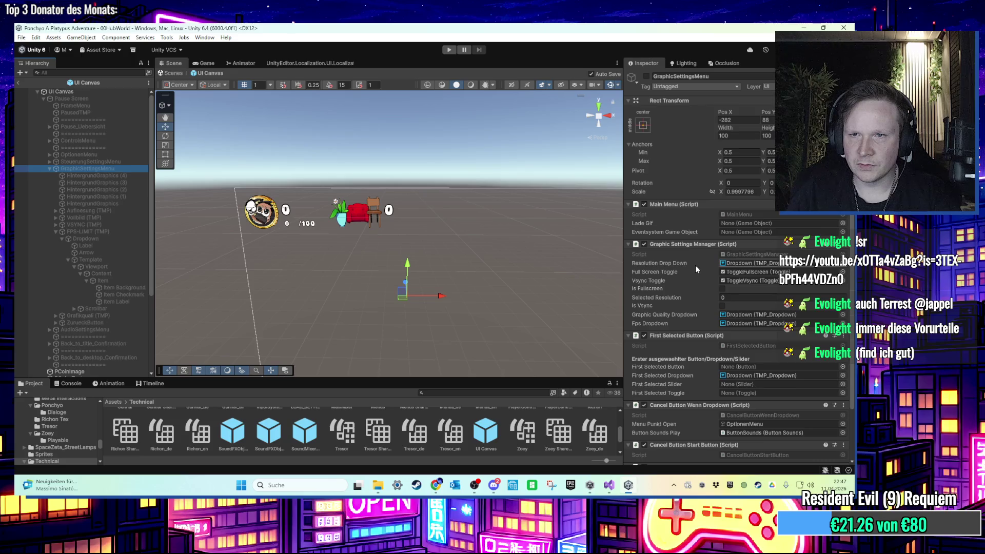
scroll(695, 265, down, 3)
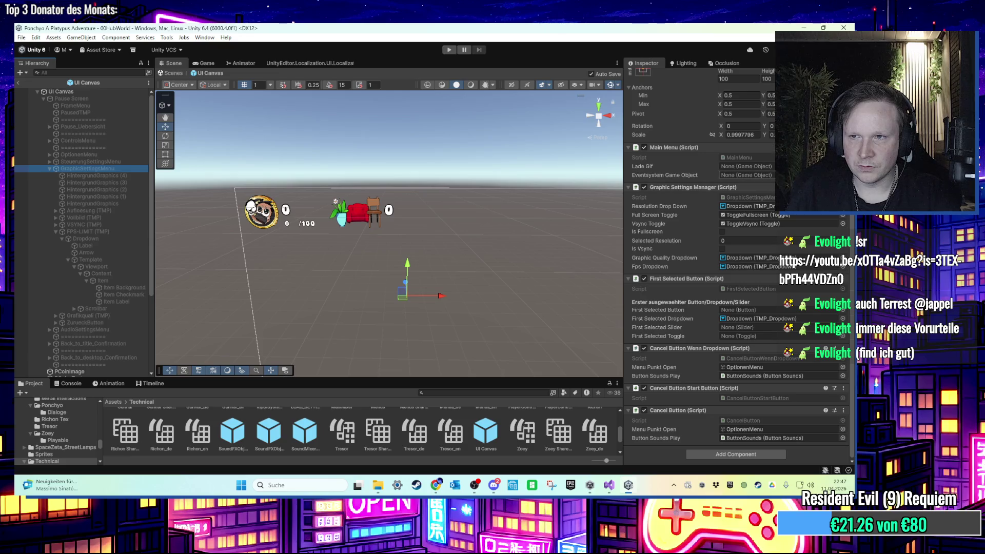
right_click(752, 188)
Delete the fpsDropdown localization block (lines 33–37) from OnEnable in GraphicSettingsManager.cs and save
click(777, 304)
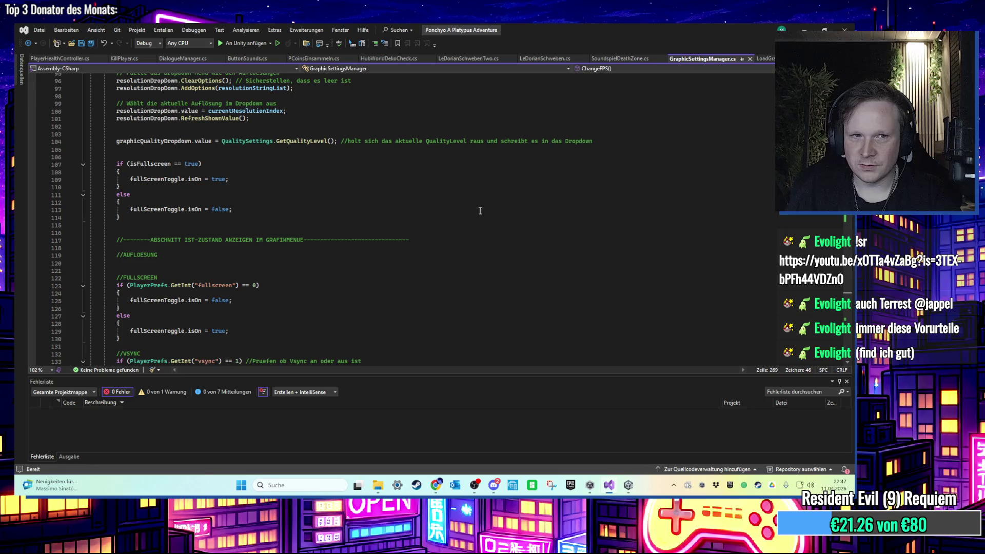
scroll(356, 231, up, 18)
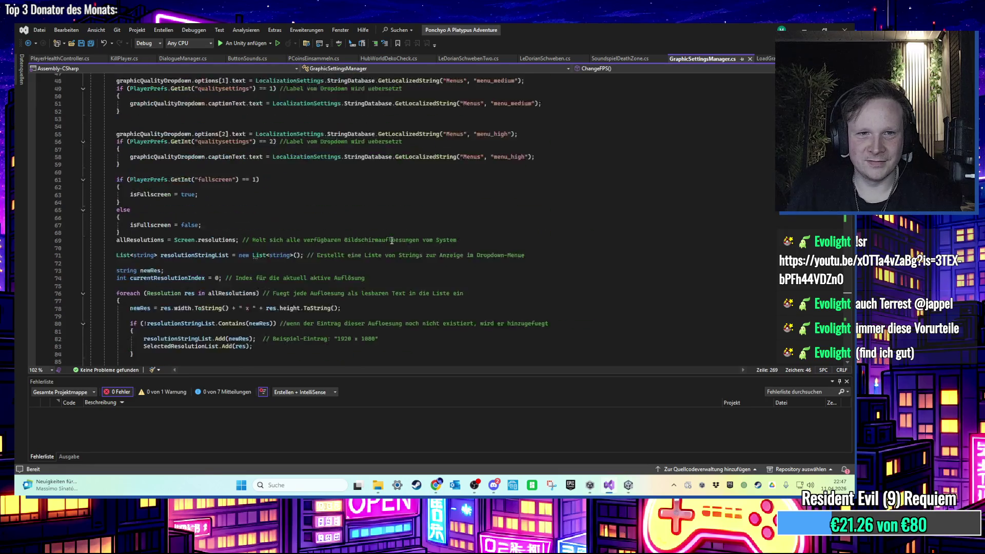
scroll(392, 241, up, 10)
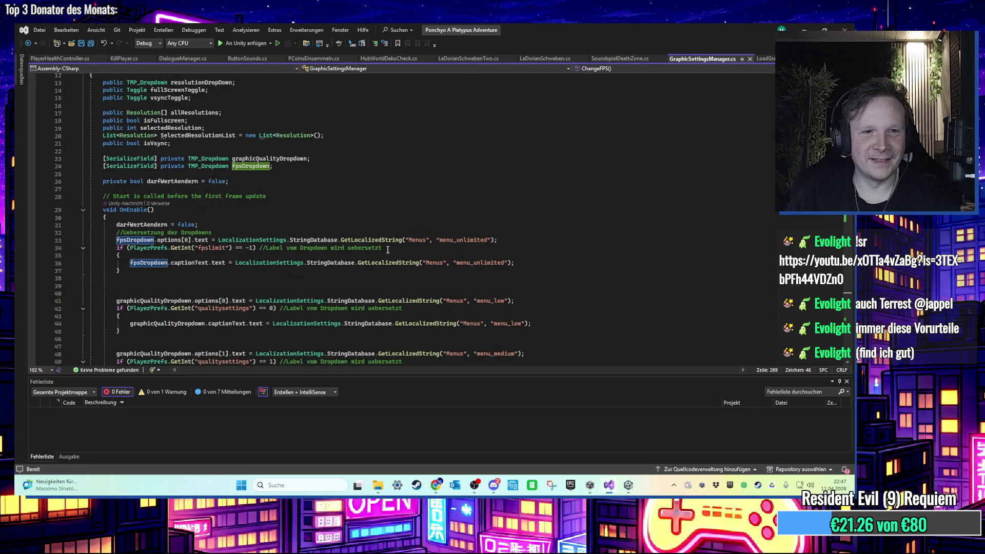
click(386, 250)
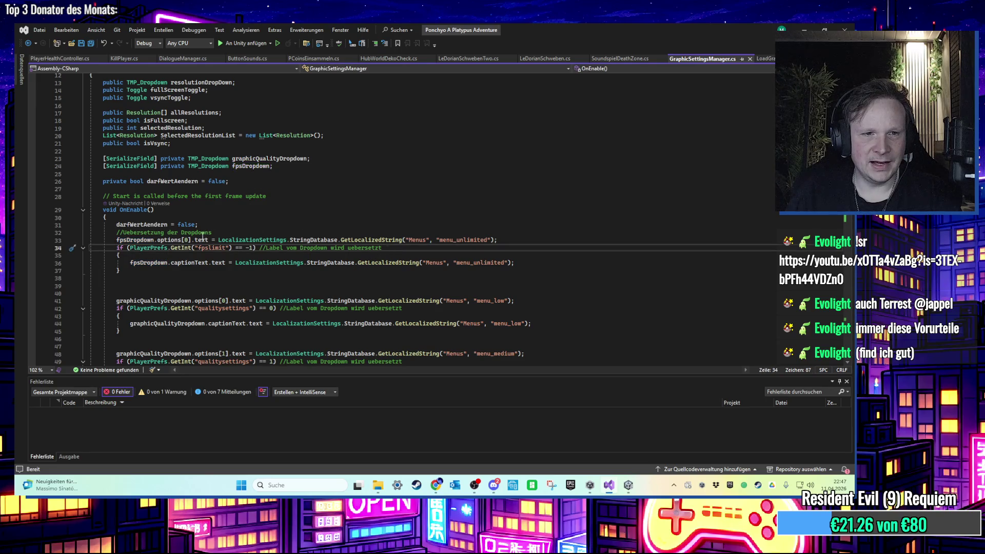
drag(218, 240, 447, 241)
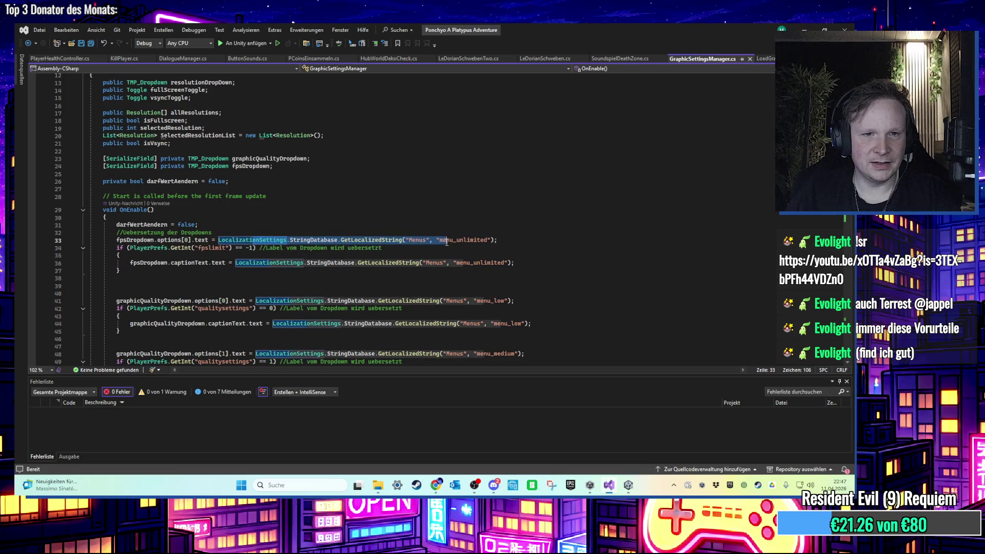
click(338, 285)
mouse_move(165, 270)
mouse_down()
mouse_move(49, 233)
mouse_move(15, 241)
mouse_up()
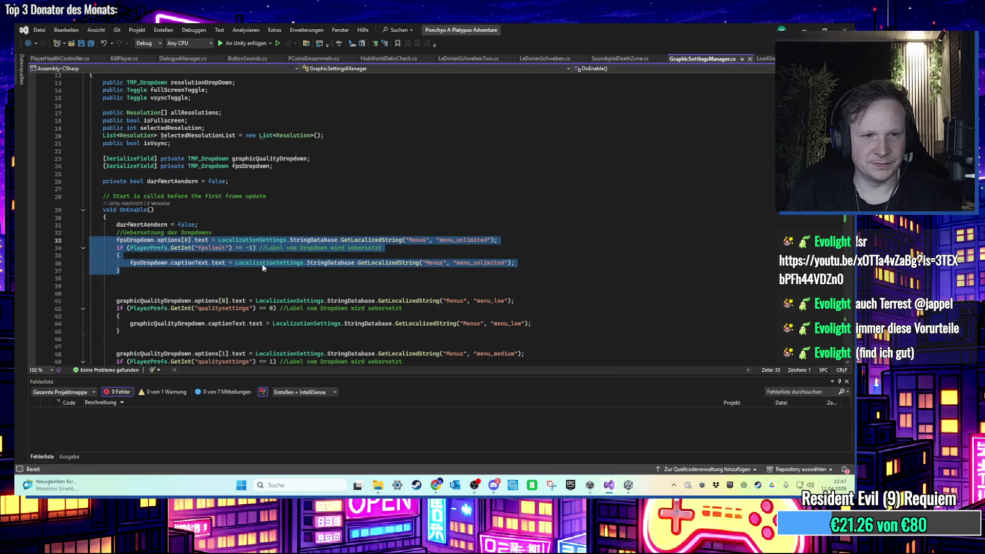
drag(265, 270, 54, 243)
key(Delete)
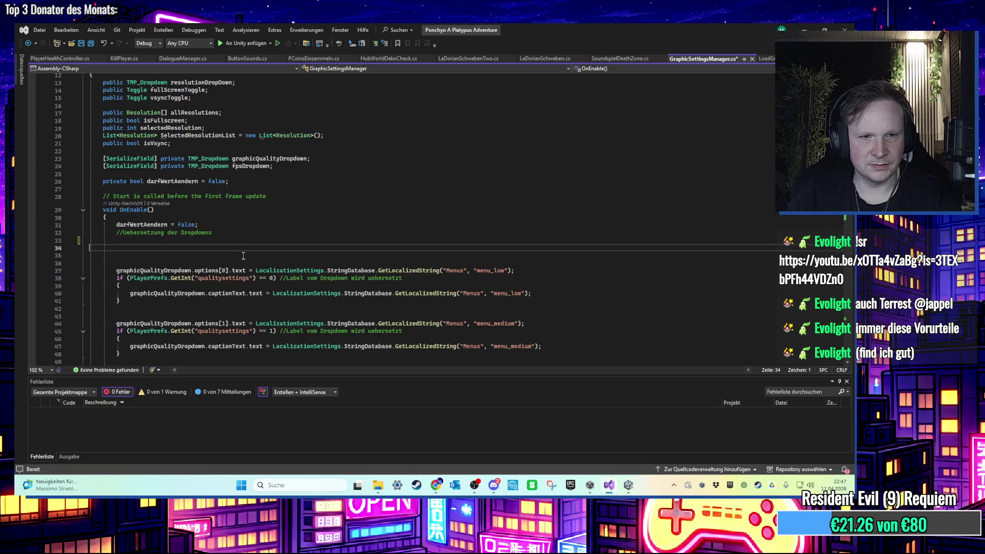
key(Delete)
key(Delete)
key(ctrl+s)
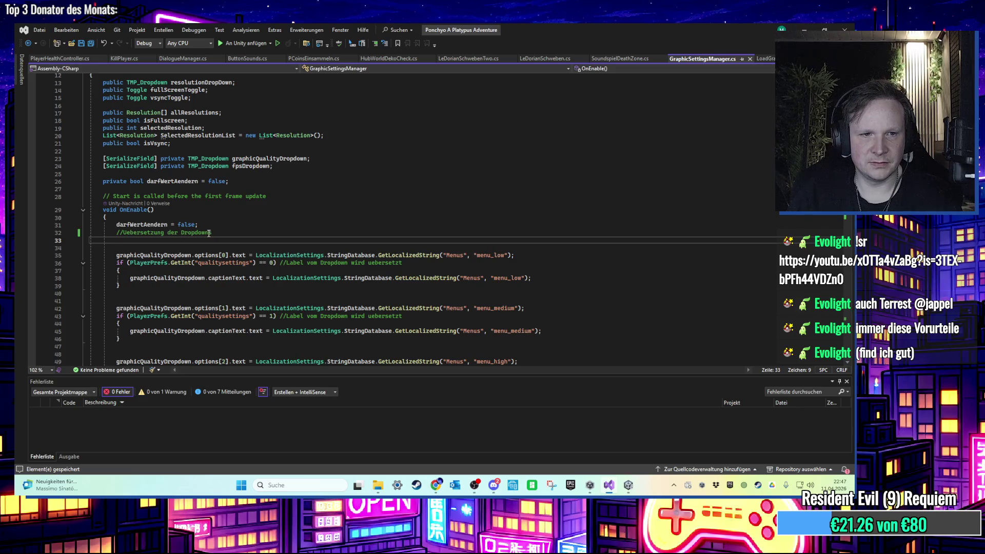
Tidy the blank lines after line 31, save the script again and return to Unity
key(Delete)
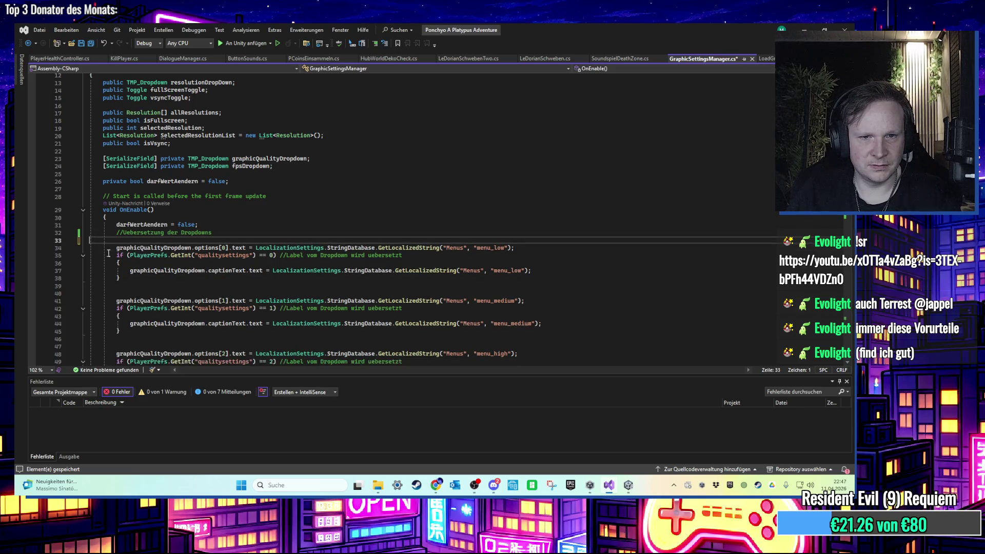
key(BackSpace)
click(234, 221)
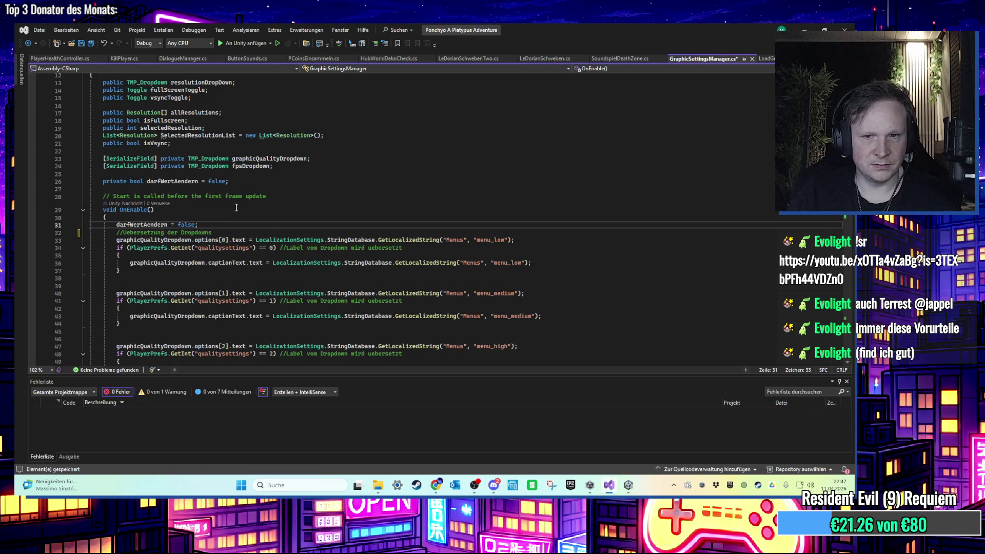
key(Return)
key(Return)
key(ctrl+s)
key(alt+Tab)
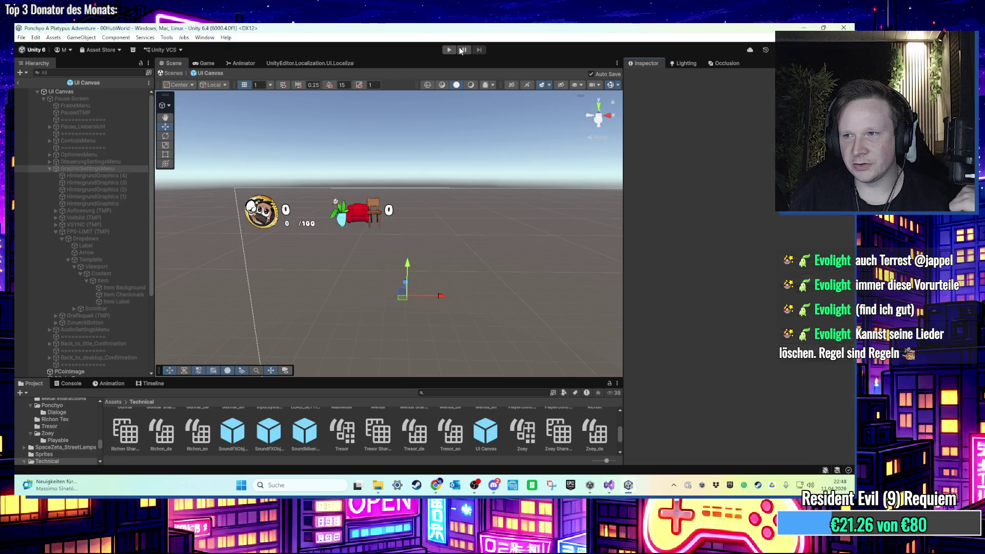
Start Play mode and, in the Grafik options, set the FPS limit to 240
click(449, 50)
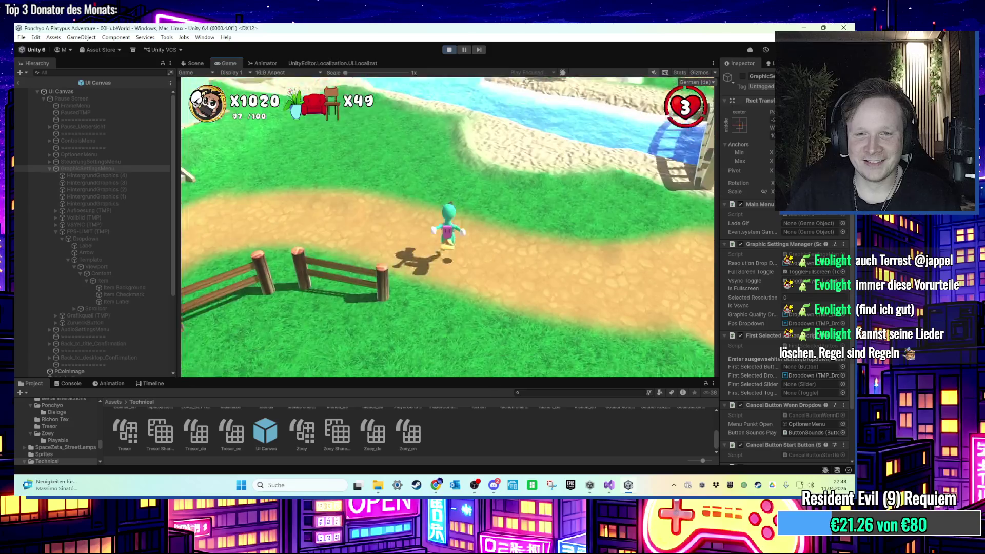
key(Escape)
click(448, 229)
click(451, 191)
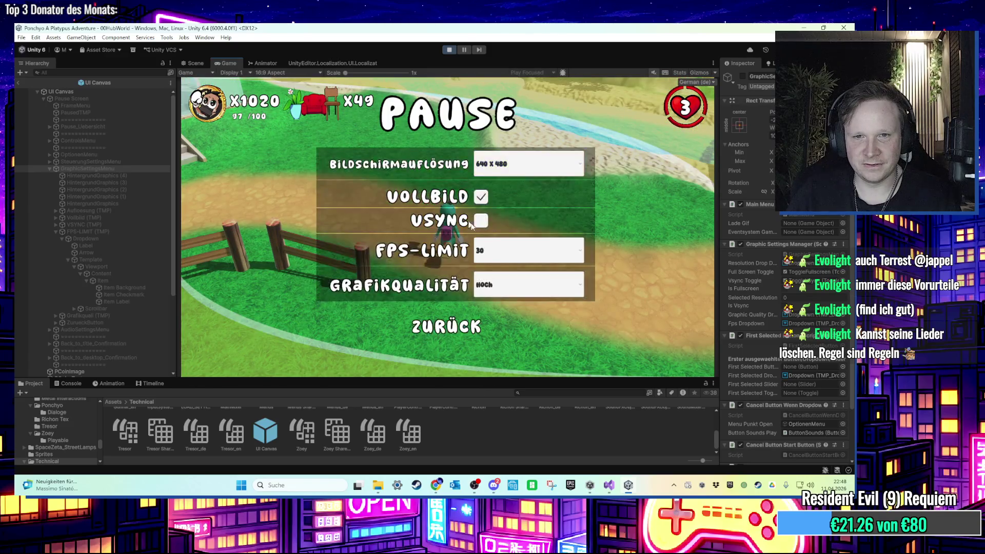
click(500, 252)
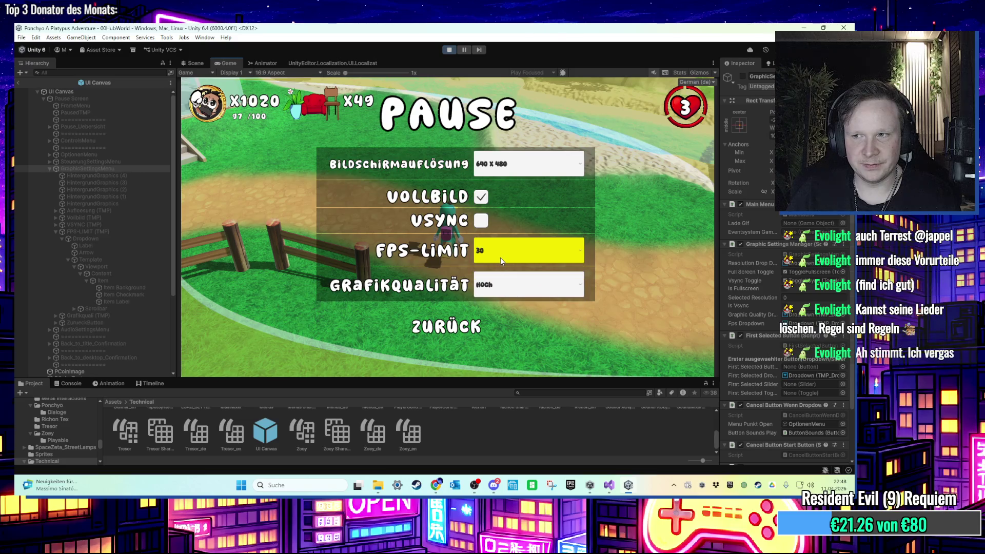
click(500, 257)
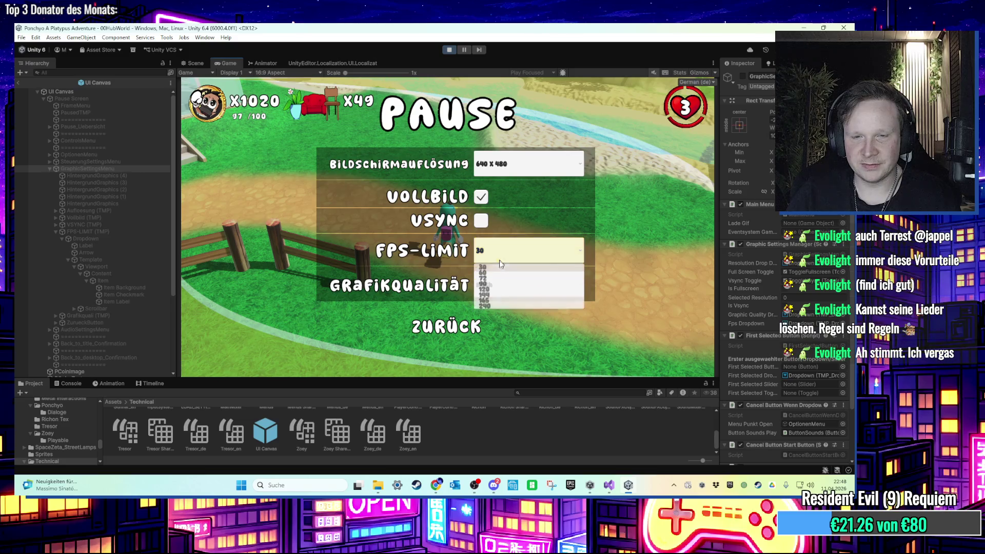
click(507, 307)
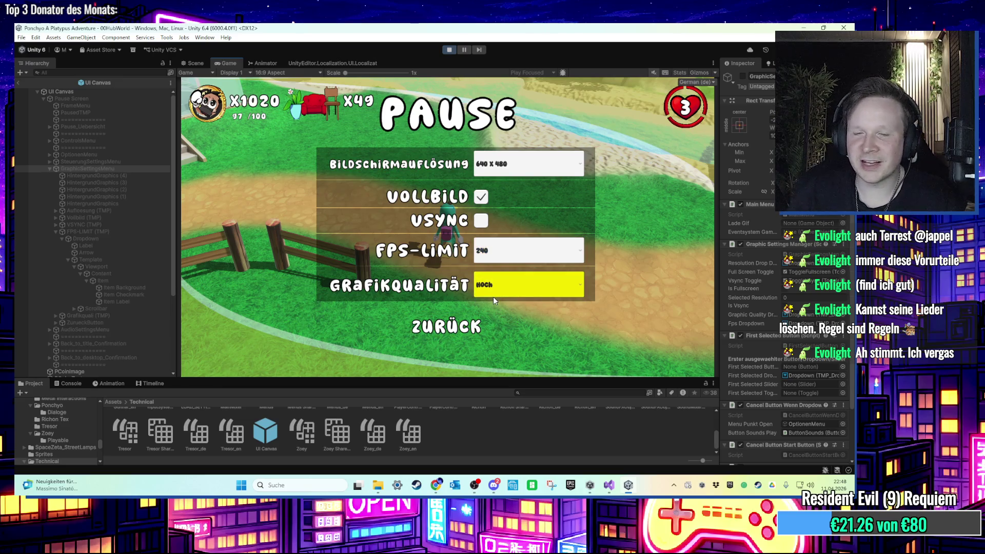
Try FPS limit values 90, 30, 60 and 72 in the FPS-Limit dropdown
click(497, 256)
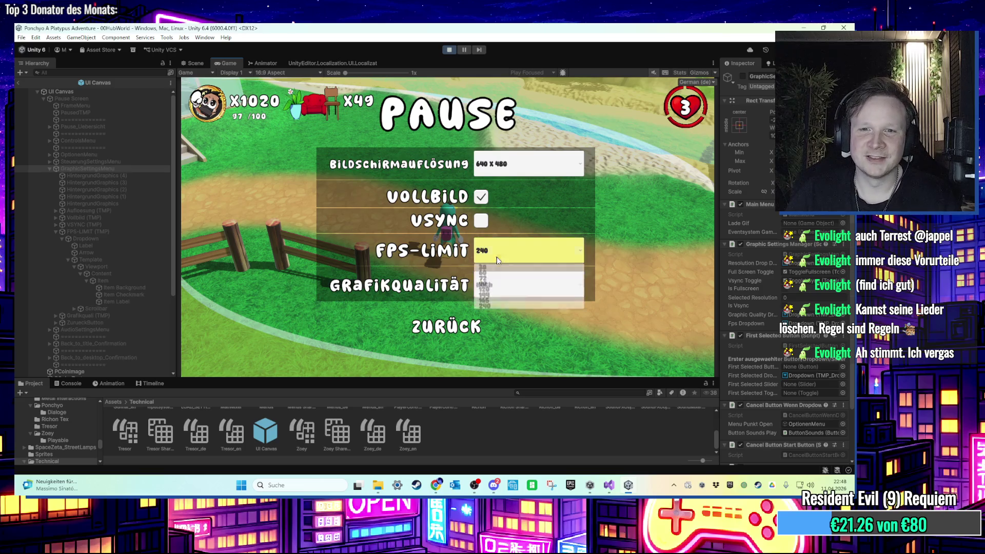
click(499, 296)
click(518, 259)
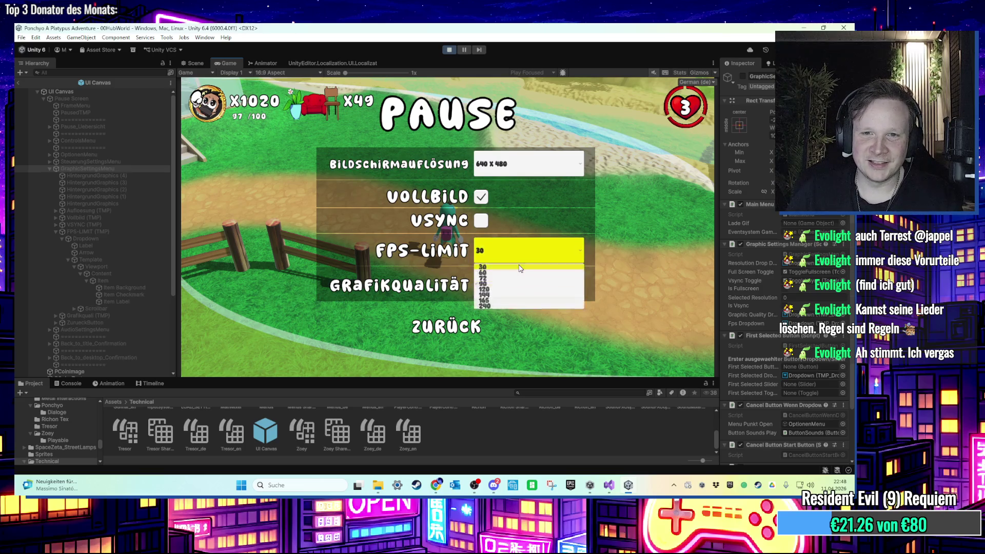
click(519, 268)
click(518, 284)
click(518, 284)
click(519, 257)
click(520, 265)
click(520, 262)
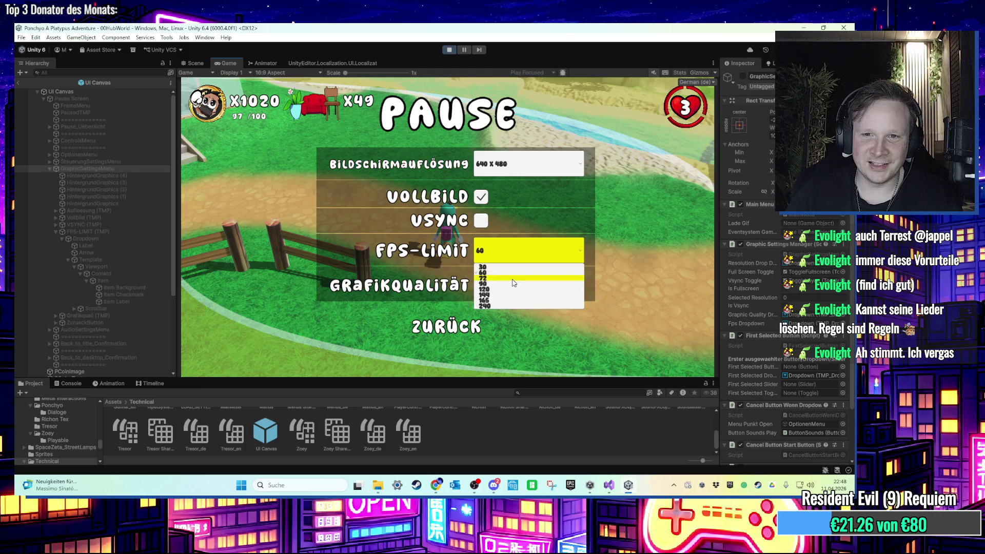
click(509, 277)
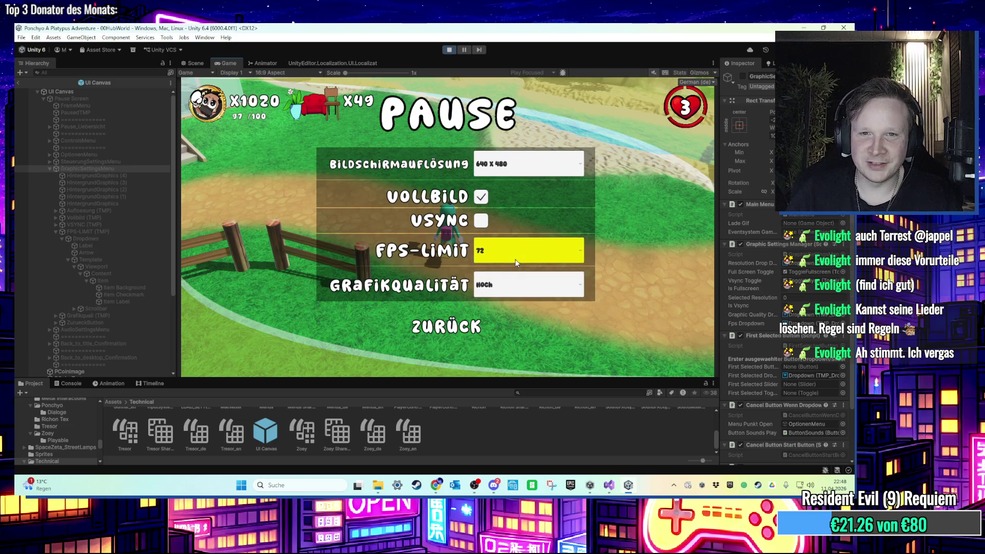
Set the screen resolution to 1920 x 1080 and the FPS limit to 120
click(525, 171)
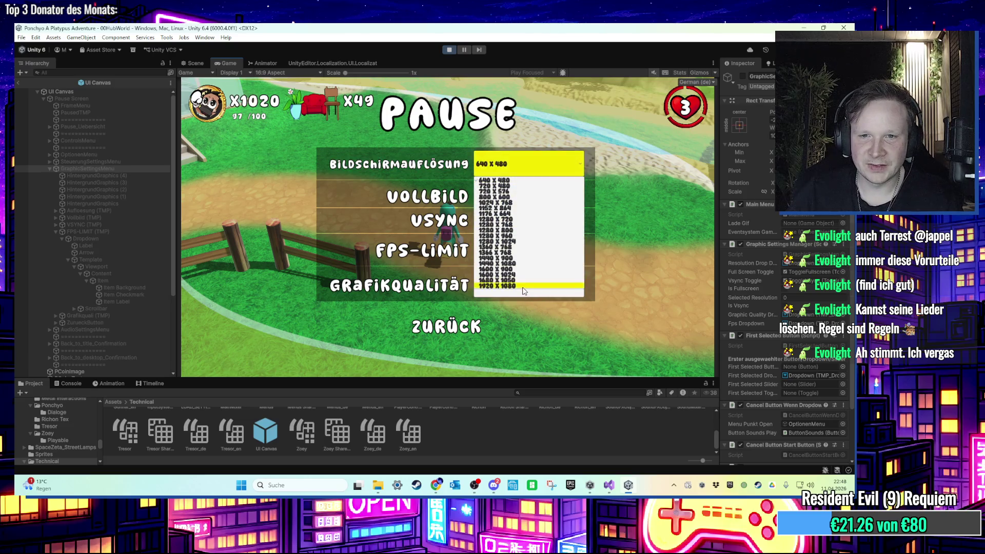
click(523, 287)
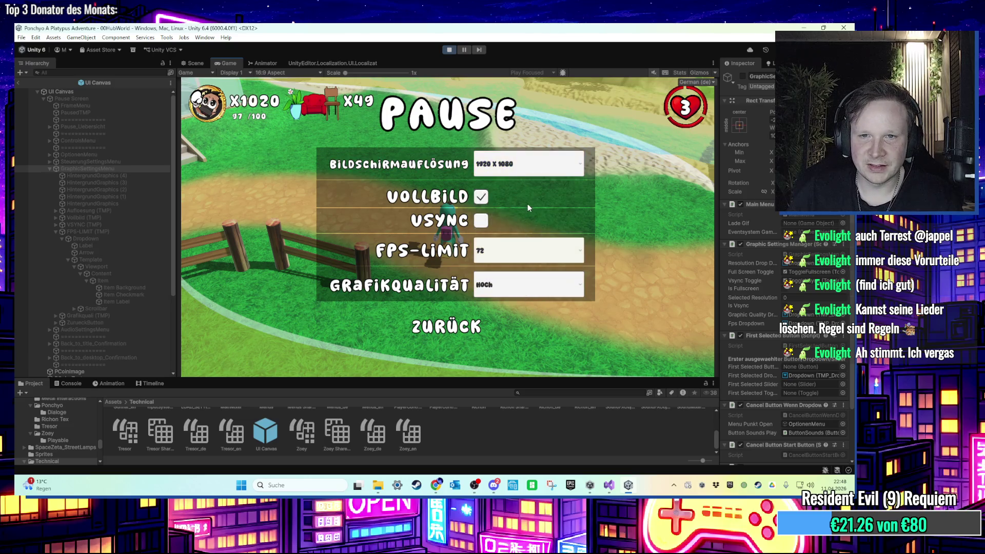
click(527, 253)
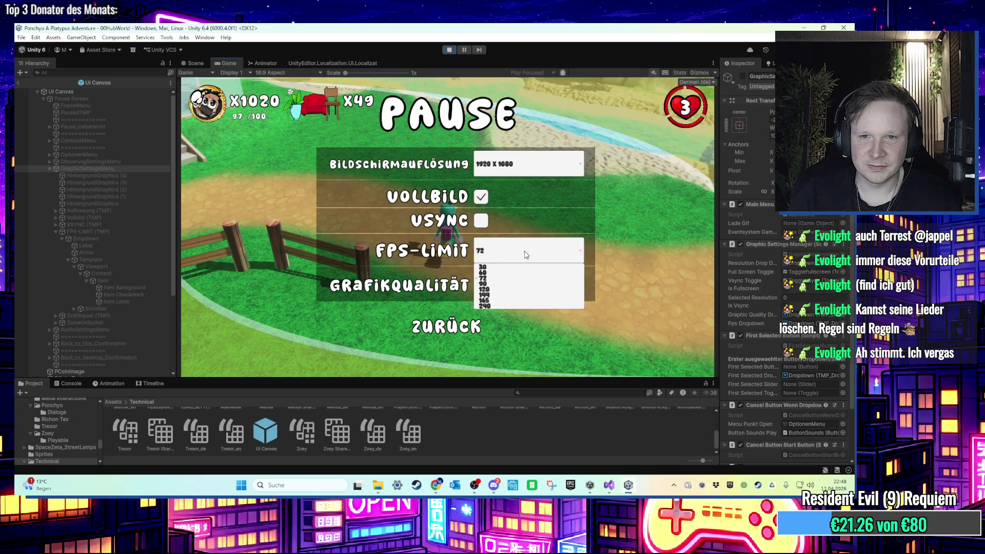
click(497, 290)
Resume the game and walk the character through the house's living room, bedroom and kitchen
key(Escape)
key(Escape)
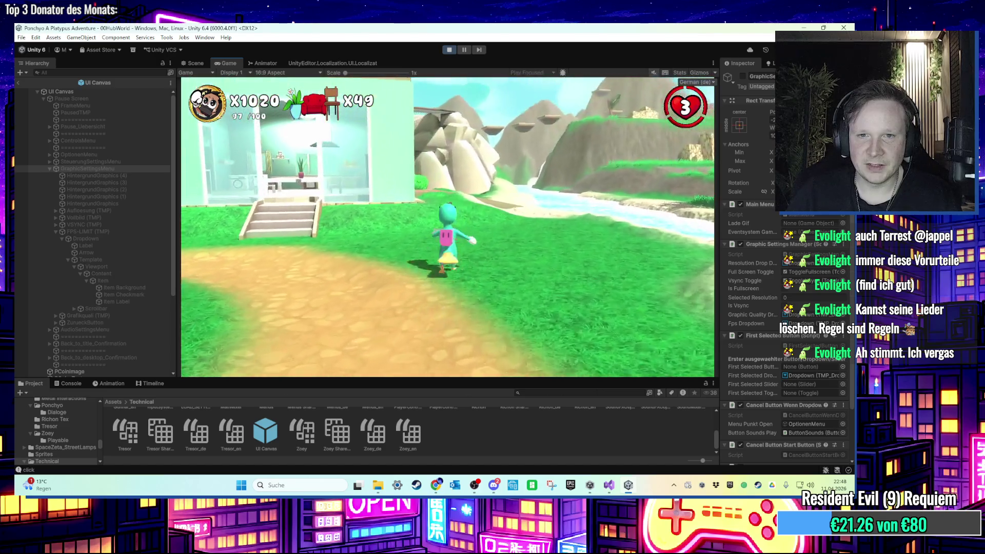
key(w)
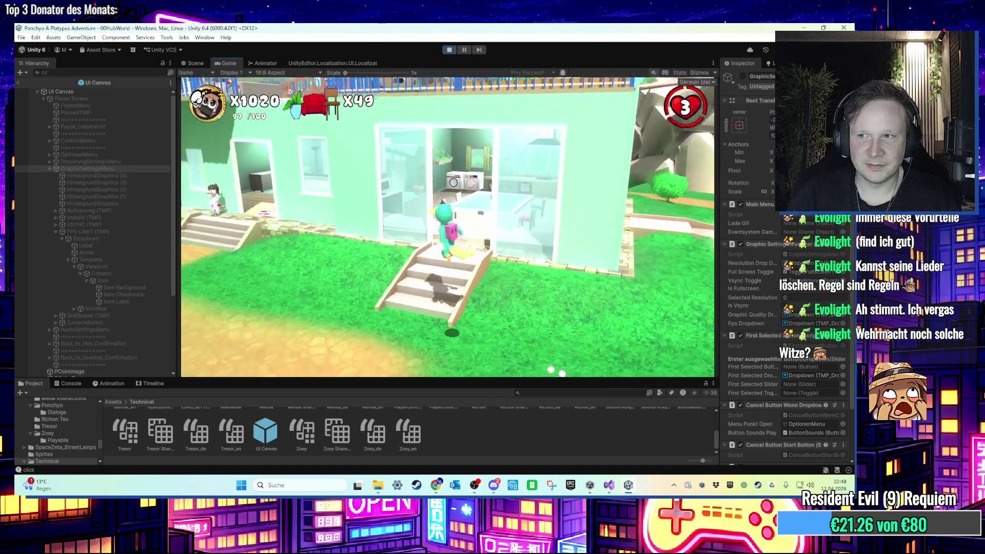
key(s)
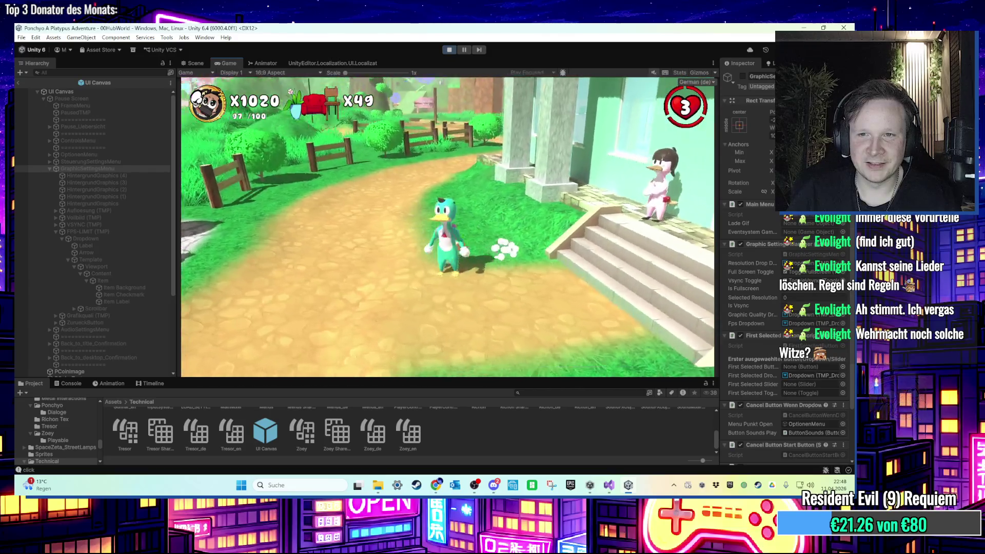
key(w)
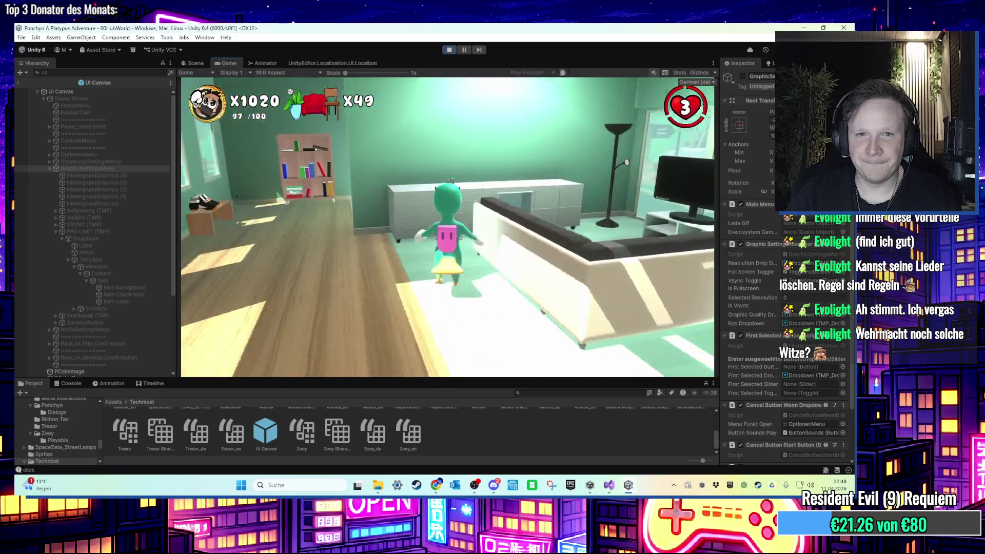
key(a)
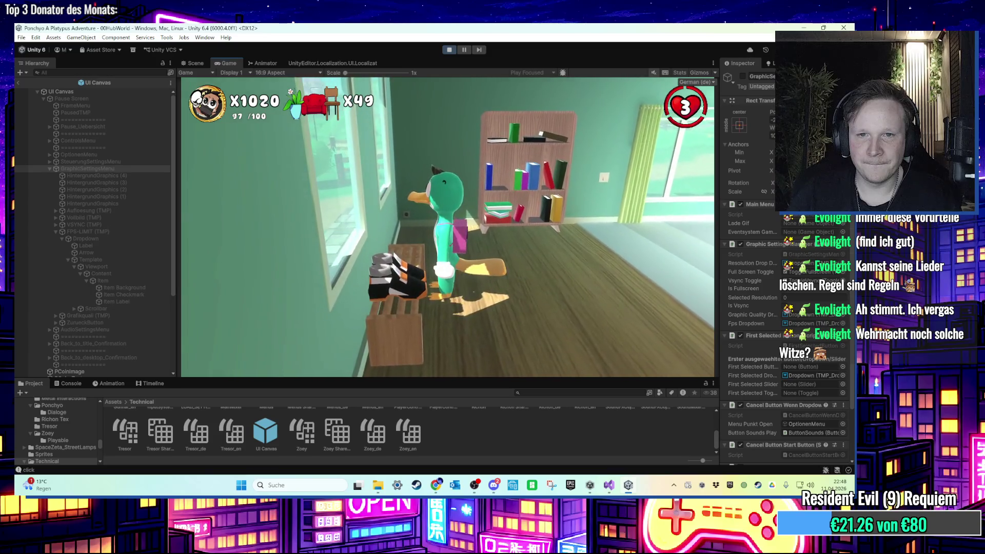
key(d)
key(a)
key(a)
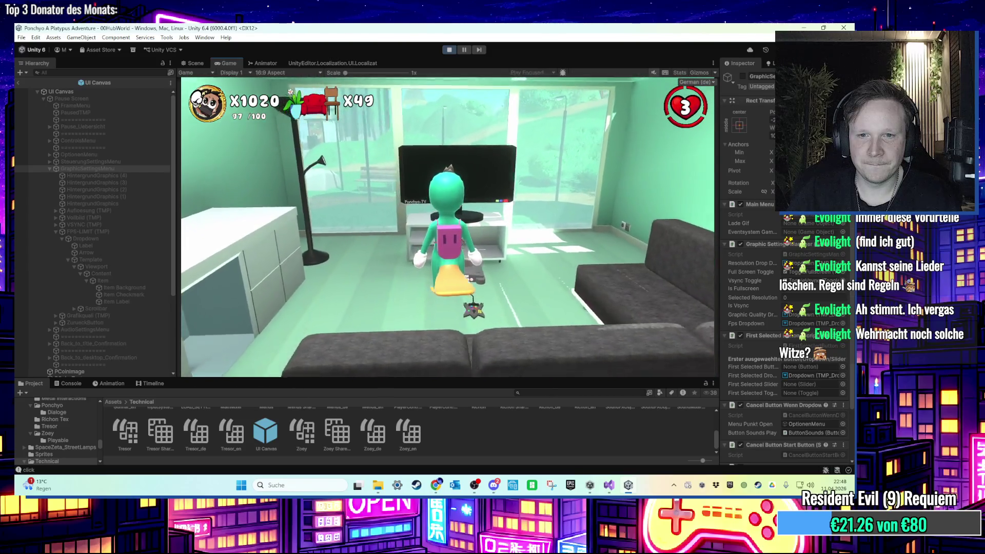
key(d)
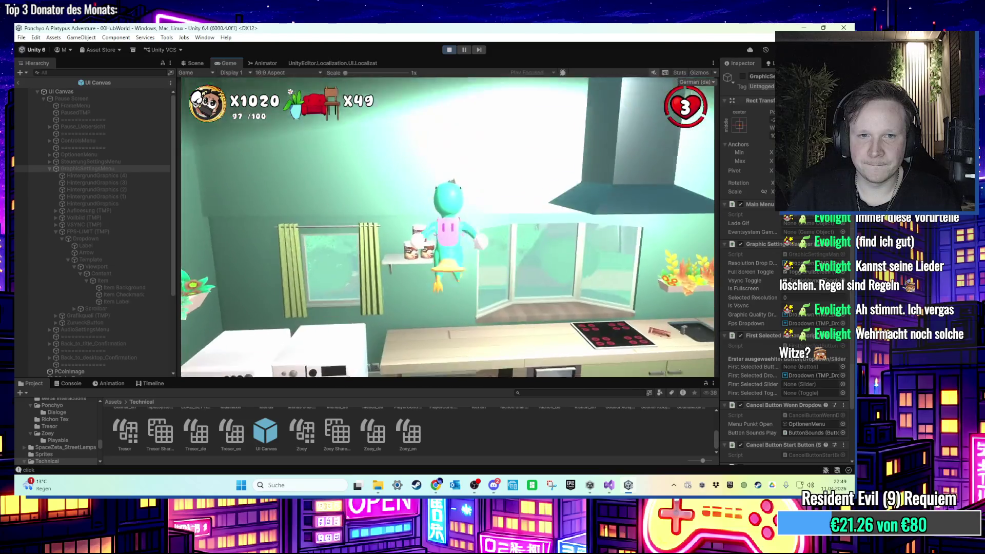
key(a)
key(s)
key(d)
key(s)
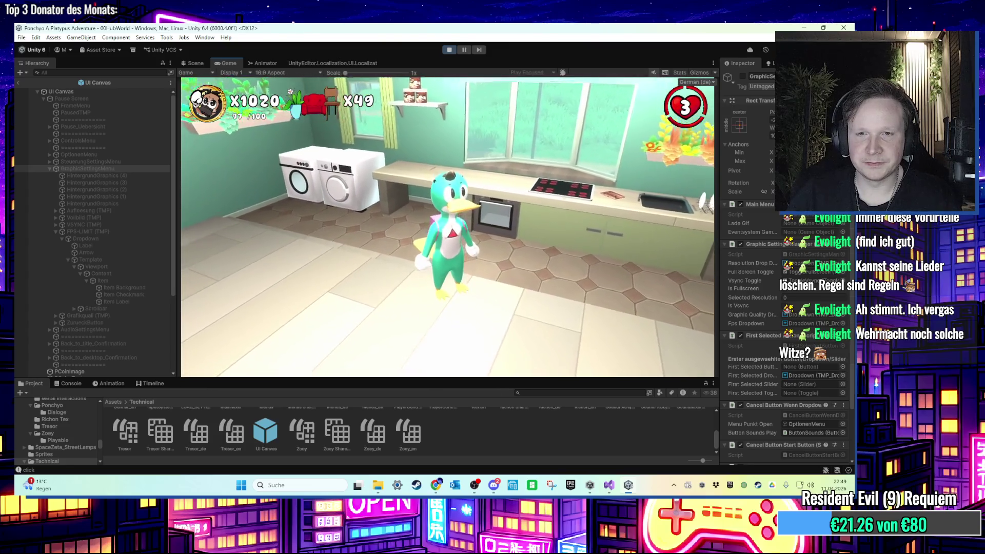
key(a)
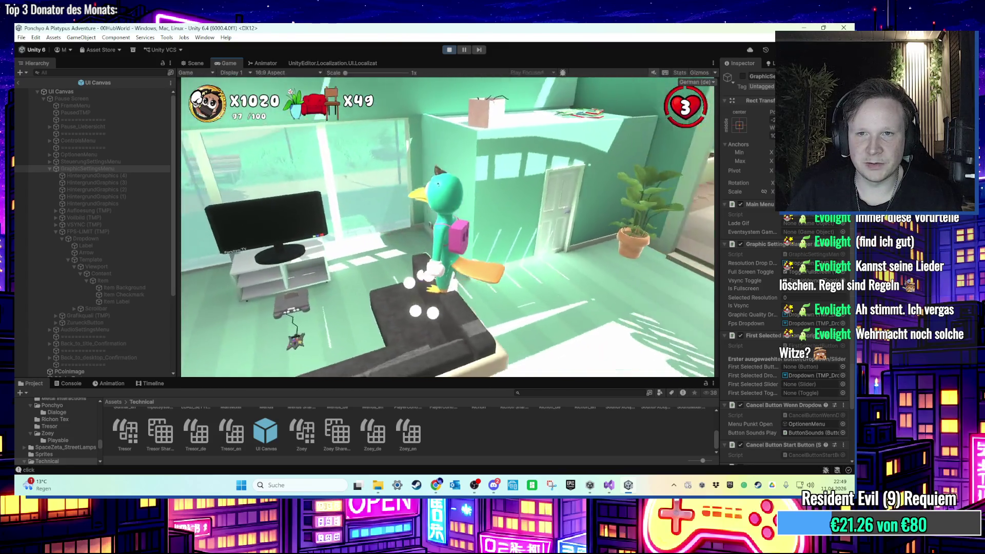
key(d)
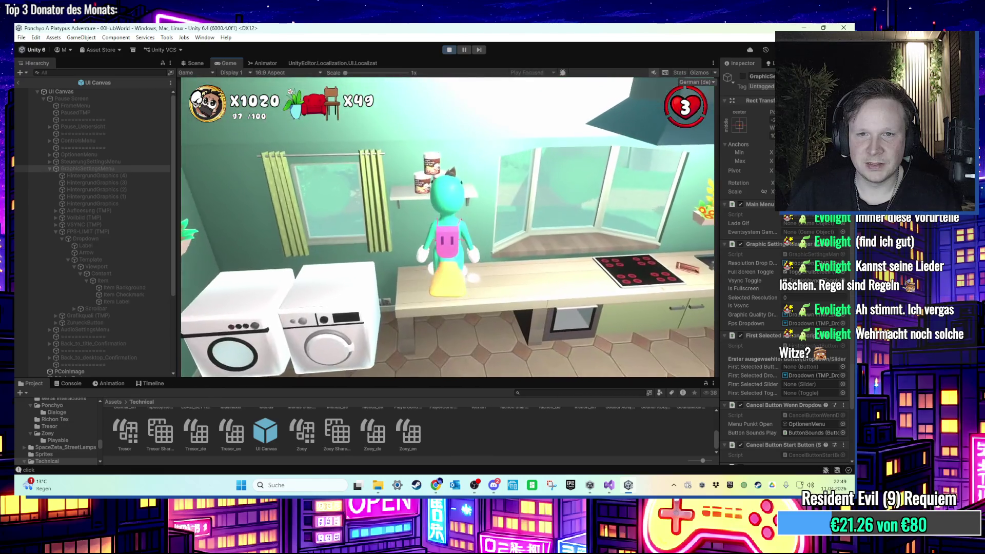
Walk the platypus through the kitchen, bookshelf room, bedroom and hallway, then stop Play mode
key(a)
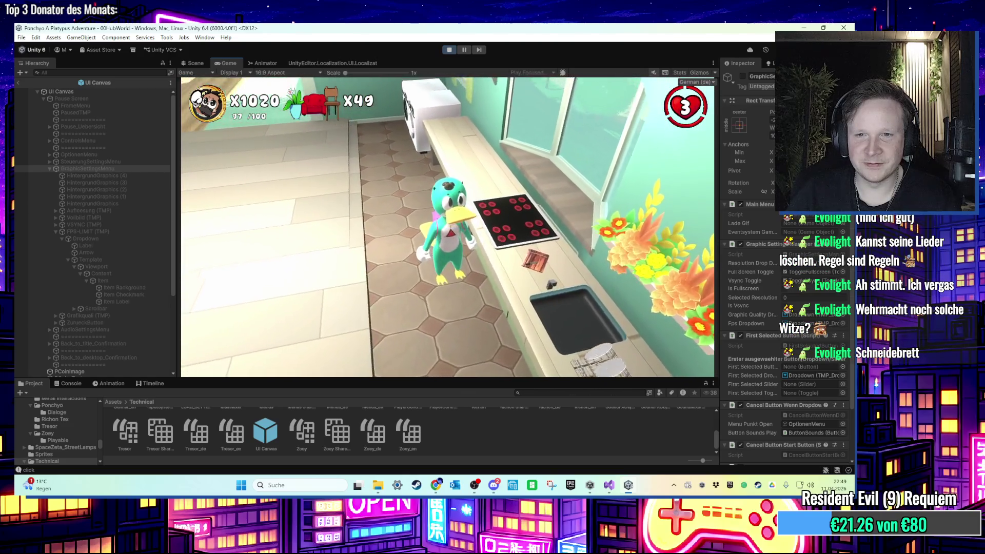
key(w)
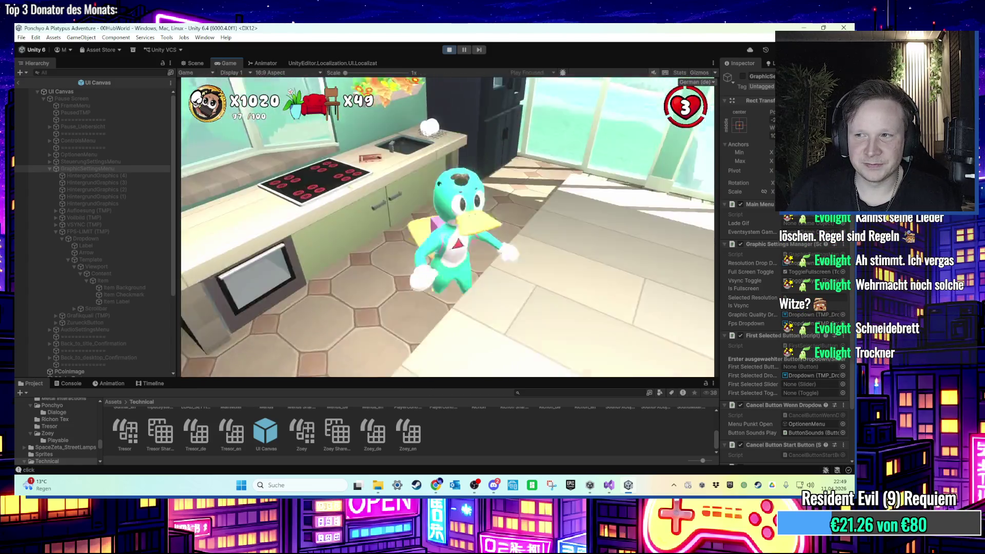
key(w)
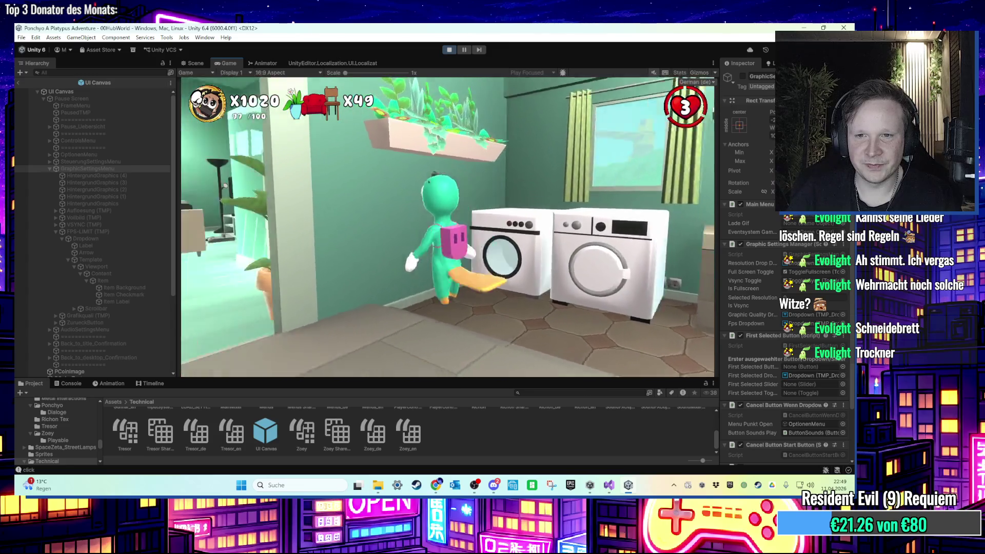
key(w)
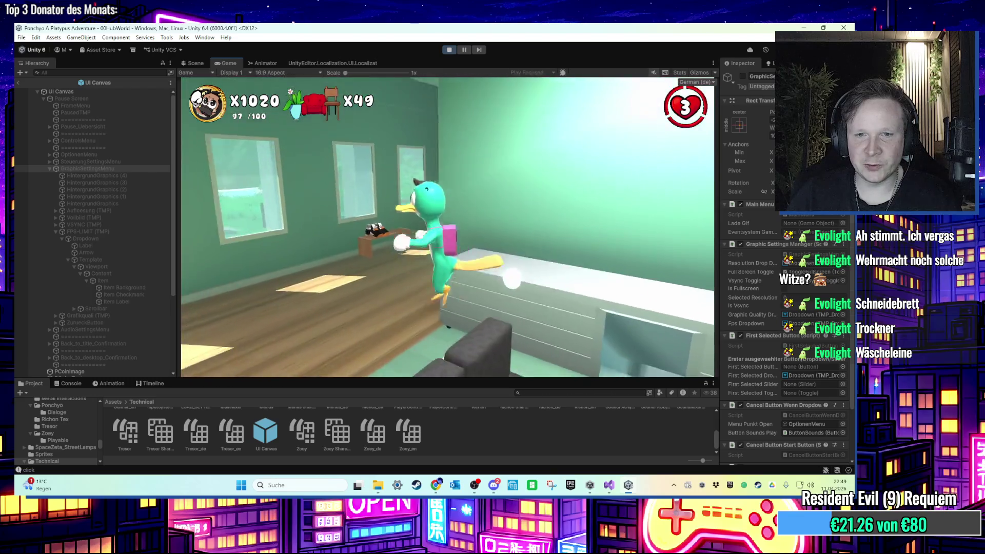
key(w)
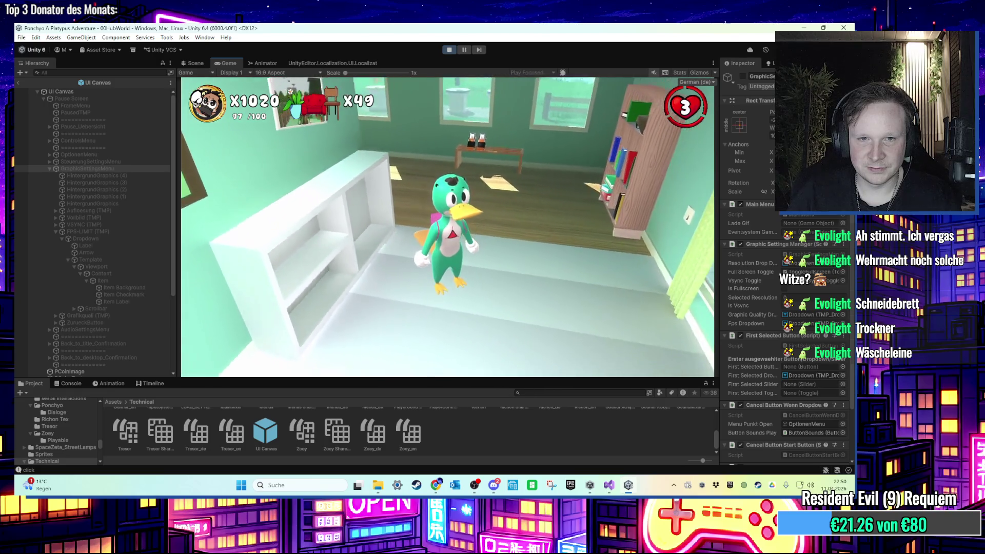
key(w)
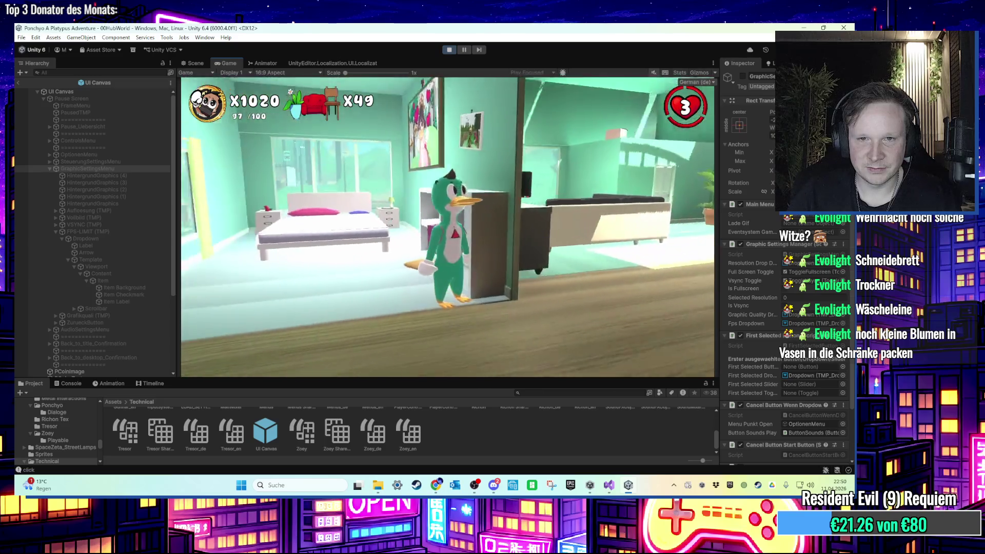
key(w)
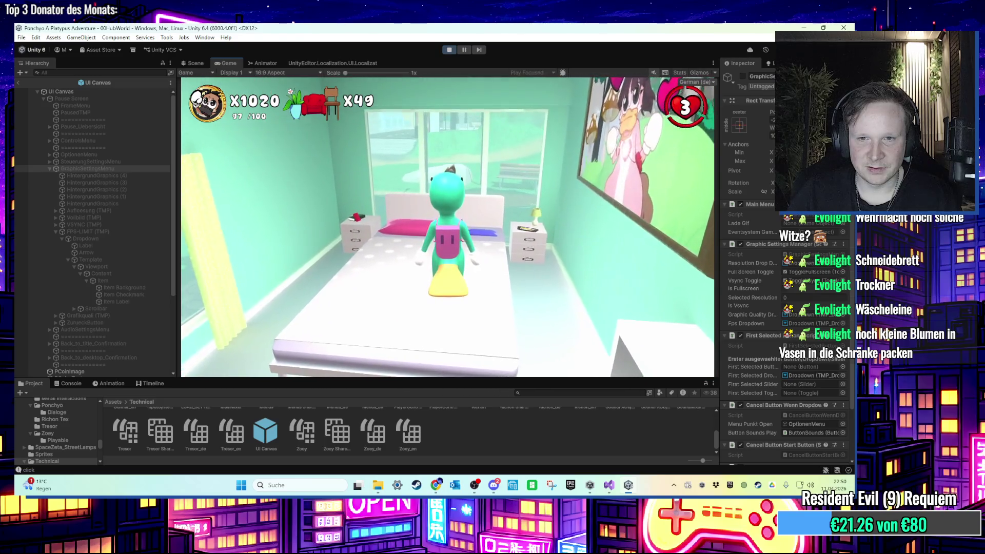
key(w)
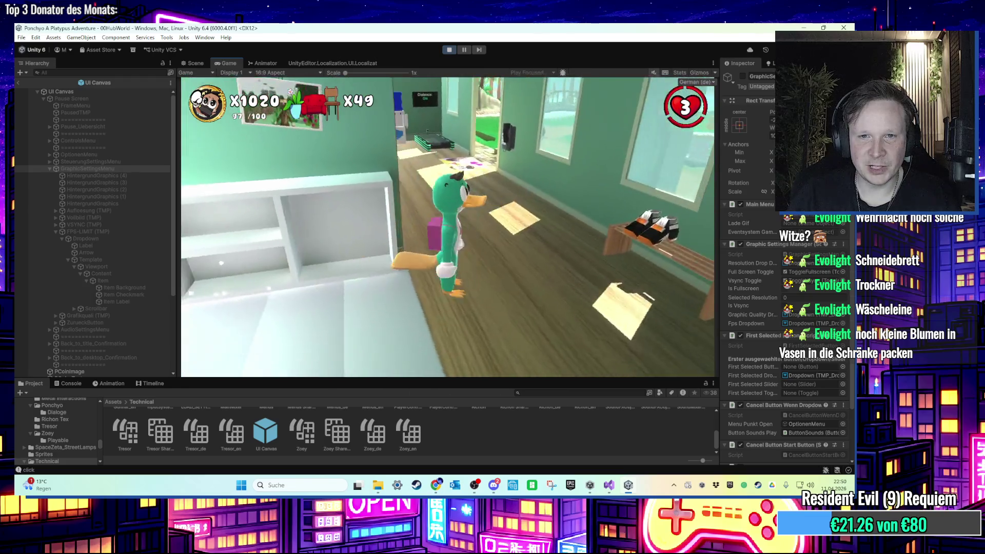
key(w)
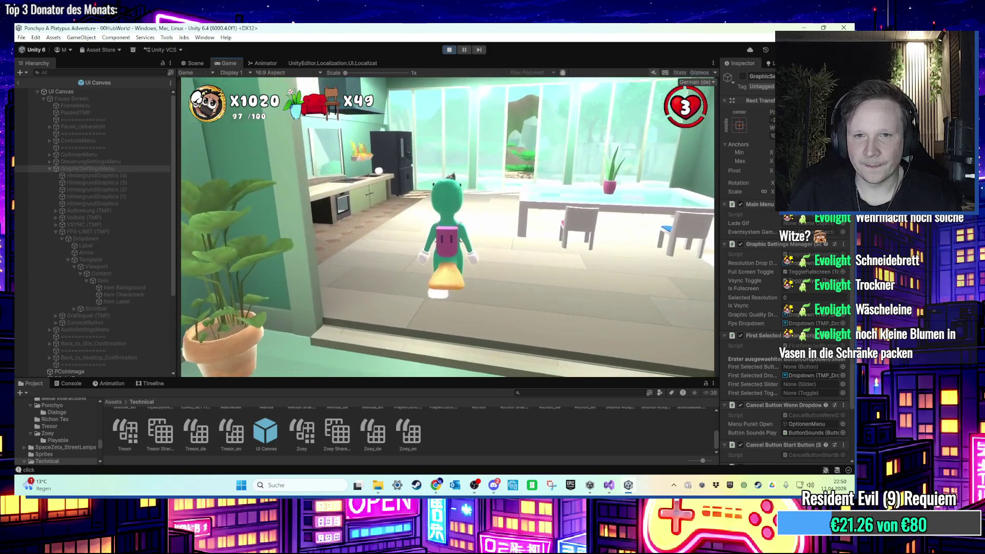
key(s)
key(w)
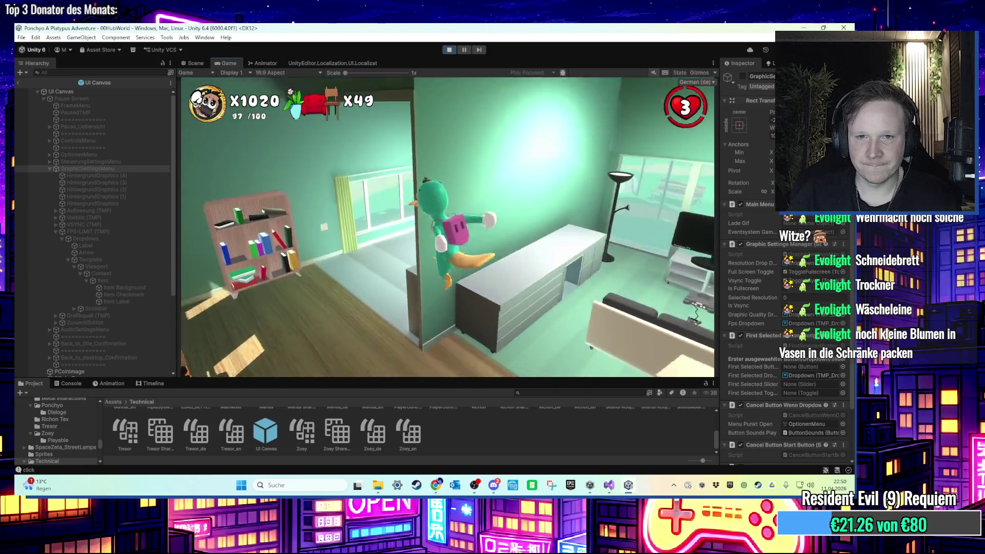
key(w)
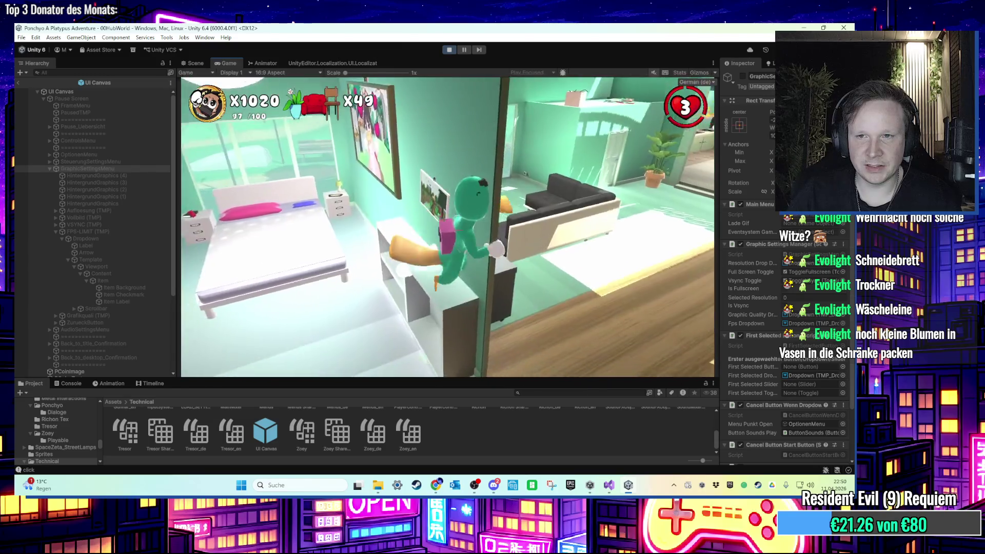
key(w)
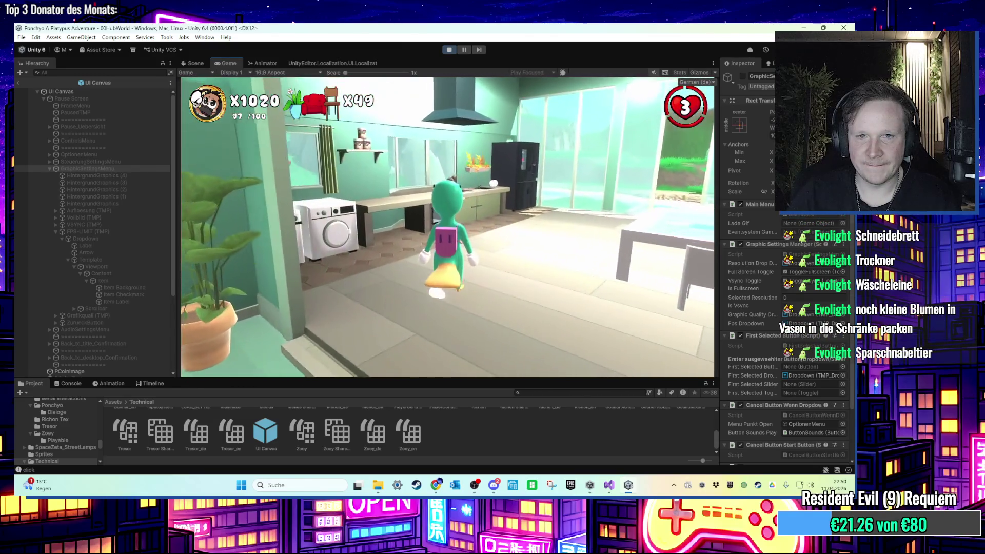
click(449, 49)
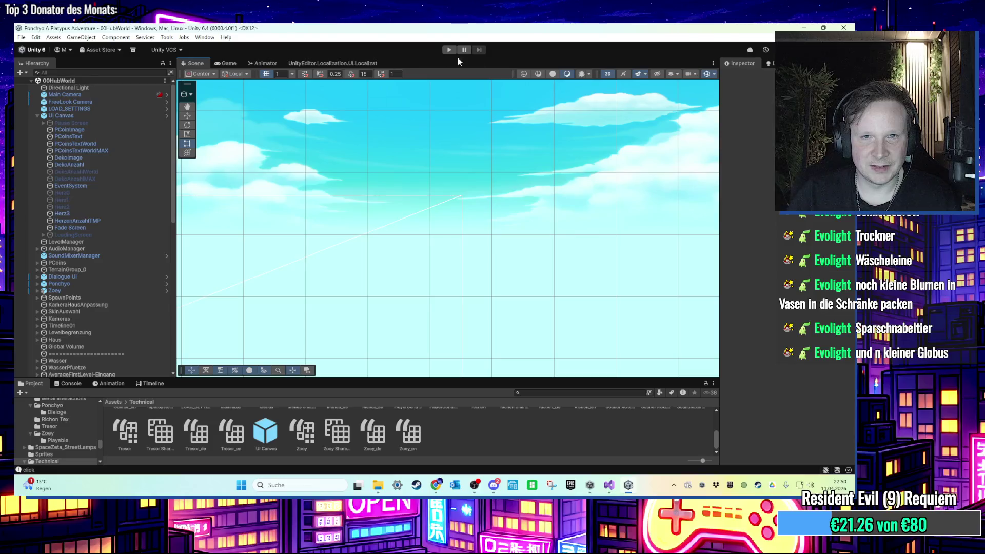
Switch the Scene view back to 3D and frame the house
click(609, 74)
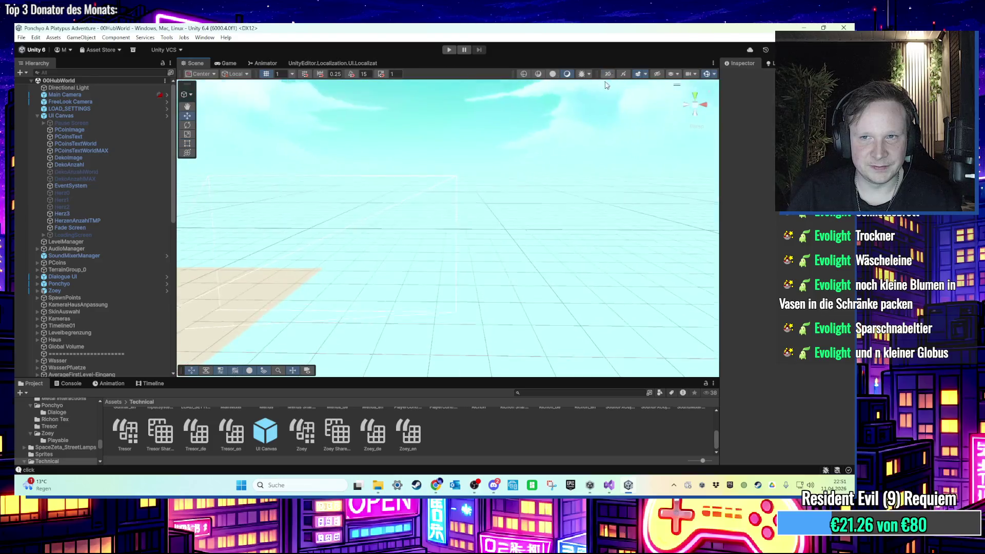
double_click(122, 221)
double_click(77, 304)
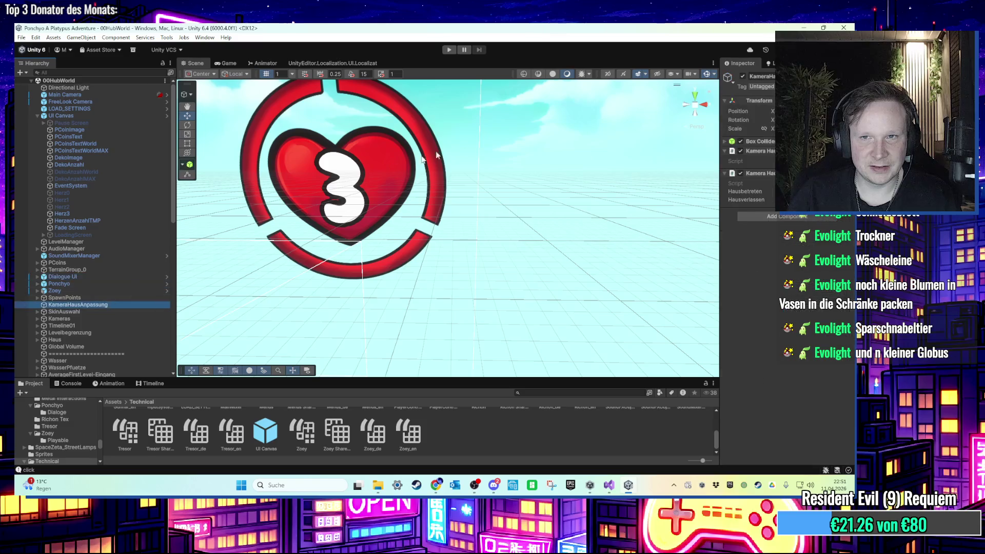
scroll(451, 214, down, 5)
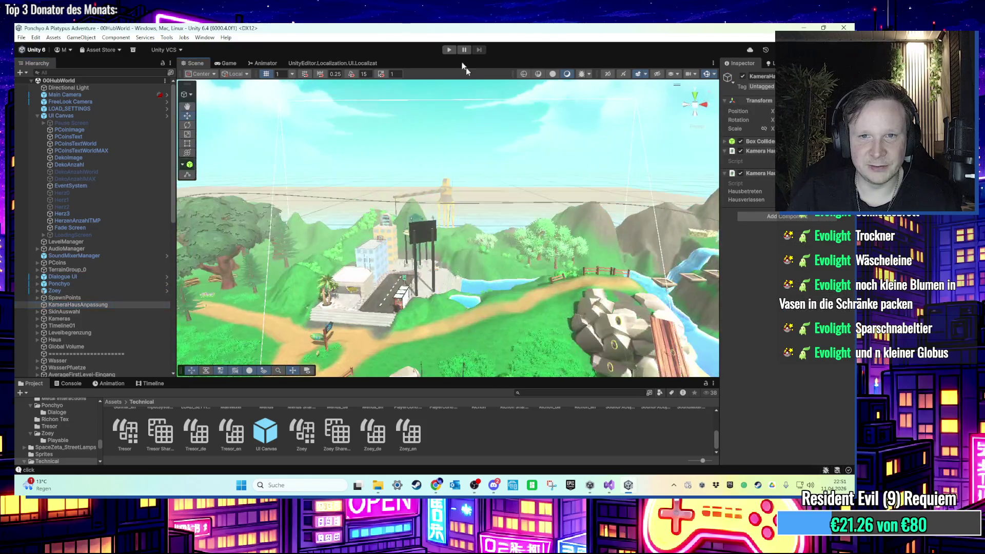
scroll(451, 214, up, 5)
drag(451, 214, 449, 83)
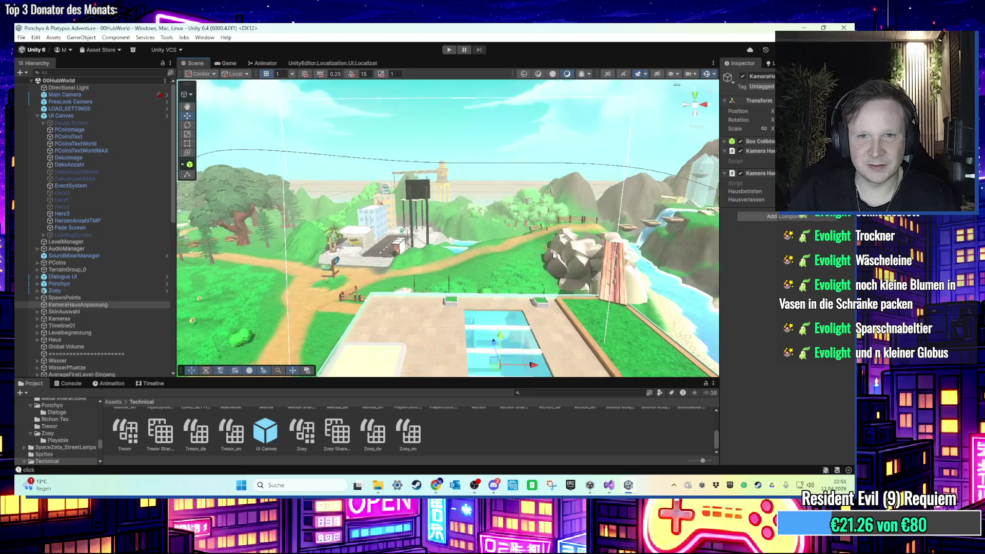
scroll(481, 207, up, 5)
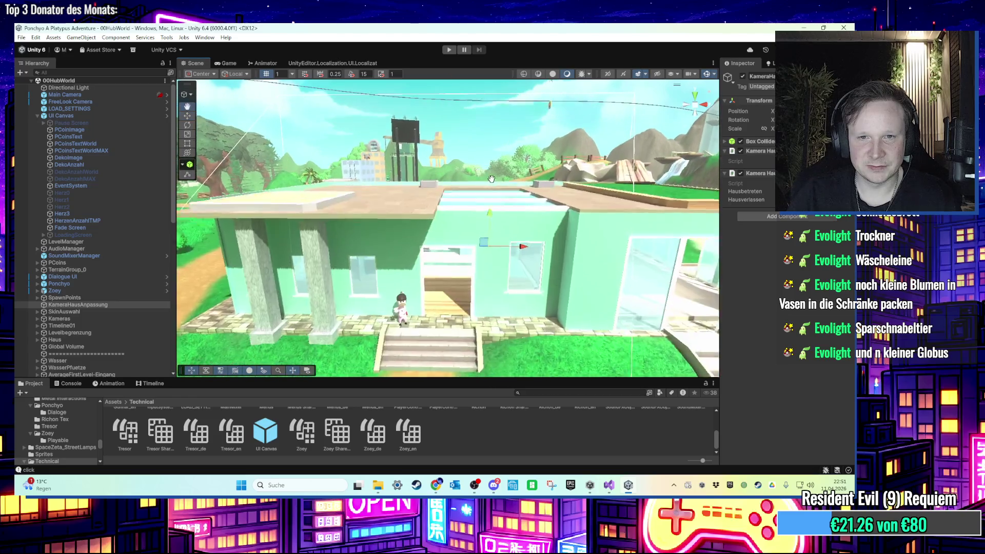
Find ColaMachine with a 'col' Hierarchy search, activate it and widen the Inspector
click(92, 72)
text(col)
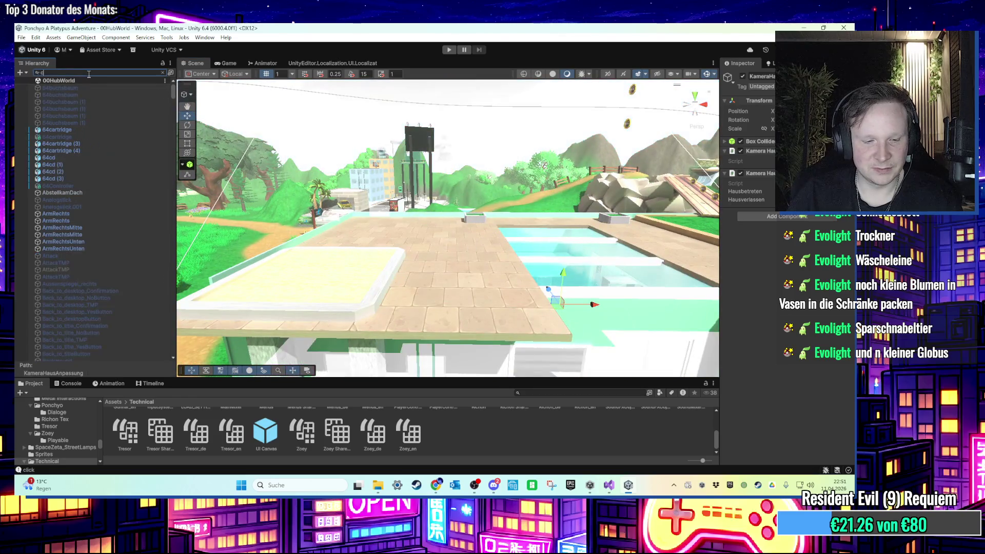
click(58, 87)
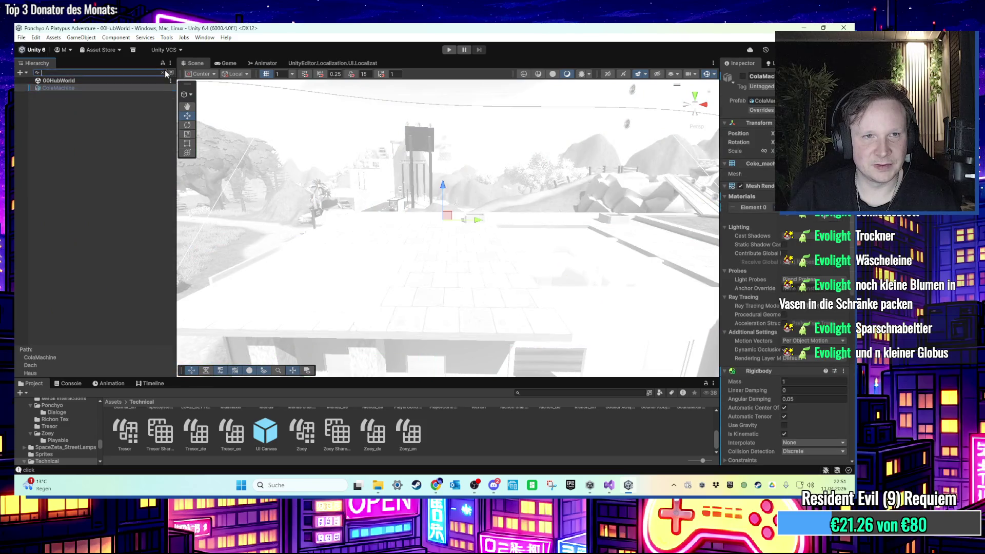
click(162, 72)
click(743, 76)
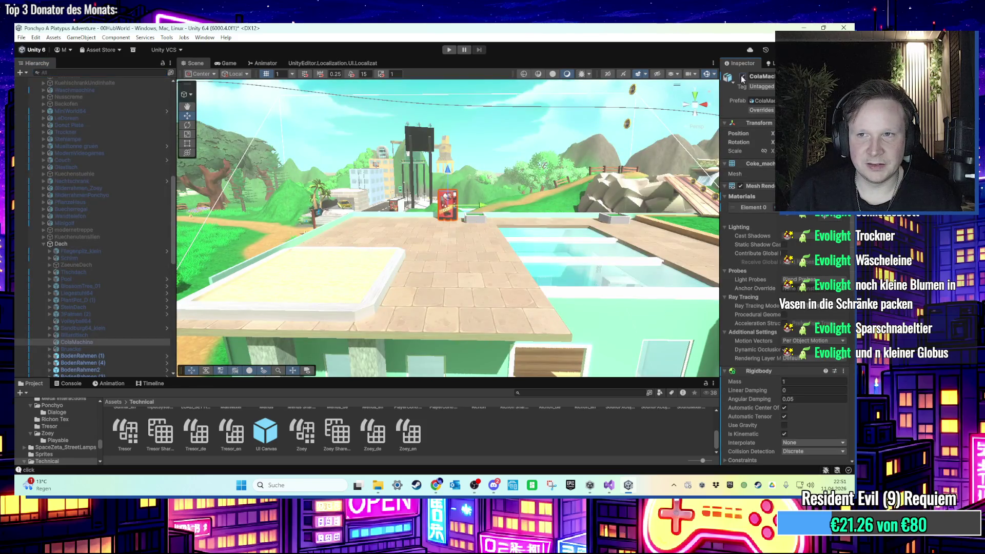
scroll(702, 313, down, 2)
scroll(729, 367, down, 10)
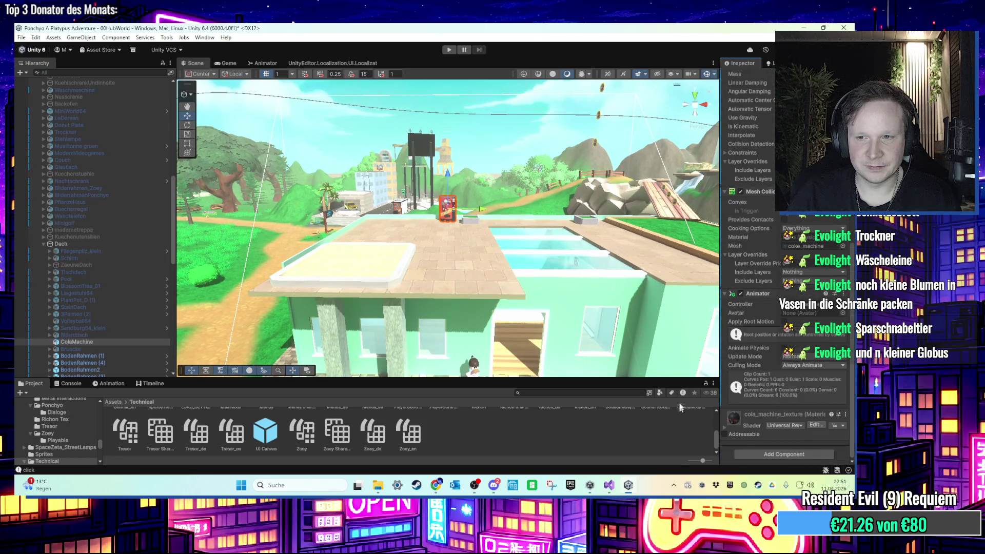
drag(720, 369, 646, 368)
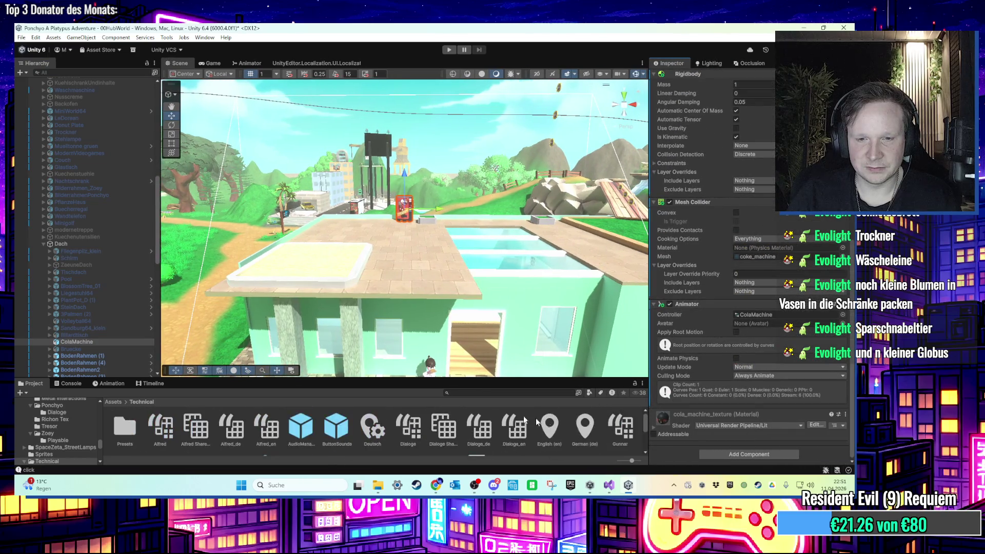
click(112, 402)
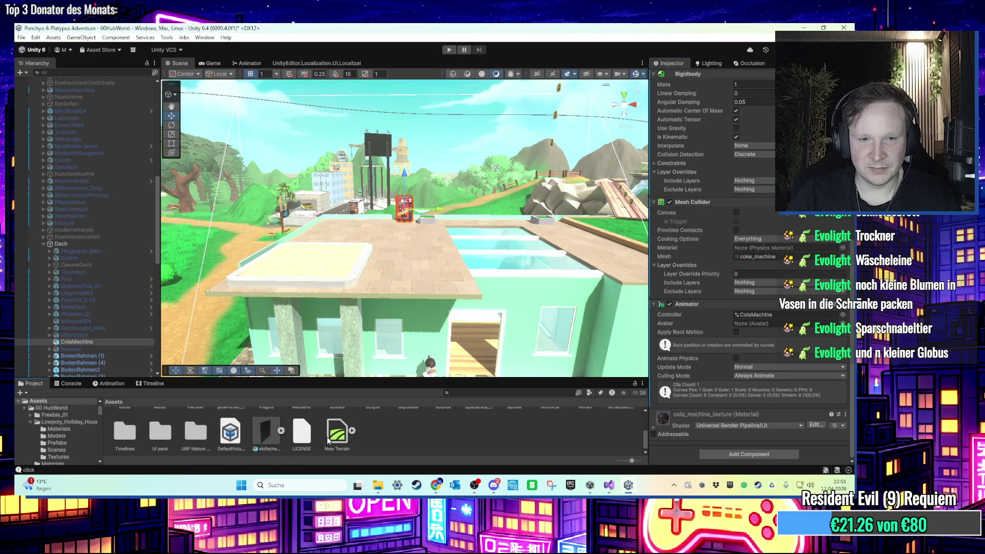
Navigate to Assets/Scripts/Level in the Project panel and clear the WaypointPath selection
scroll(540, 432, up, 2)
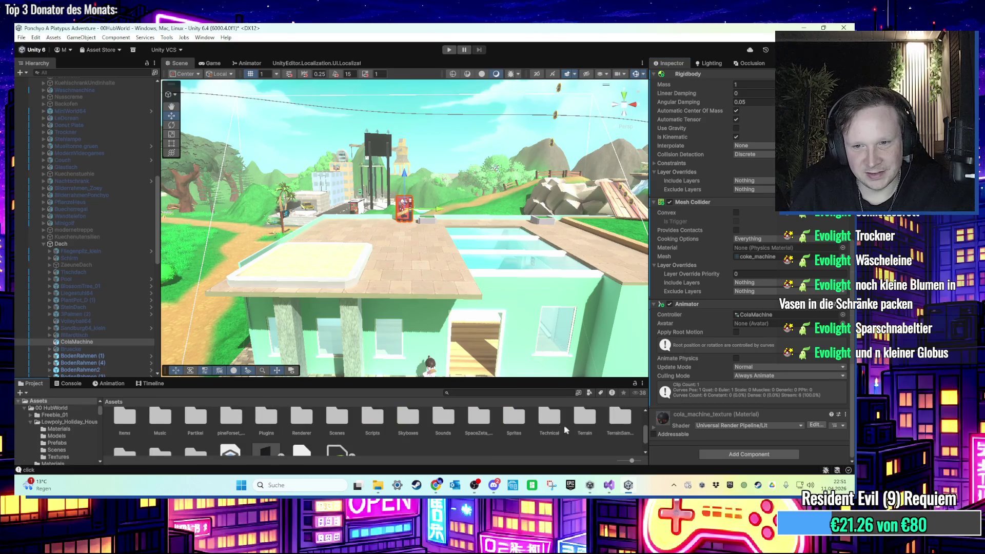
double_click(386, 416)
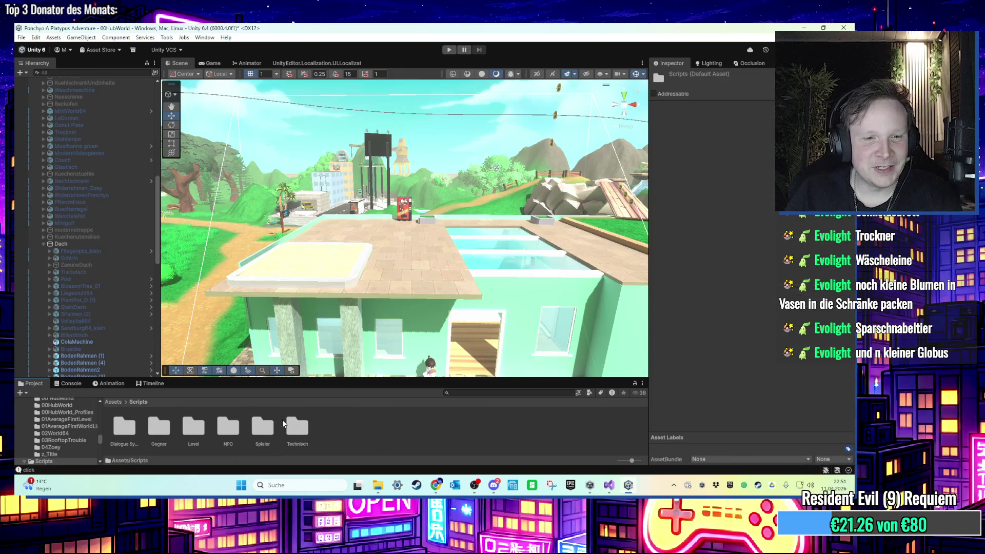
click(193, 434)
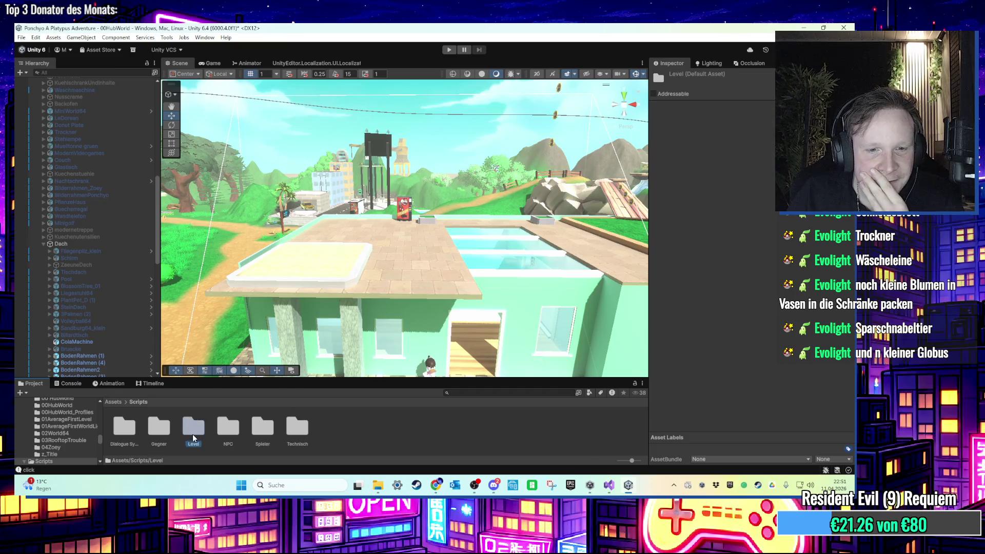
double_click(193, 434)
right_click(626, 434)
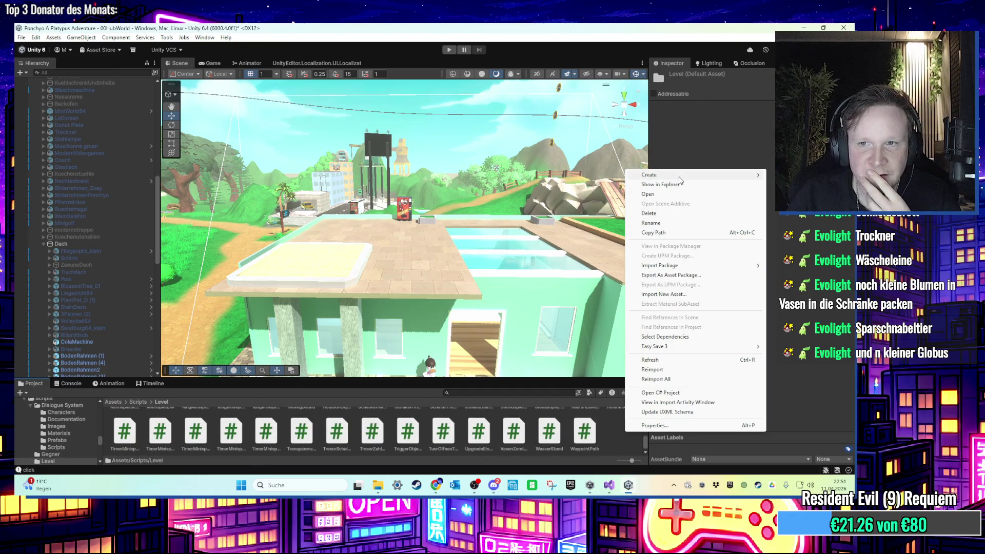
mouse_move(677, 175)
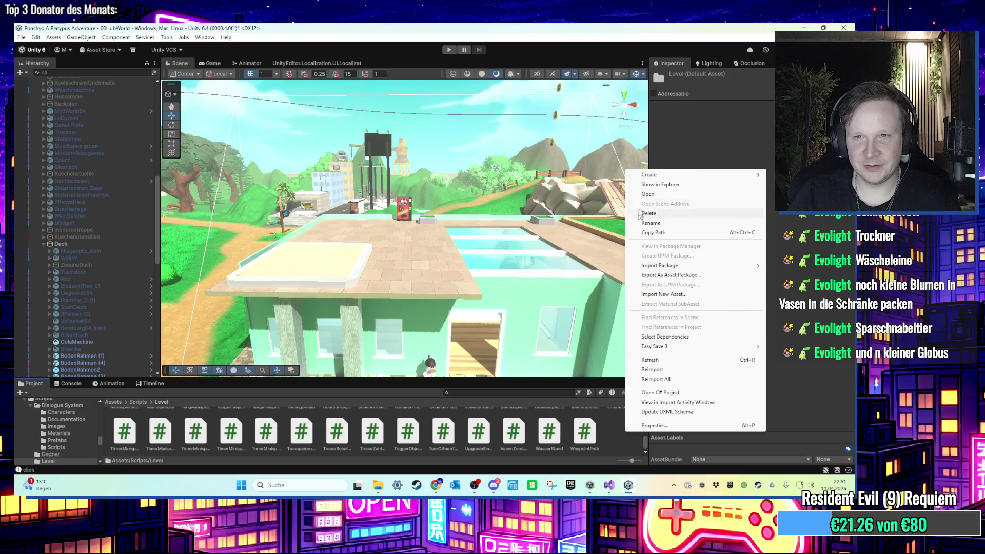
mouse_move(645, 177)
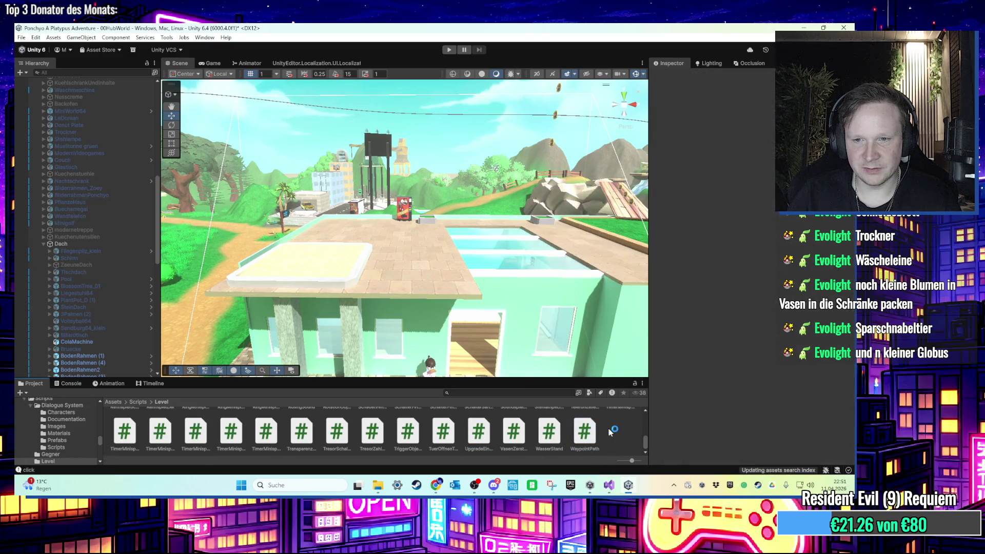
right_click(608, 429)
right_click(617, 427)
right_click(617, 427)
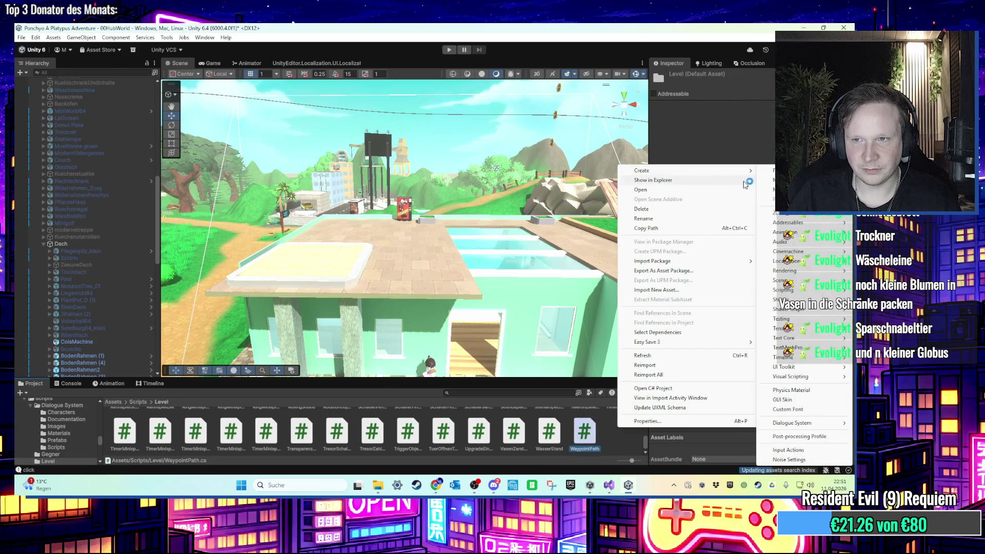
click(718, 164)
Create a MonoBehaviour script named ColaAutomatHit there and open it in Visual Studio
right_click(608, 440)
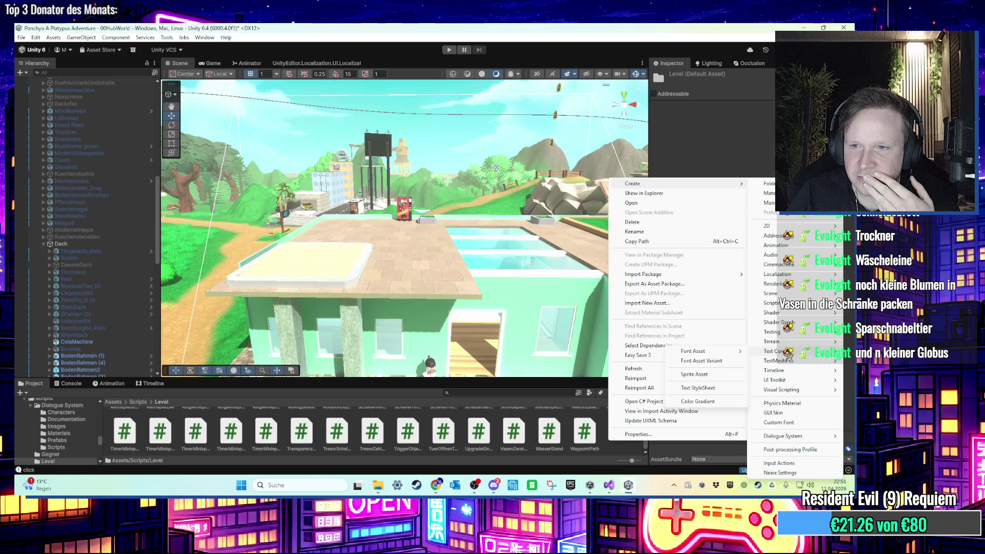
mouse_move(796, 312)
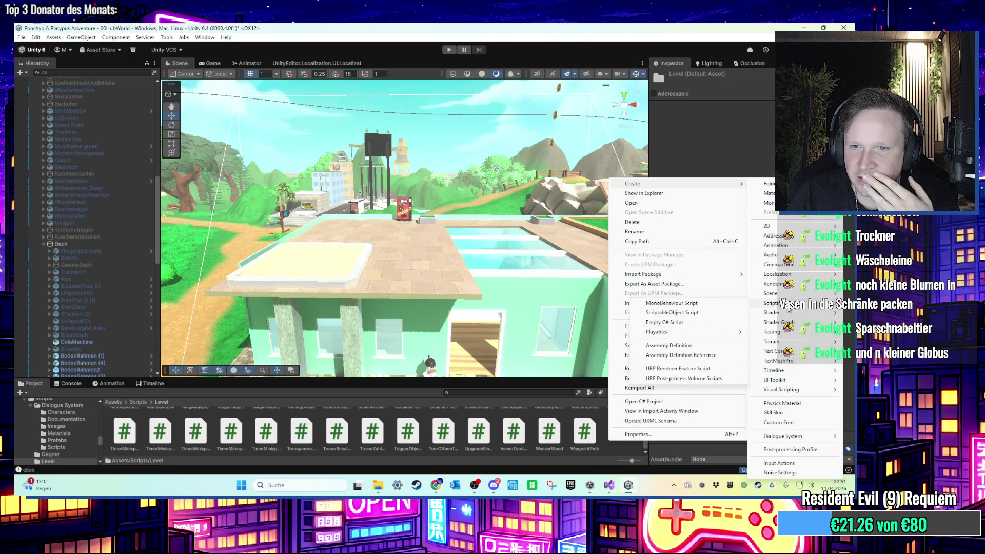
click(698, 306)
text(Co)
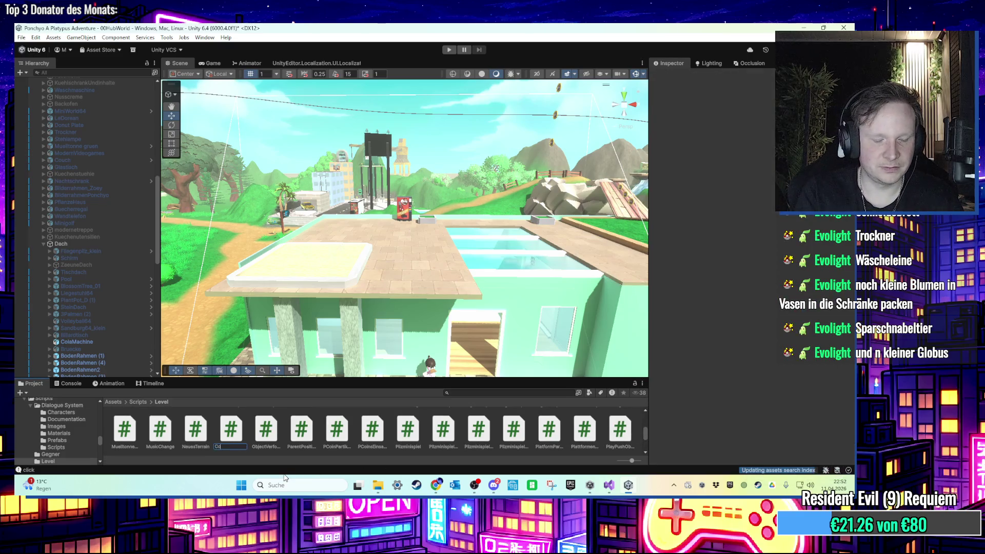
text(la)
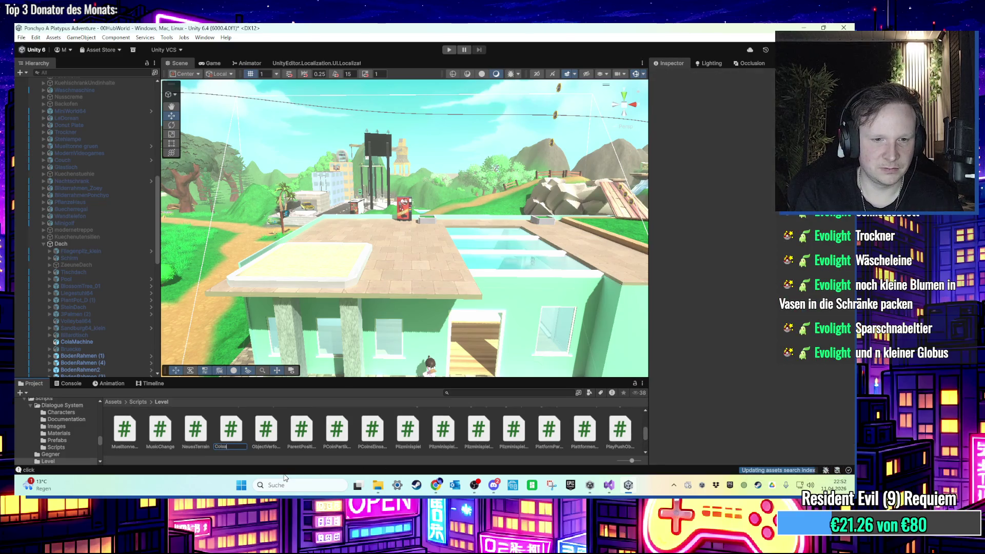
text(AutomatHi)
key(Return)
key(alt+Tab)
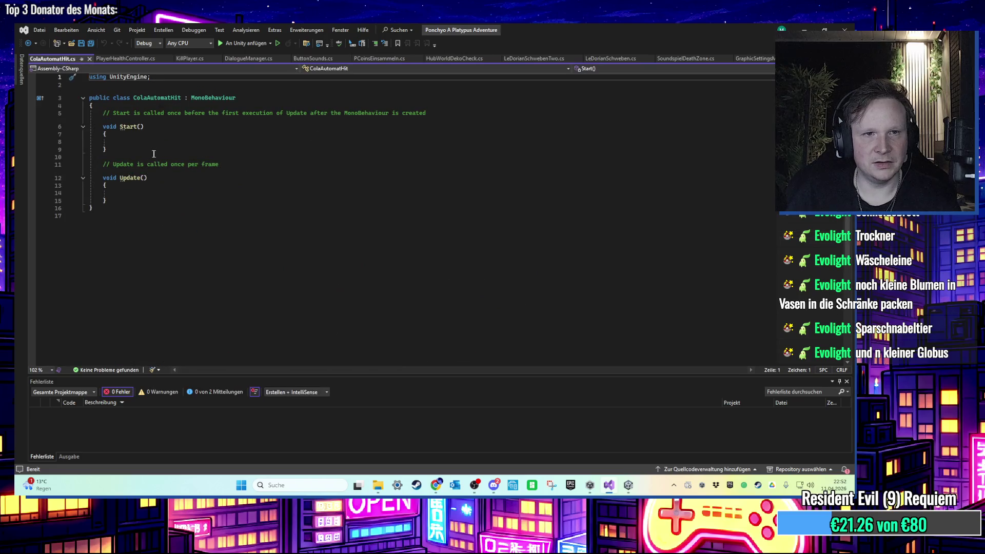
Add an empty line at the start of the ColaAutomatHit class body
ctrl+scroll(193, 169, up, 4)
click(191, 132)
key(ctrl+Return)
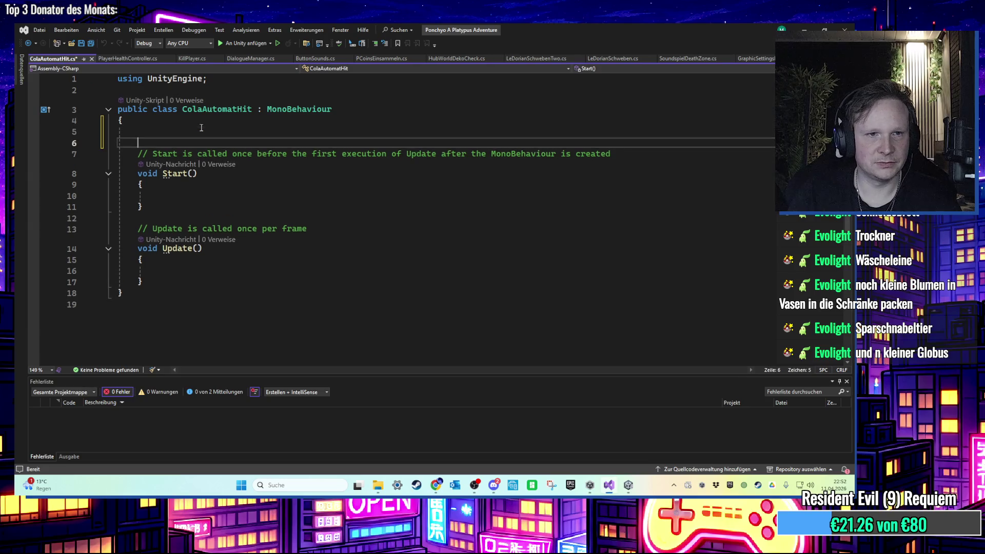
key(BackSpace)
key(BackSpace)
key(Return)
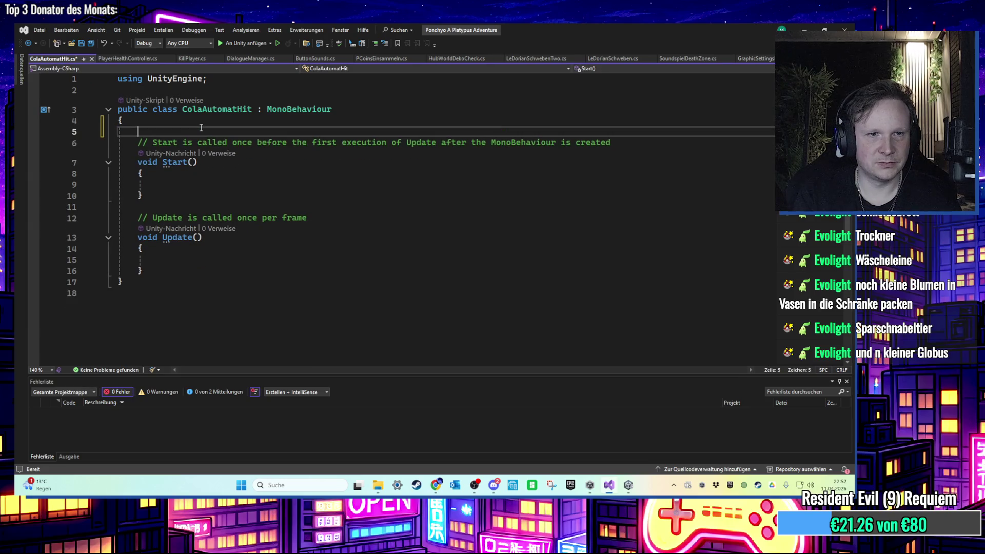
double_click(218, 218)
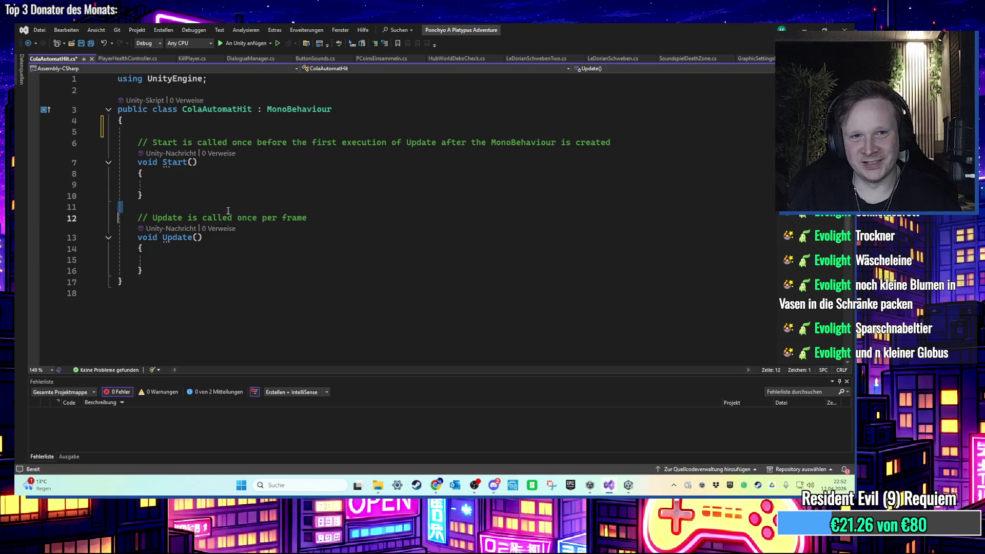
click(217, 219)
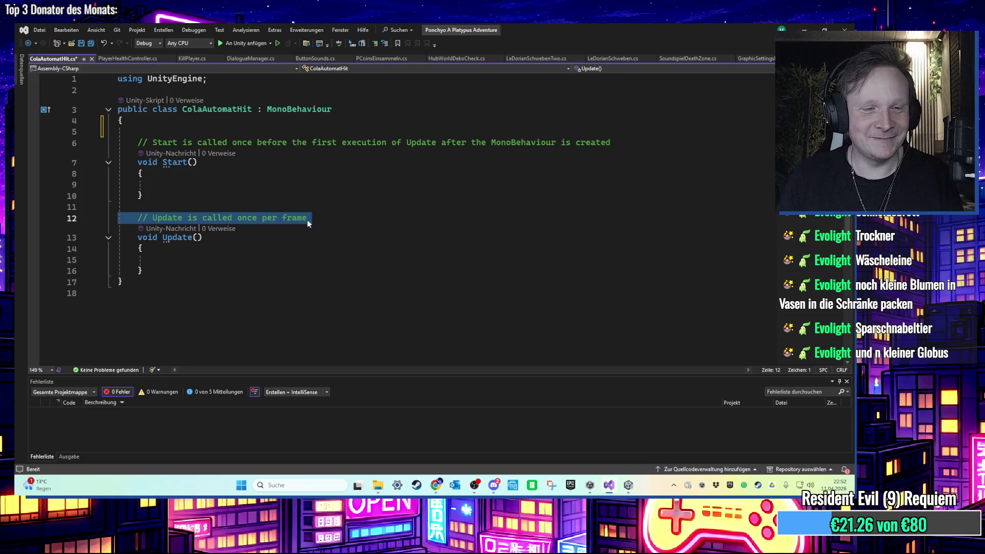
click(185, 129)
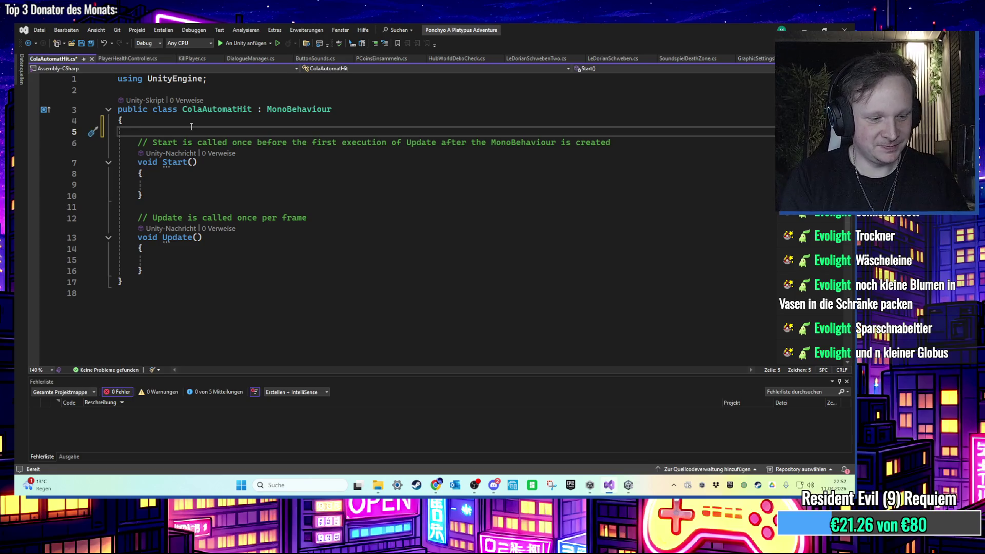
Declare the field private SpielerBewegung thePlayer; at the top of the class
text(private T)
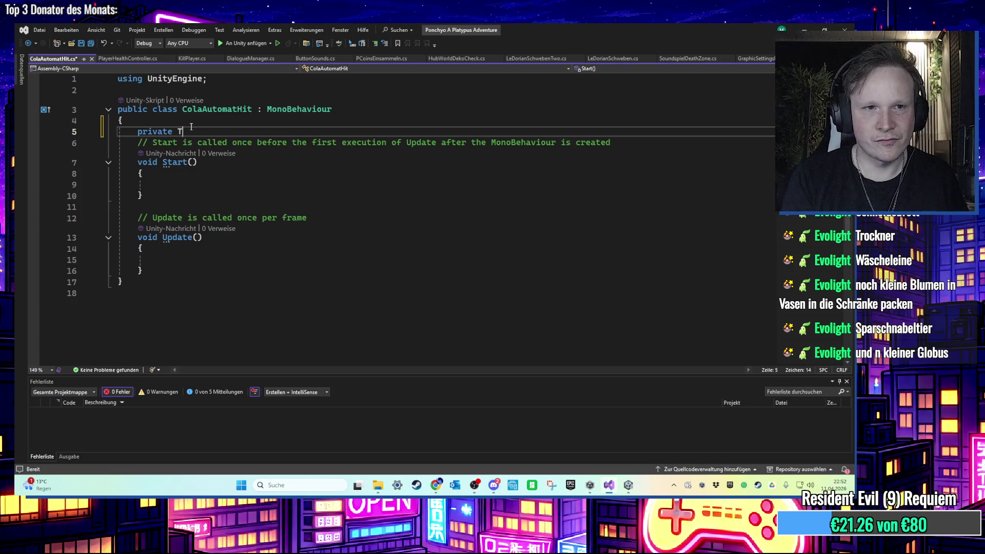
key(ctrl+space)
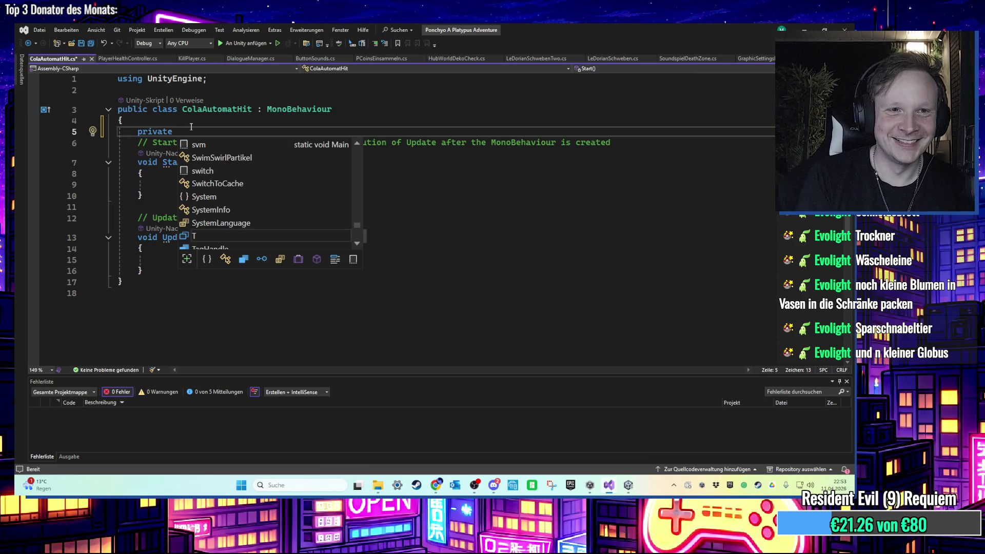
text(Spie)
key(Tab)
text(the)
key(BackSpace)
text(Player;)
key(Return)
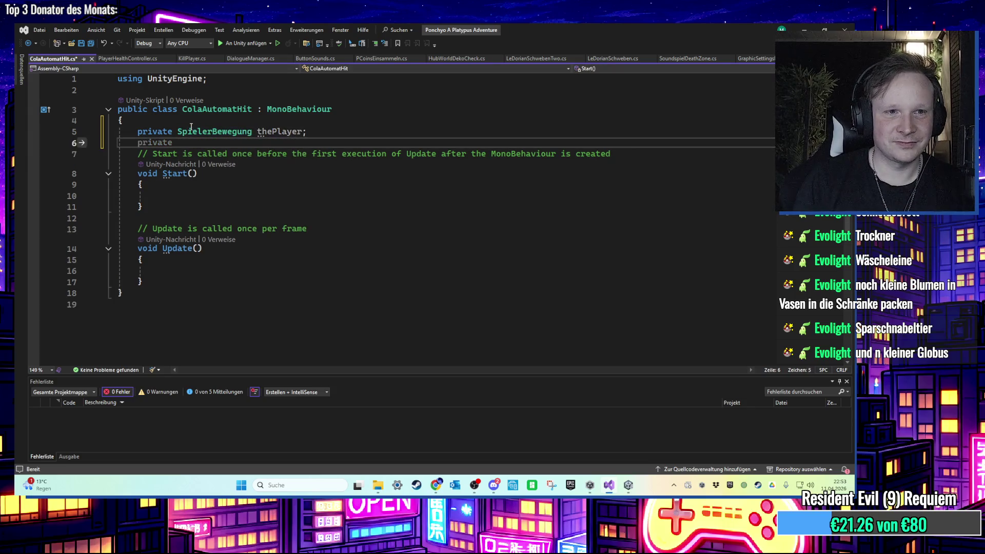
In Start, assign thePlayer = FindAnyObjectByType<SpielerBewegung>() and save the script
click(183, 199)
text(t)
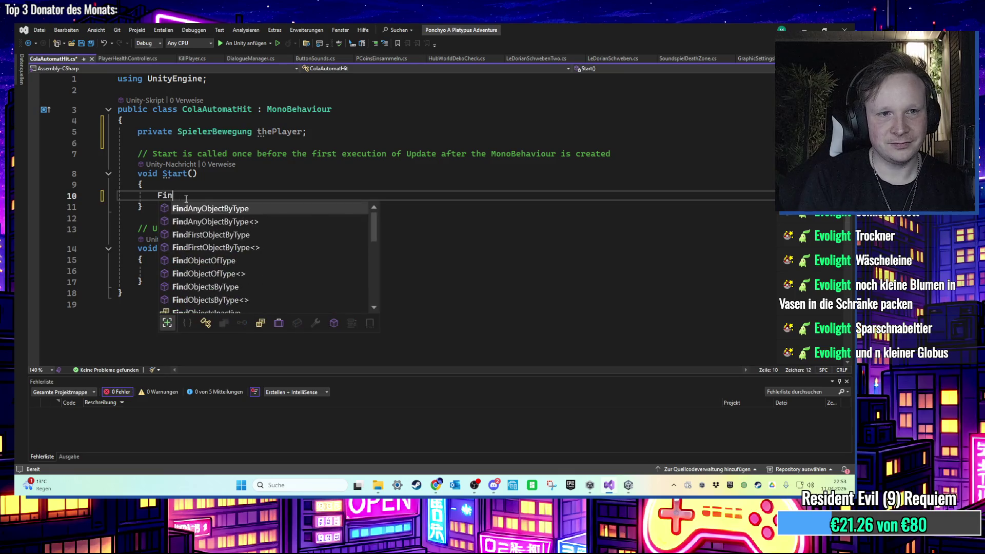
text(h)
key(Tab)
text(FindAny)
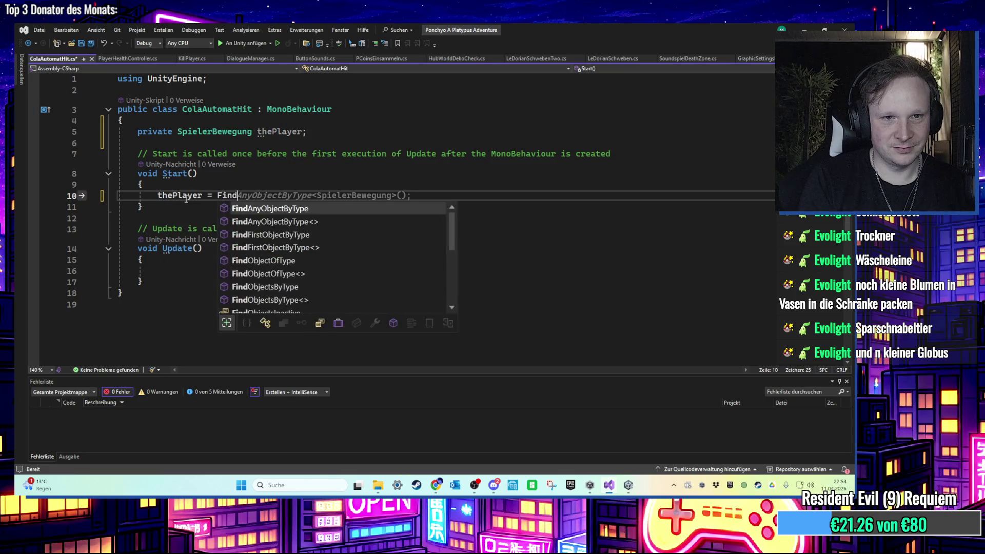
key(Tab)
key(ctrl+s)
Add blank lines below the Update method to make room for a new method
click(207, 270)
scroll(208, 262, down, 2)
scroll(211, 251, up, 2)
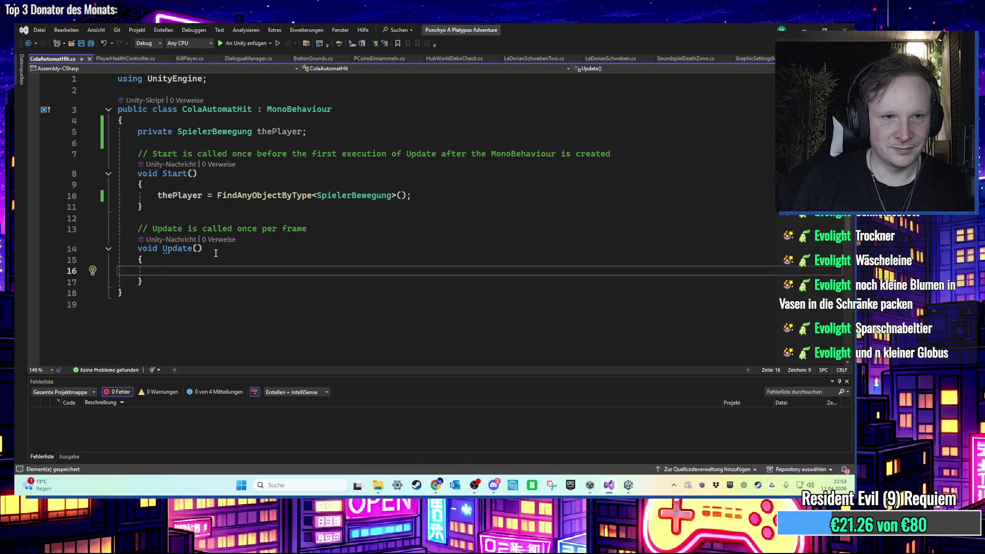
click(212, 283)
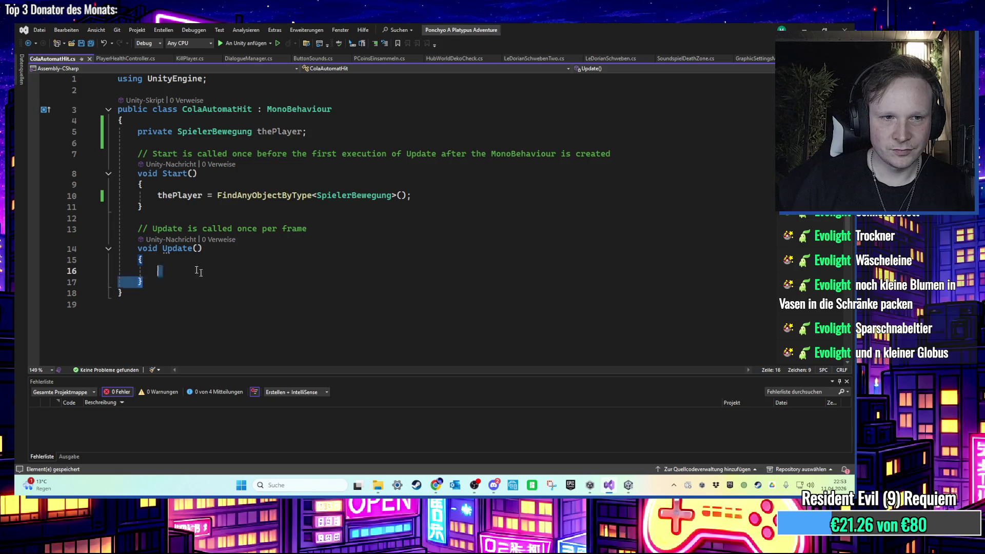
drag(208, 280, 138, 228)
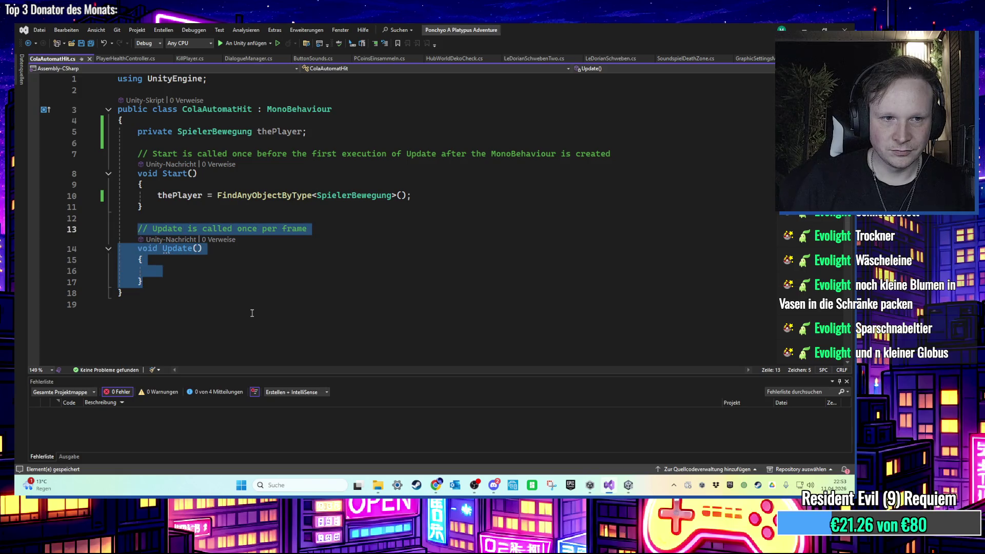
click(207, 282)
key(Return)
key(Return)
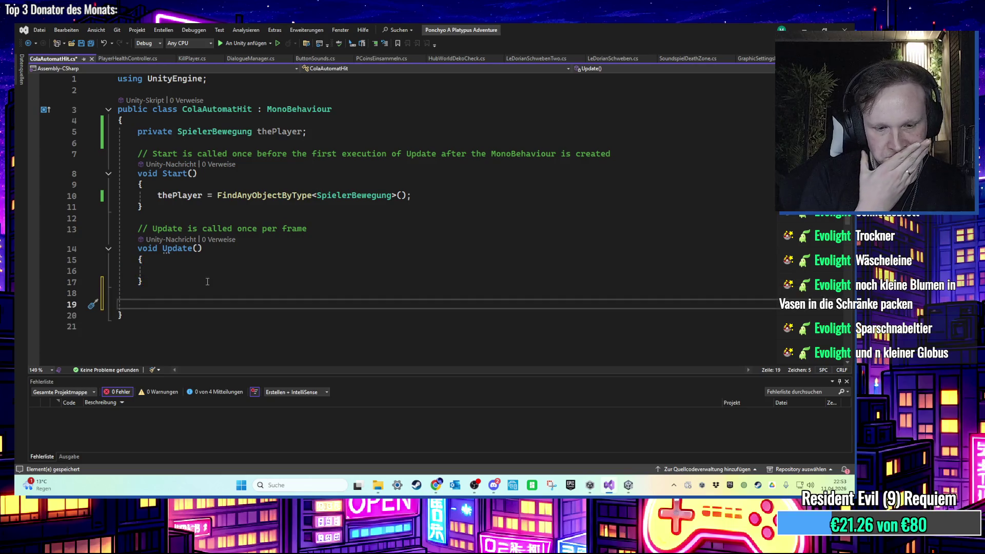
key(Up)
key(Return)
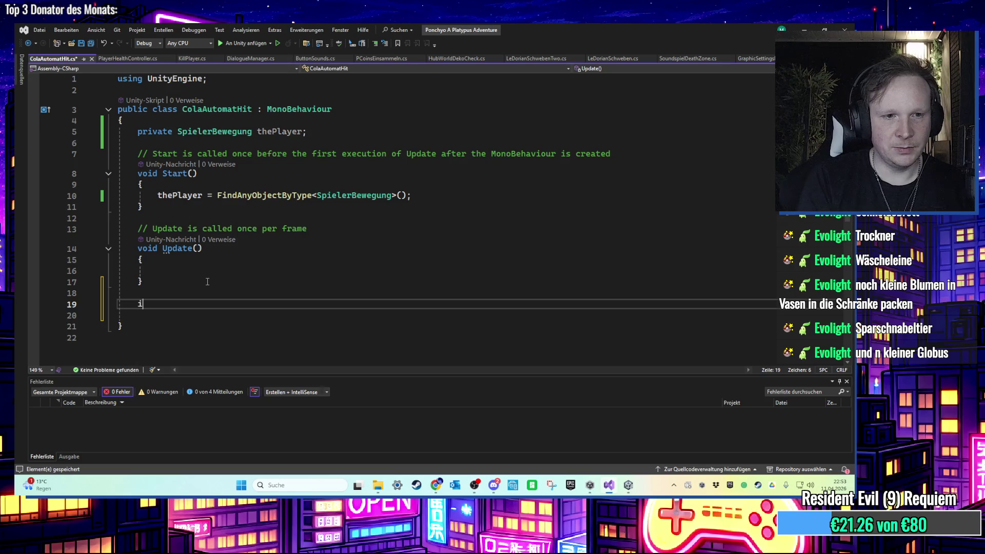
Add OnTriggerEnter with if (other.tag == "Player" && thePlayer.drehAttackeAusfuehren == true)
key(ctrl+space)
text(OnTrigger)
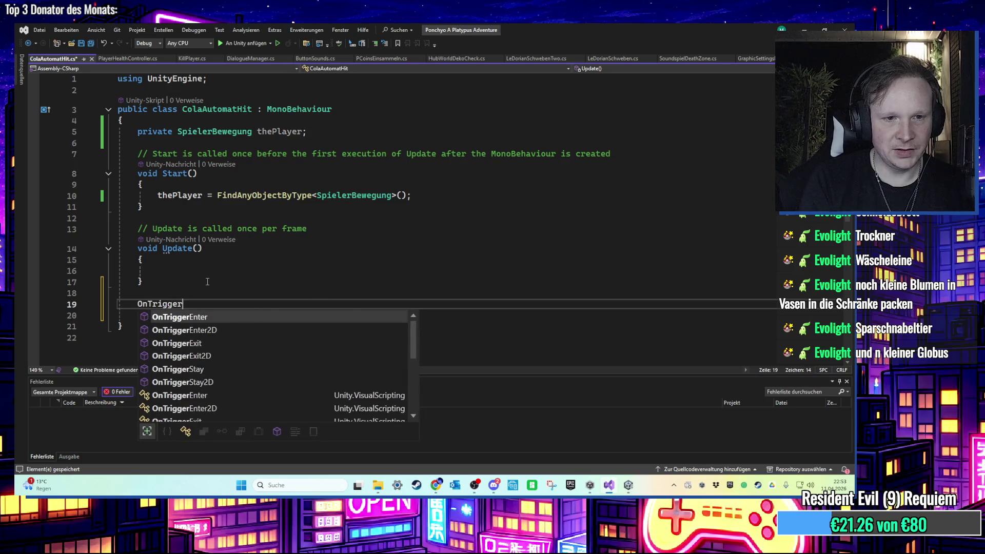
key(Tab)
scroll(207, 282, down, 2)
key(Tab)
mouse_move(289, 267)
drag(311, 268, 219, 274)
text(tag == "Pl)
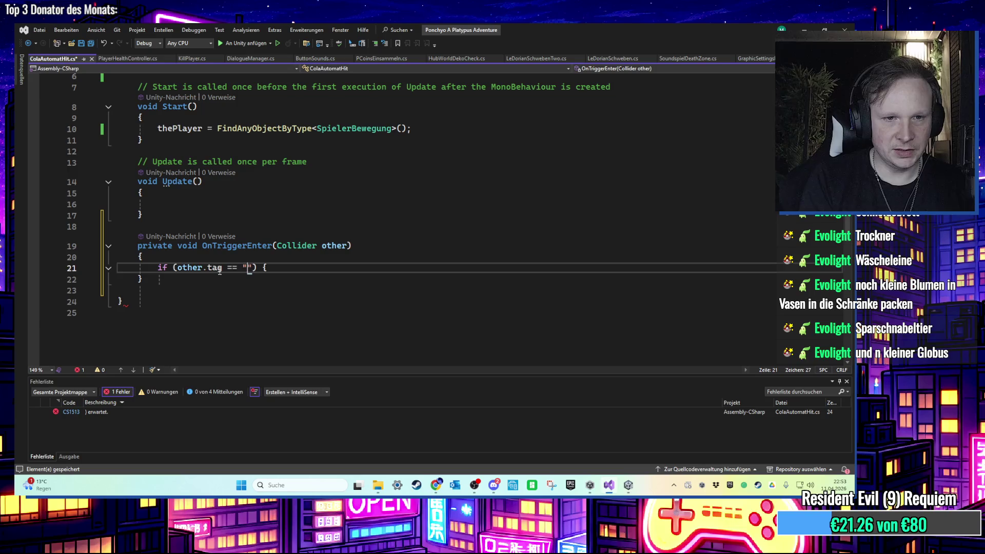
text(ayer")
text( && theP)
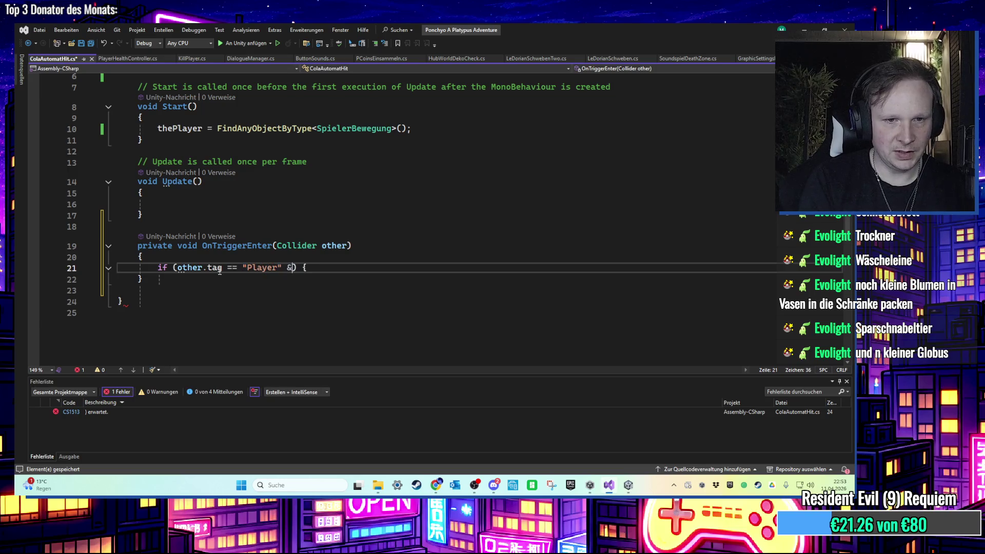
text(layer.dreh)
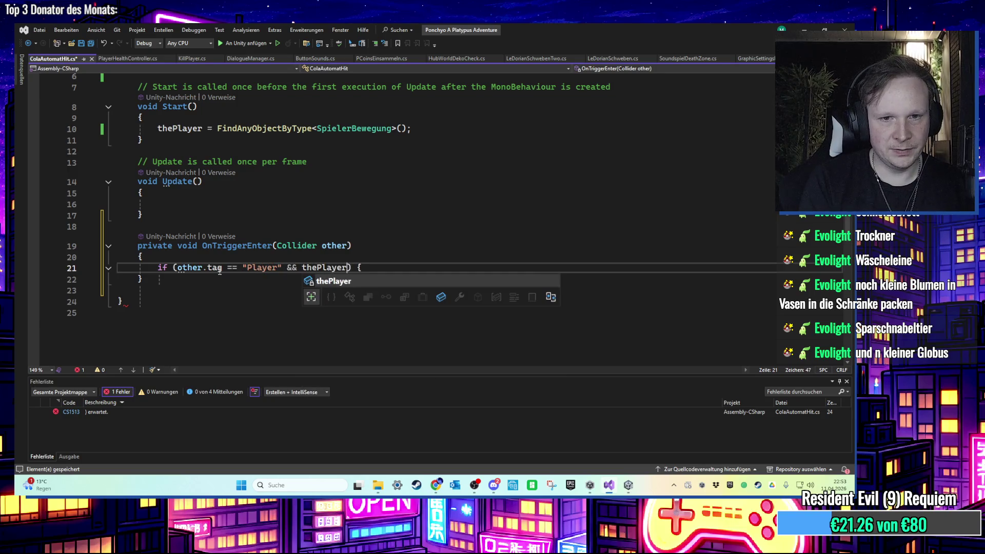
key(Tab)
text(== true)
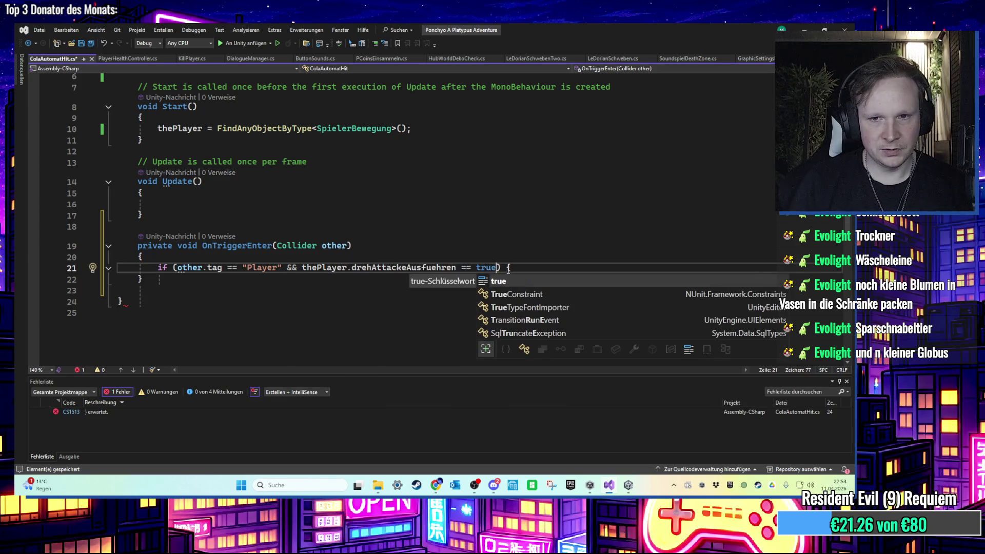
text())
key(Return)
Declare the field private Animator animator; below thePlayer
key(Return)
key(Return)
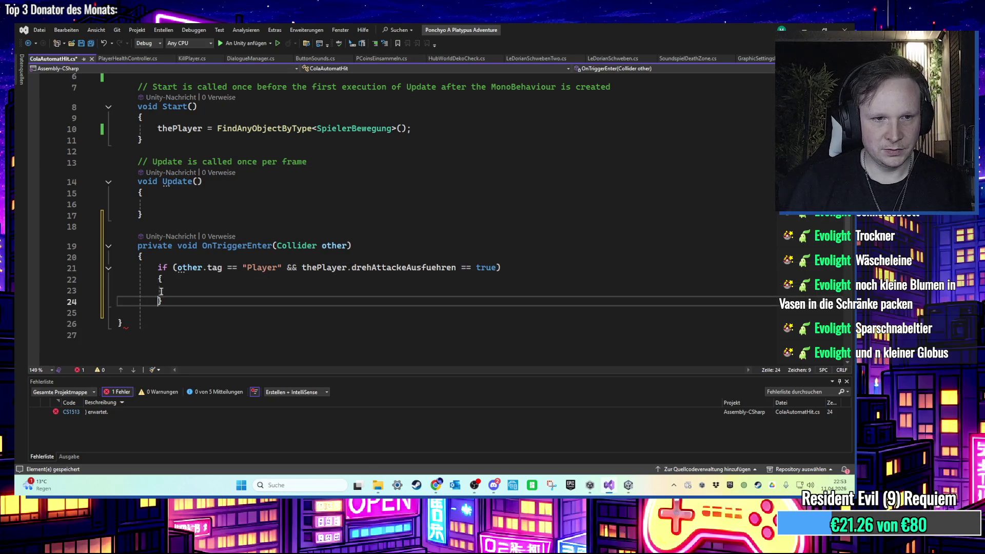
scroll(362, 186, up, 2)
click(325, 134)
key(Return)
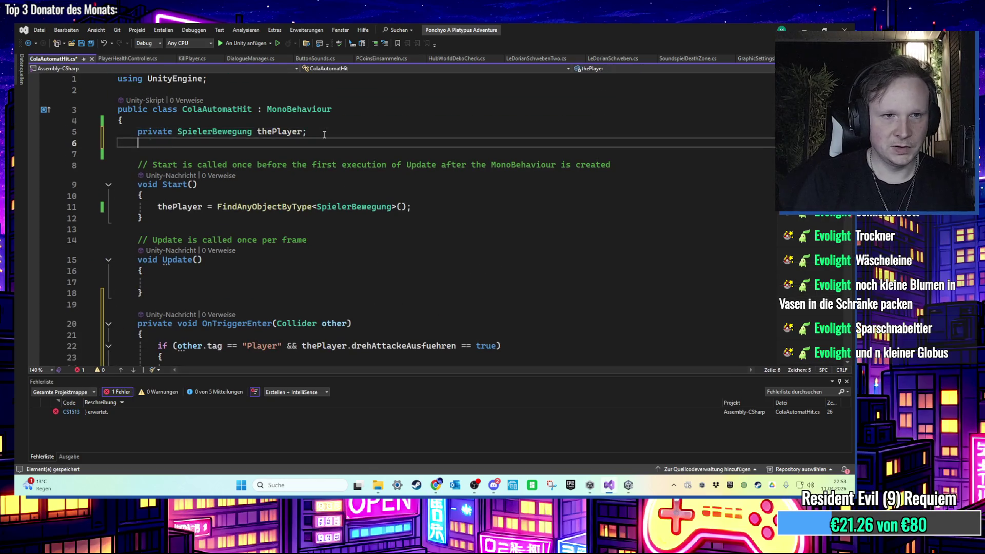
text(P)
key(BackSpace)
text(private an)
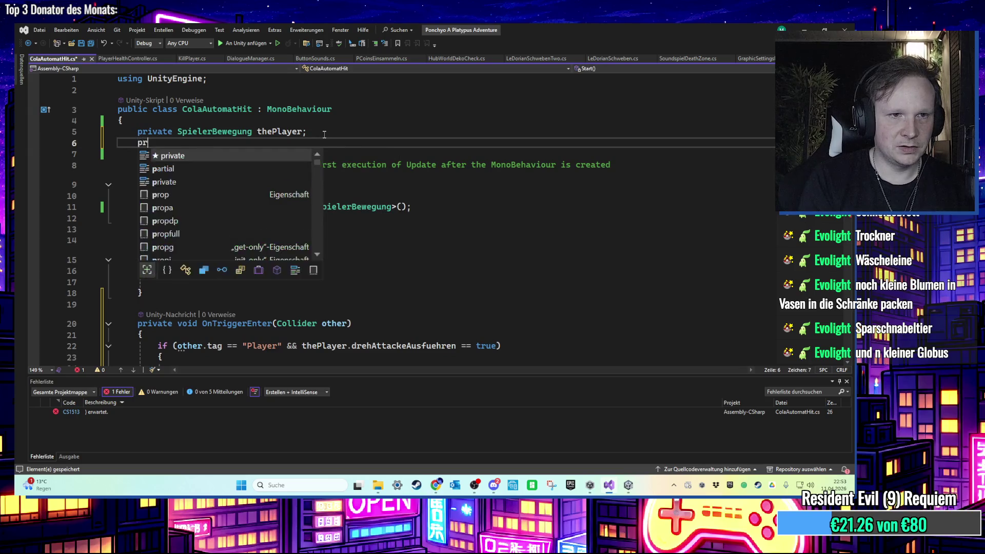
key(BackSpace)
key(BackSpace)
text(Anima)
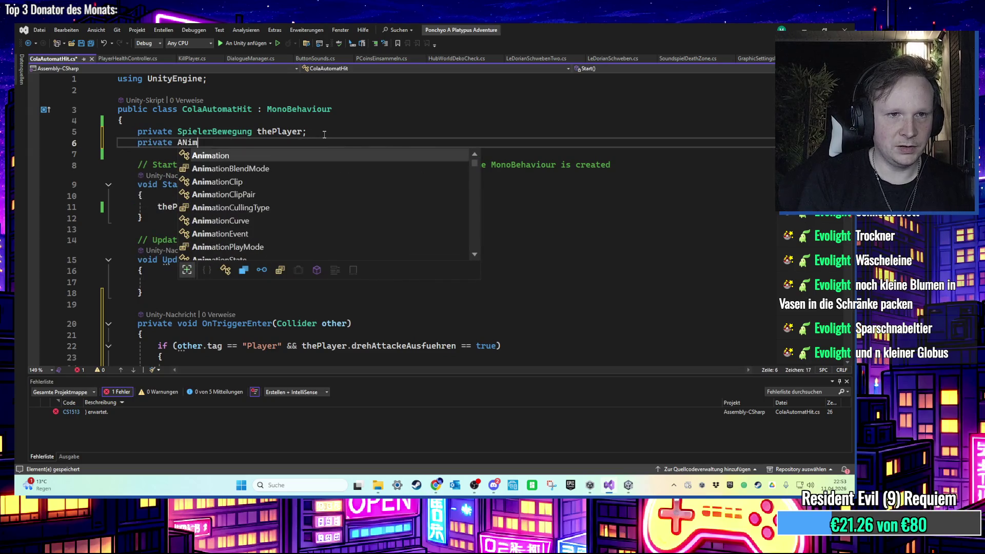
text(tor animator;)
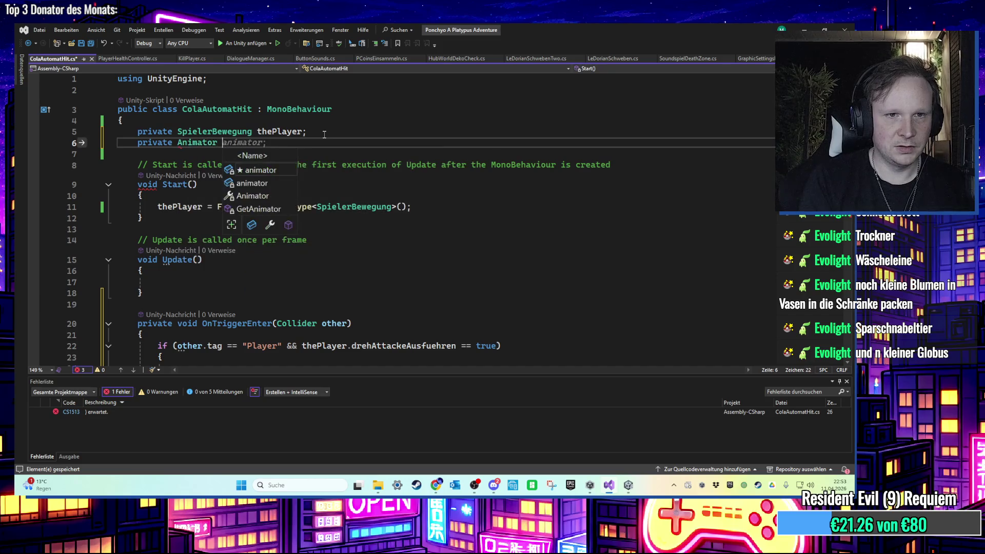
Close the if block with its brace and leave an indented empty line inside it
scroll(325, 134, down, 4)
click(239, 221)
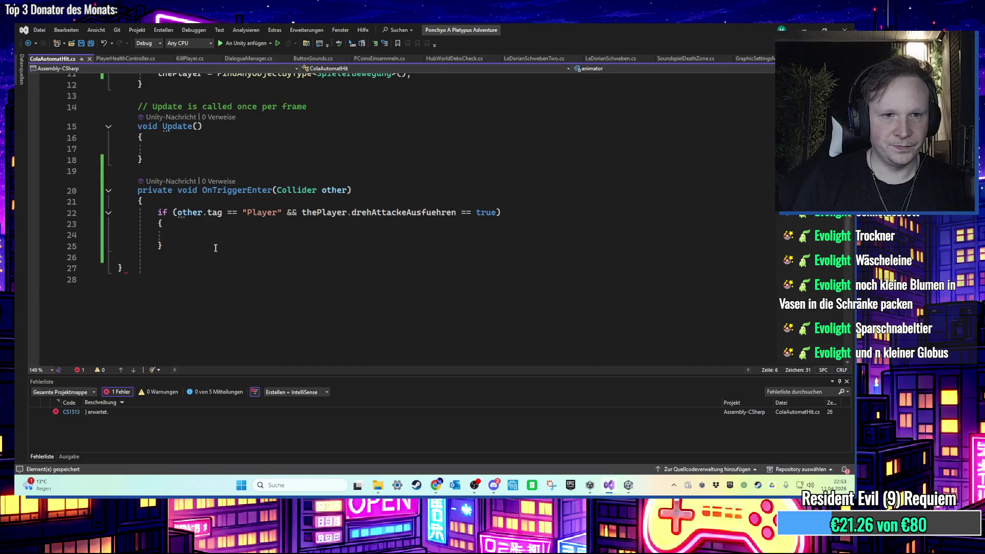
key(Return)
scroll(238, 291, up, 2)
key(Tab)
scroll(238, 292, up, 2)
scroll(229, 287, down, 3)
click(178, 299)
click(177, 279)
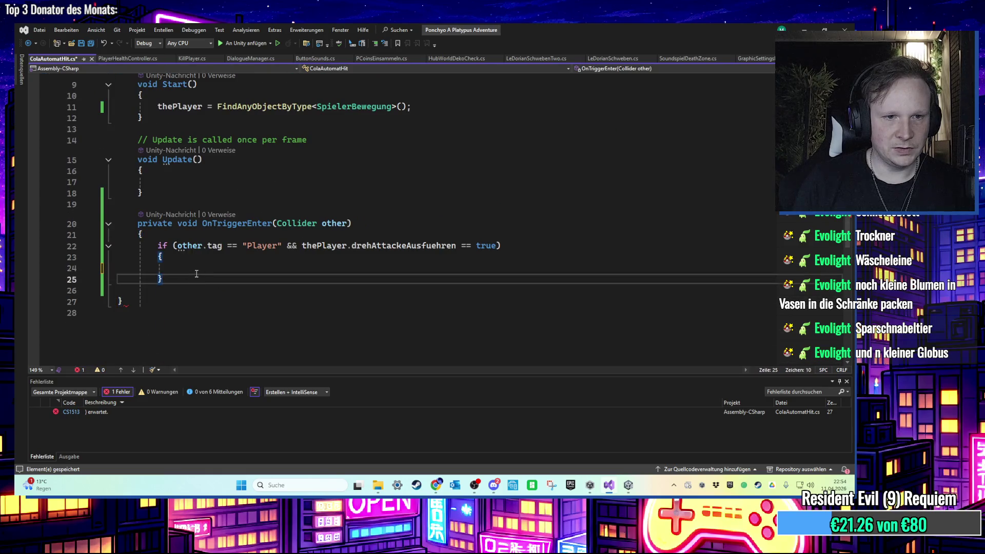
click(168, 298)
key(Up)
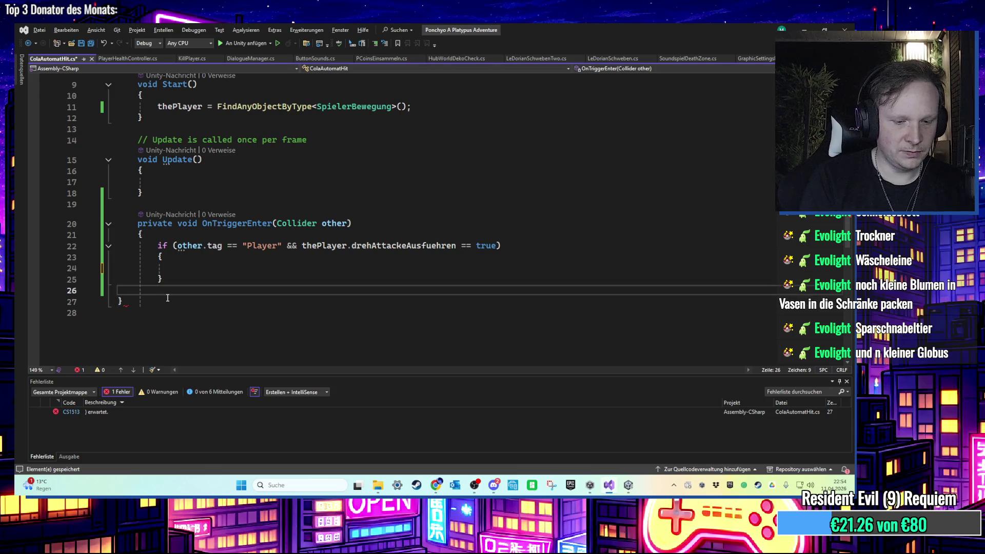
text(})
key(Return)
Call animator.Play(); inside the if block, then return to Unity
click(211, 268)
text(animator)
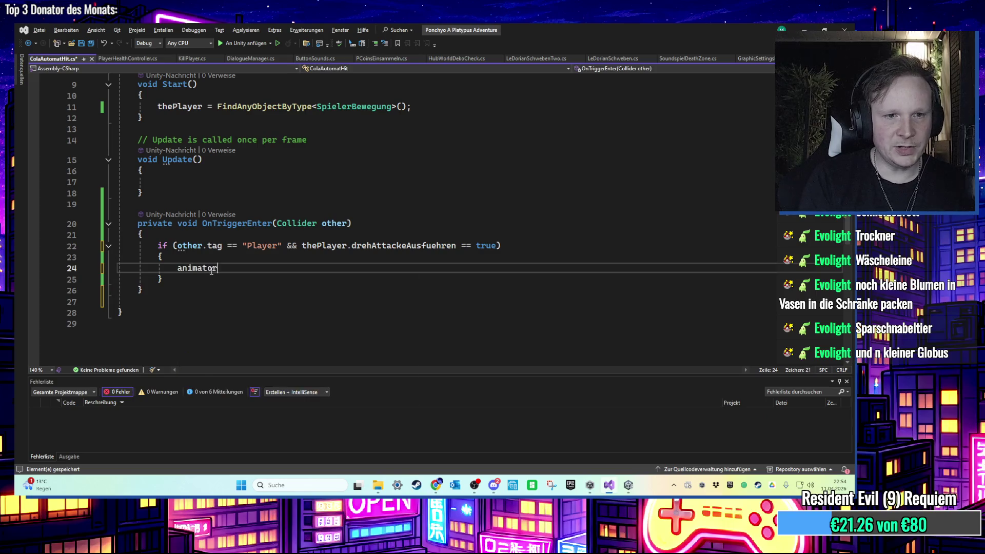
text(.Set)
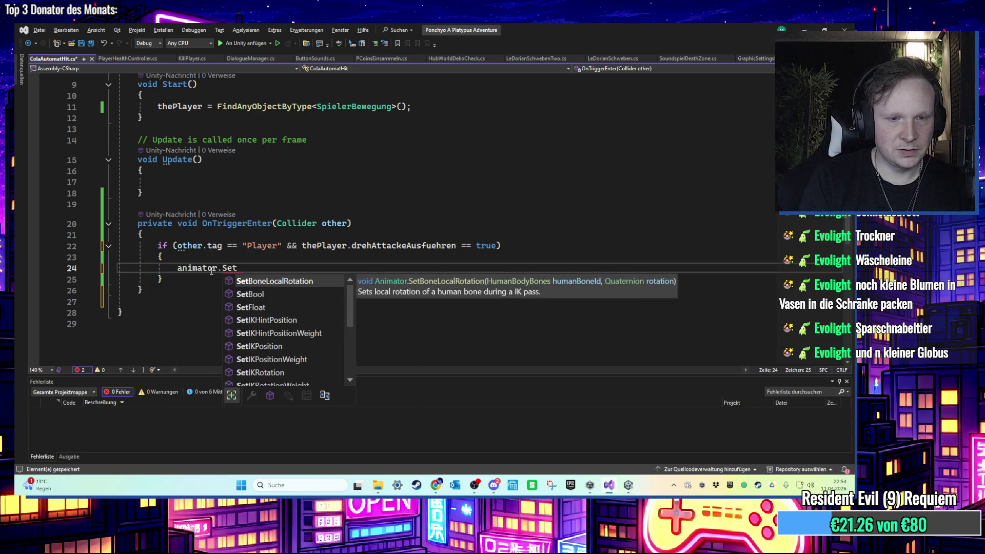
key(BackSpace)
key(BackSpace)
key(BackSpace)
text(Pla)
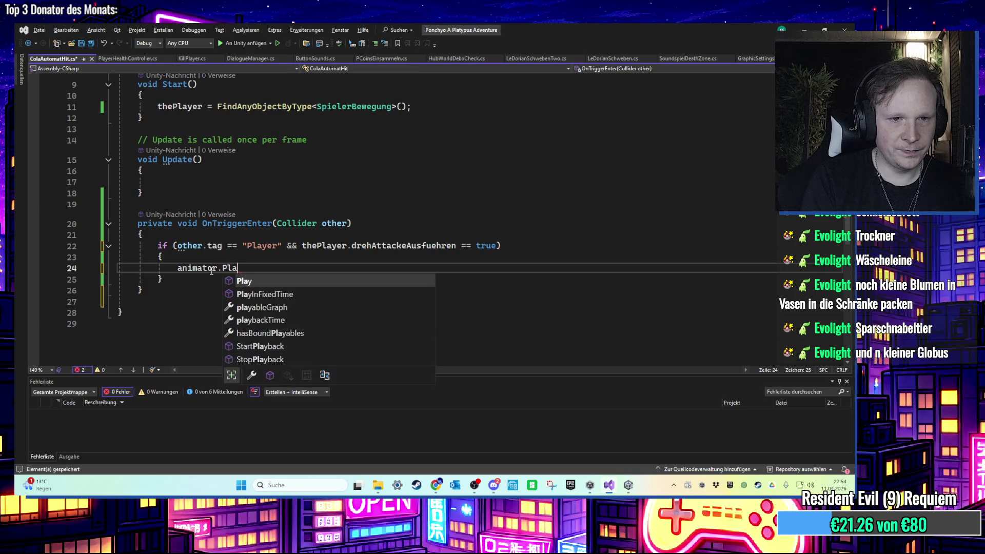
text(y()
key(Right)
text(;)
click(628, 485)
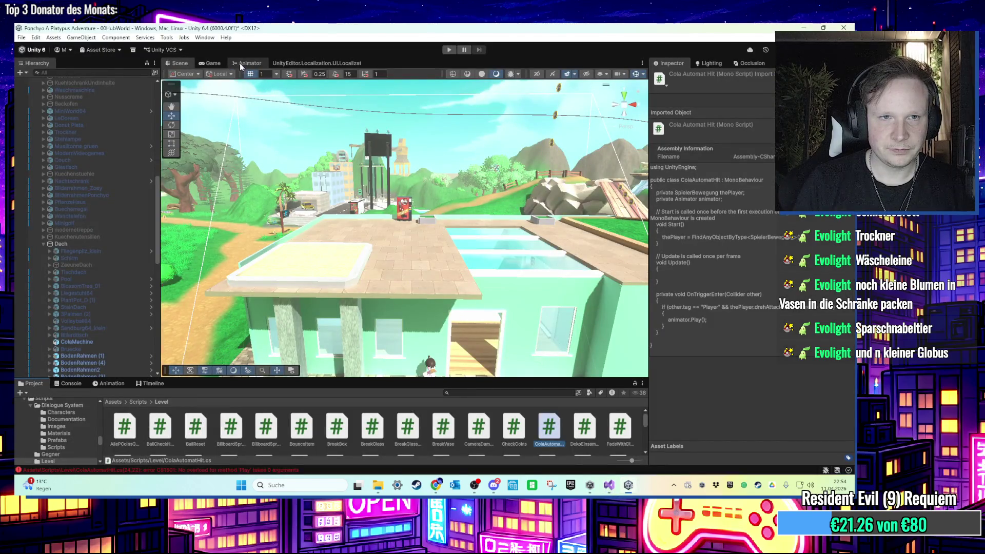
Frame the ColaMachine and check its Animator graph for the ColaAutomatMove state
key(f)
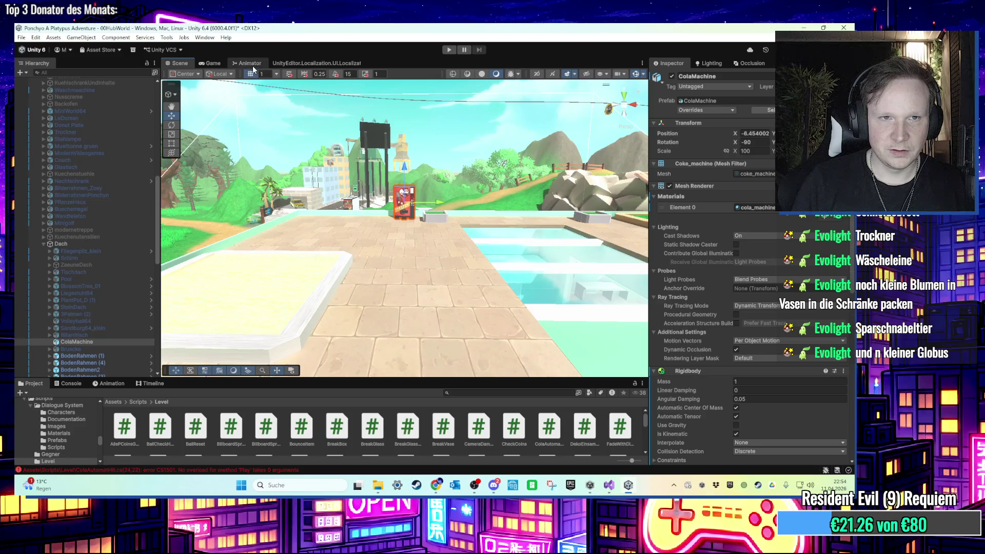
click(251, 64)
scroll(421, 201, up, 5)
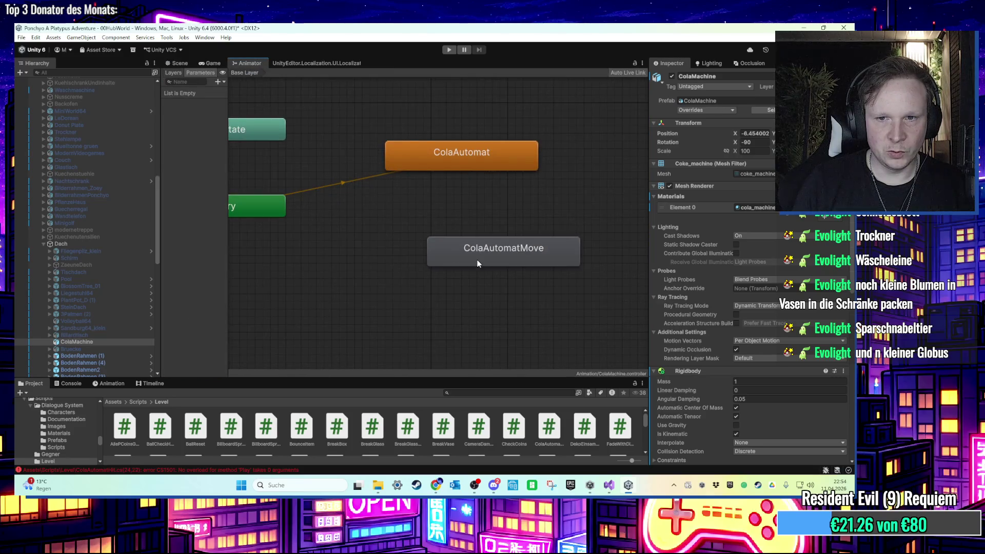
click(628, 485)
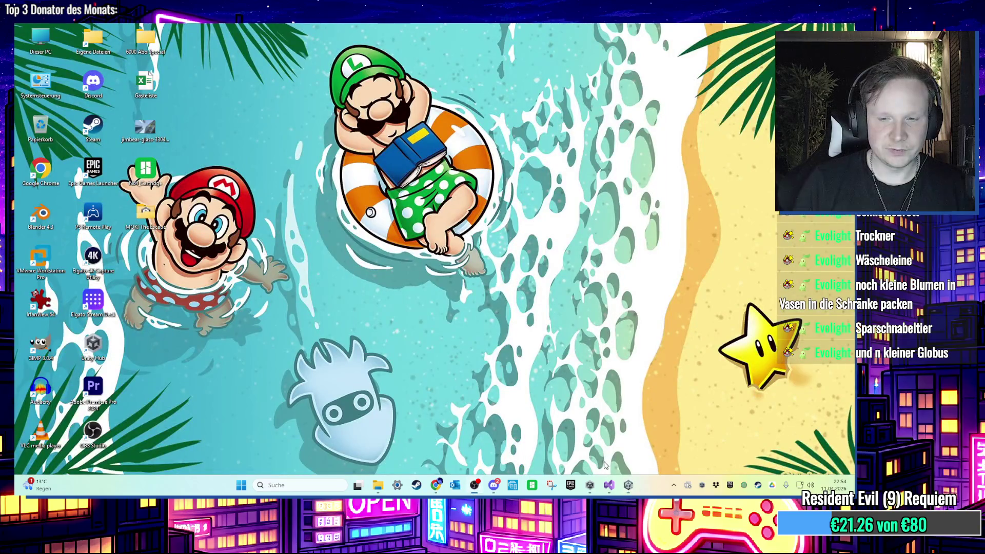
click(628, 485)
click(609, 485)
Pass "ColaAutomatMove" as the state name in the animator.Play call
click(248, 268)
text("ColaAutomatMove)
key(End)
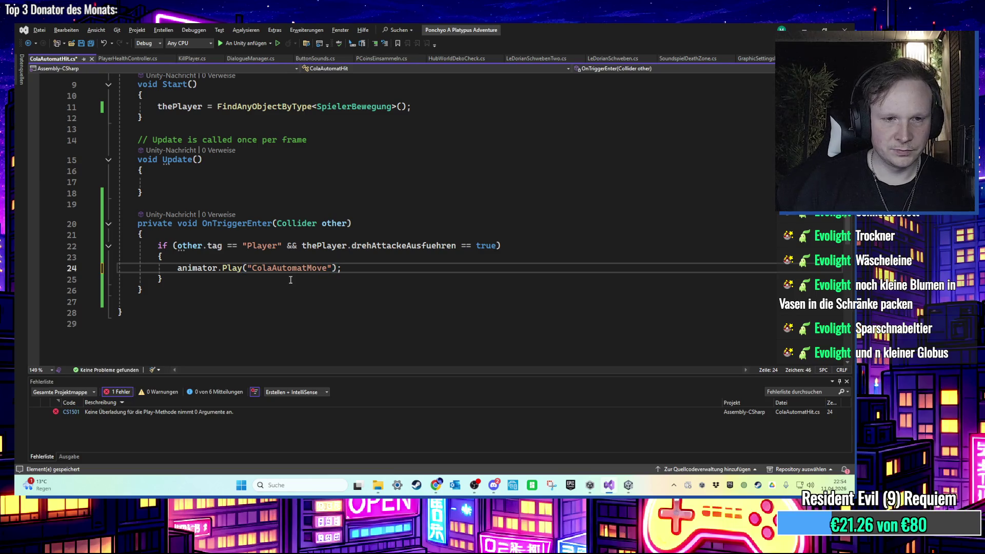
Save ColaAutomatHit.cs, confirm it shows 0 errors, and return to Unity
key(ctrl+s)
scroll(290, 280, up, 3)
scroll(355, 288, down, 4)
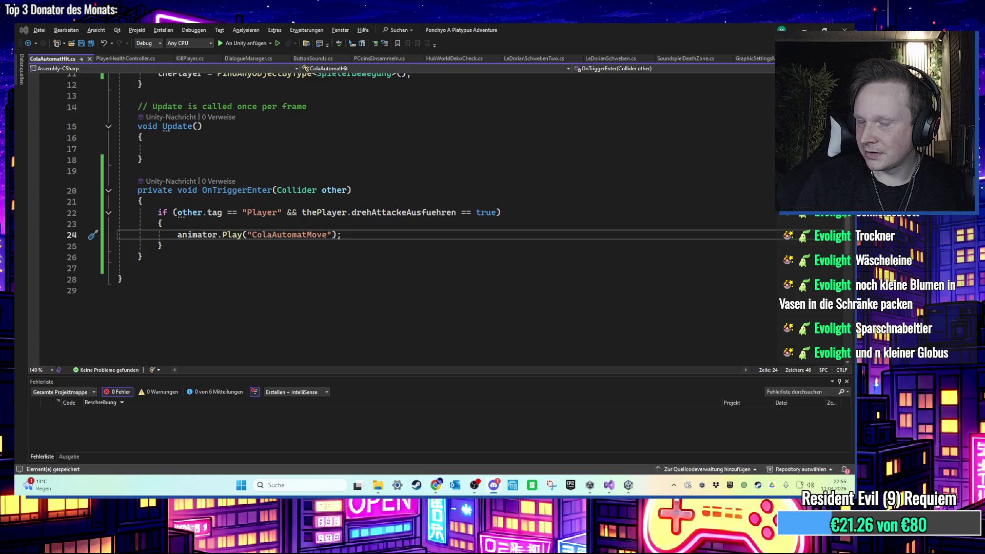
click(300, 275)
click(327, 241)
scroll(307, 227, up, 2)
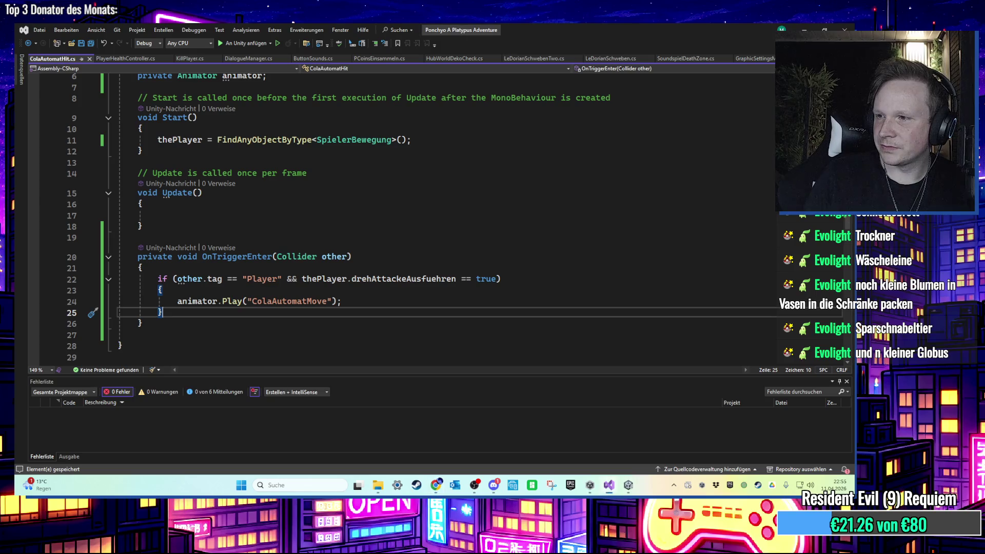
click(513, 301)
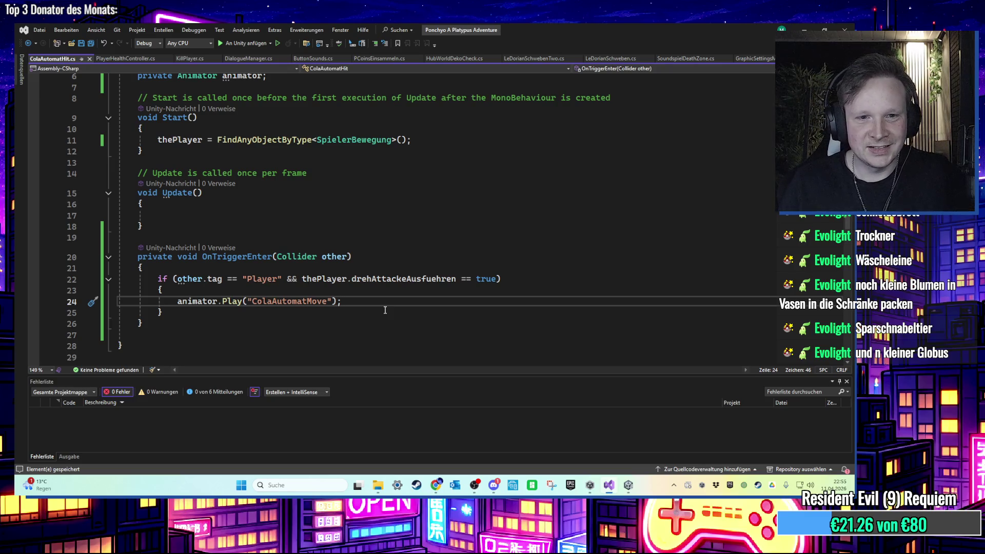
scroll(385, 309, up, 3)
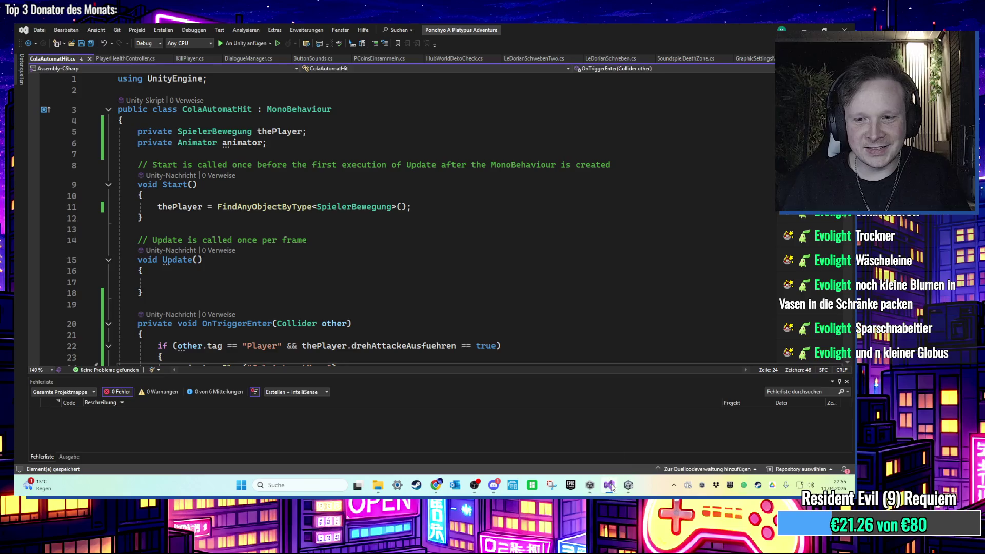
key(alt+Tab)
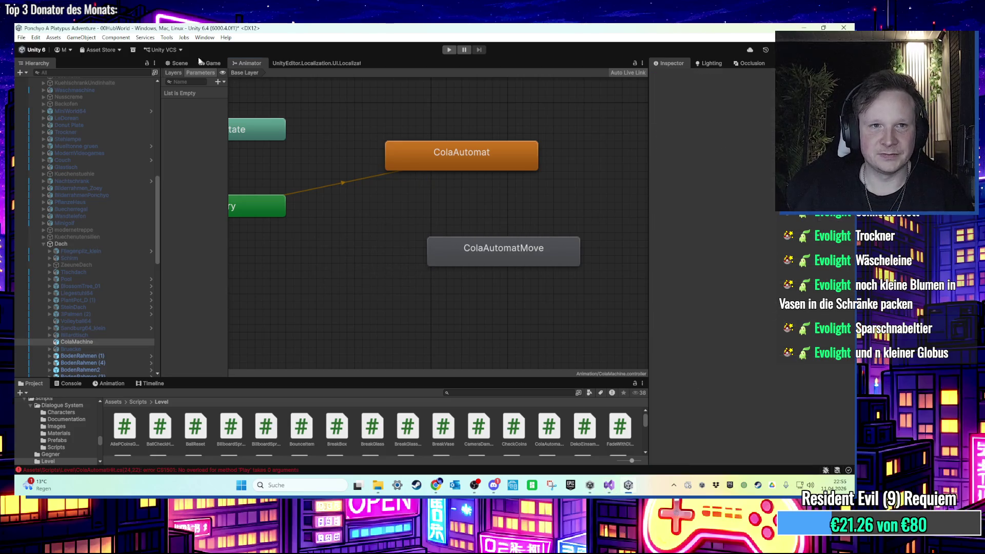
Add the Cola Automat Hit script component to the ColaMachine
click(177, 63)
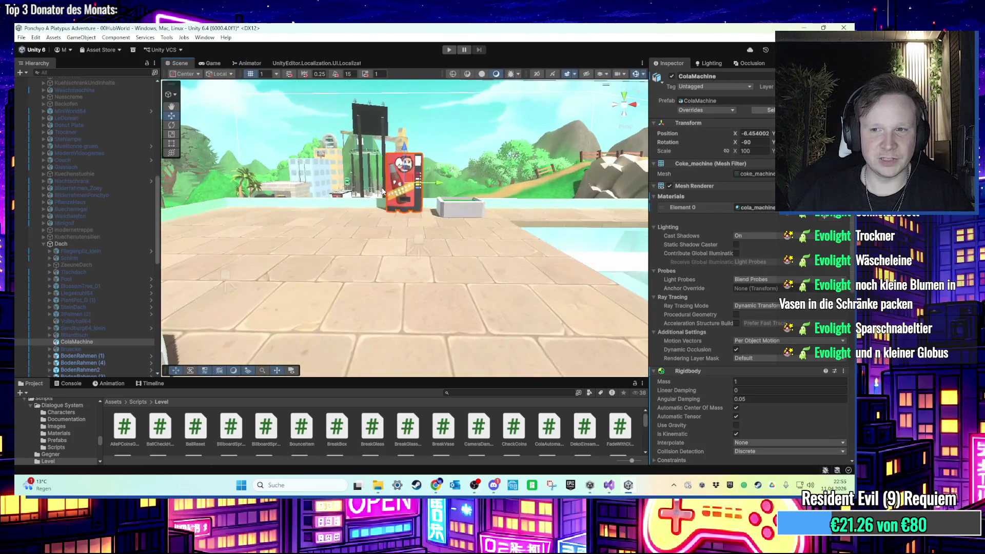
scroll(761, 393, down, 10)
click(734, 458)
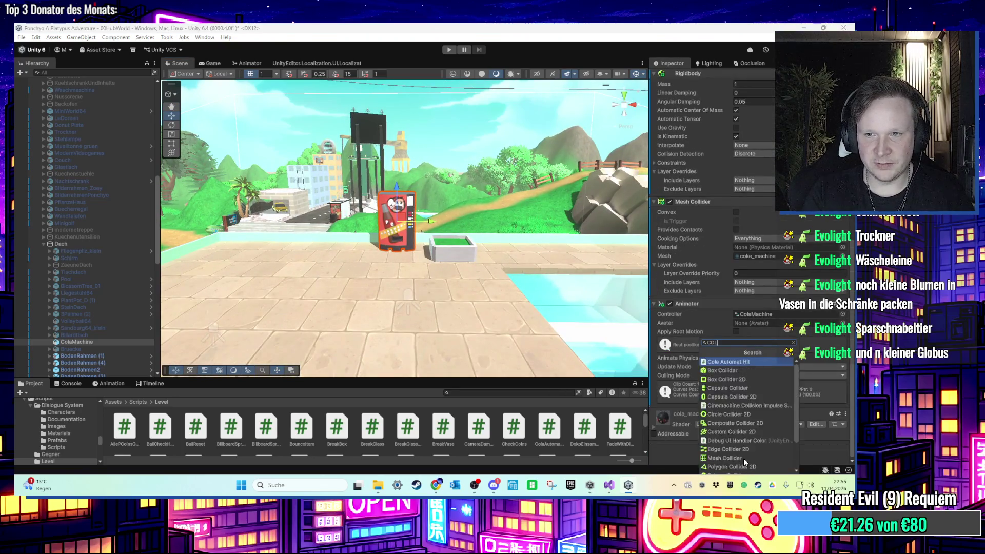
key(Escape)
Bring the scene camera close to the cola machine and review its Inspector components
scroll(573, 176, up, 2)
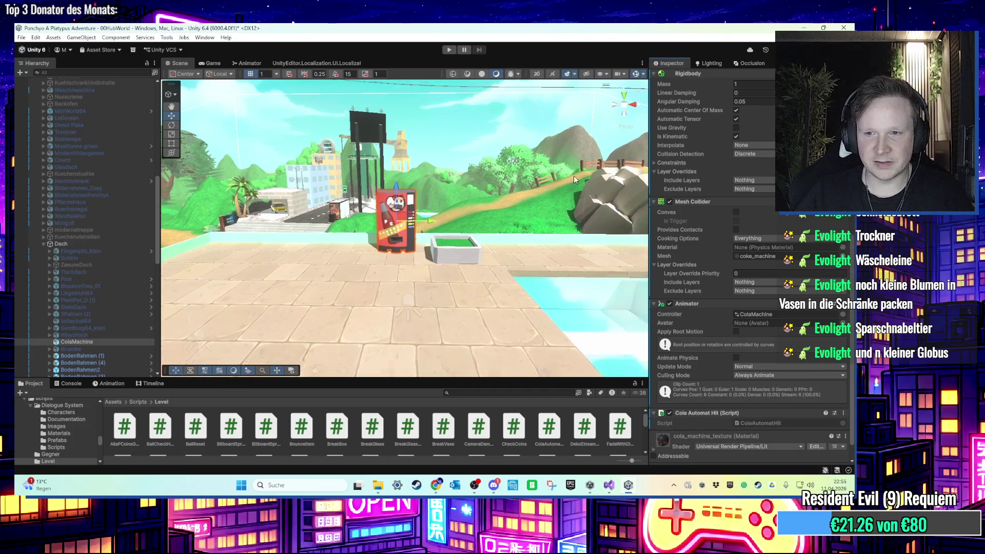
mouse_move(332, 170)
mouse_down()
mouse_move(436, 200)
mouse_move(398, 209)
mouse_move(393, 192)
mouse_move(405, 181)
mouse_up()
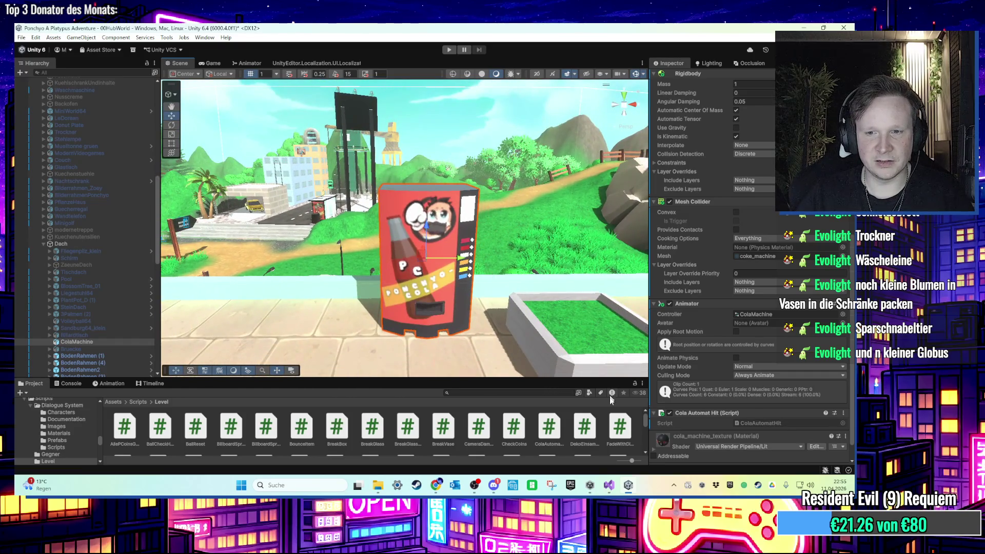
click(626, 487)
click(624, 489)
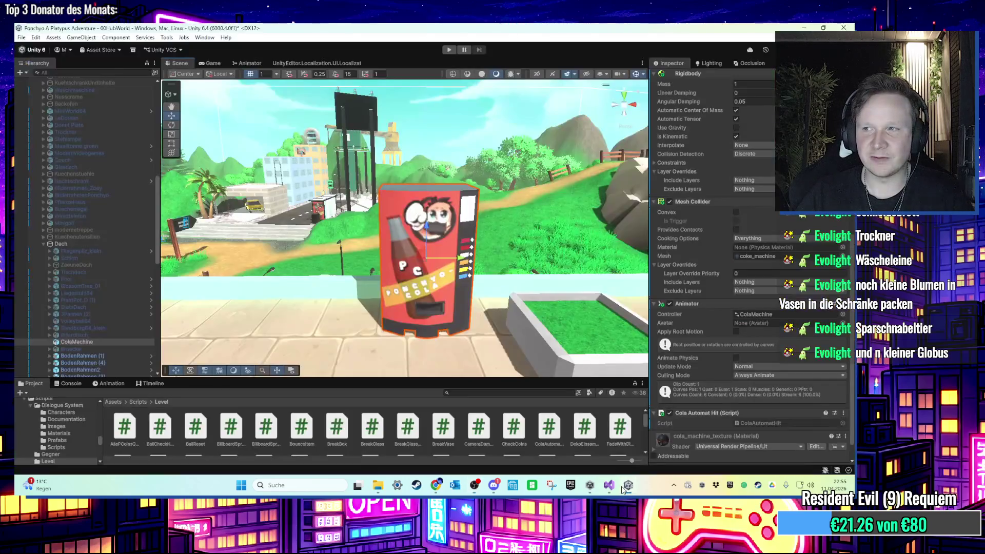
click(610, 486)
scroll(458, 229, down, 3)
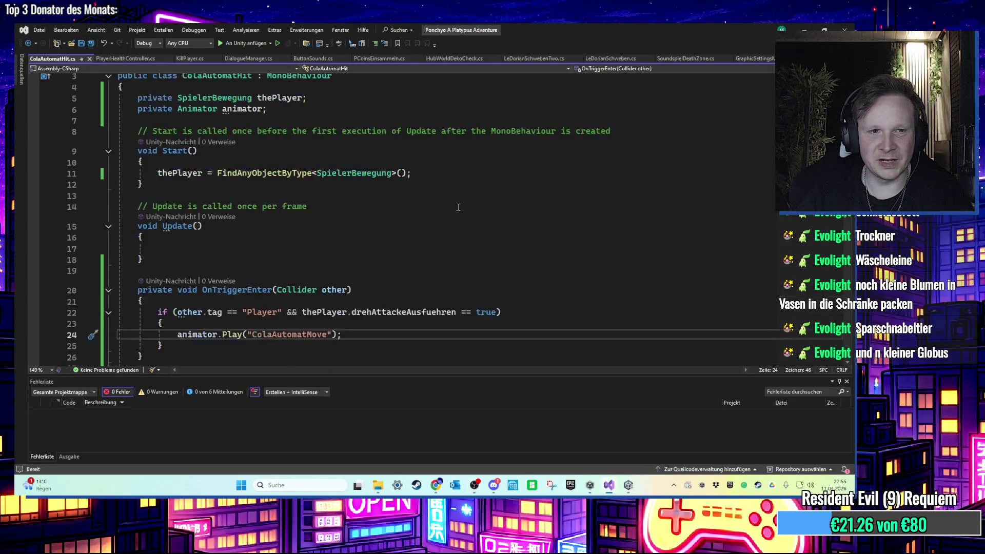
scroll(444, 247, down, 1)
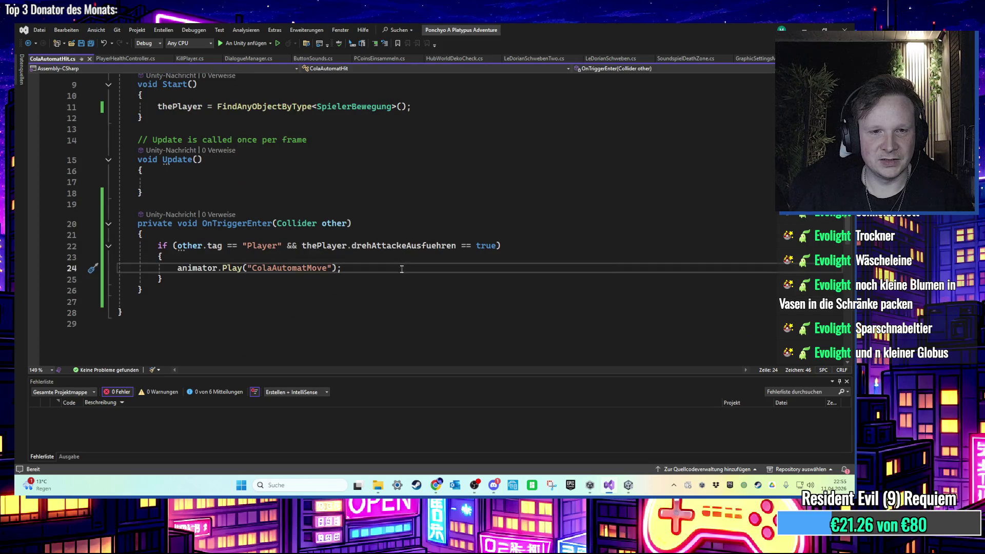
scroll(388, 281, up, 3)
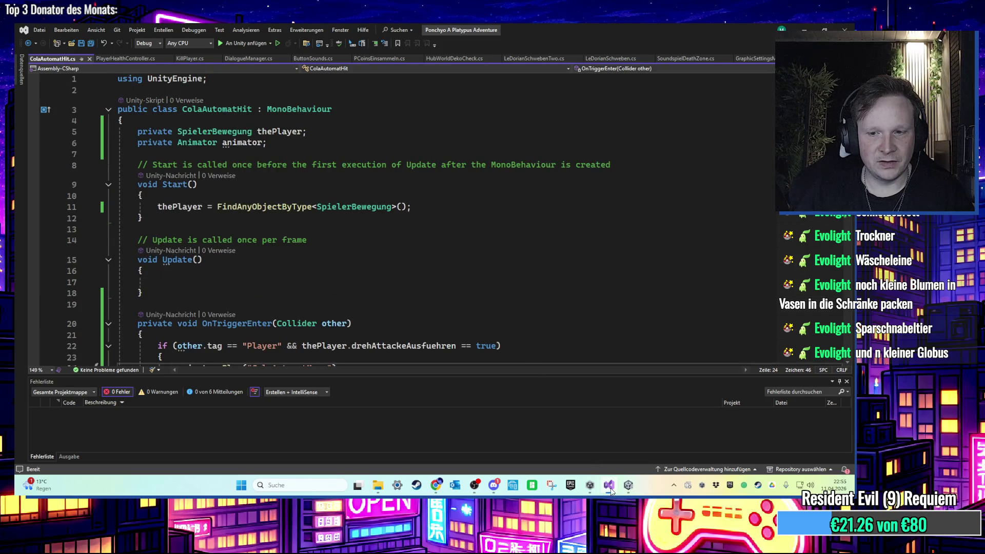
click(611, 486)
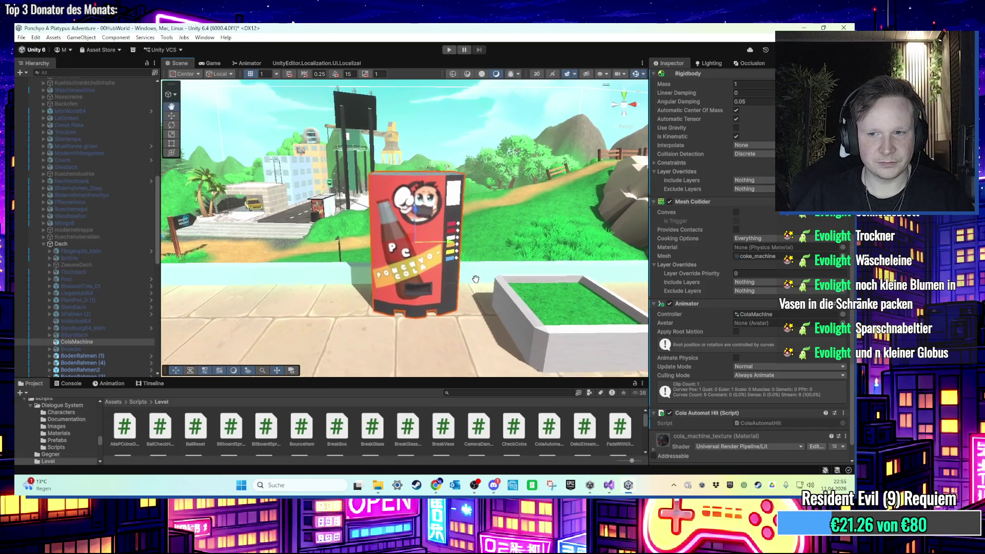
scroll(477, 280, up, 6)
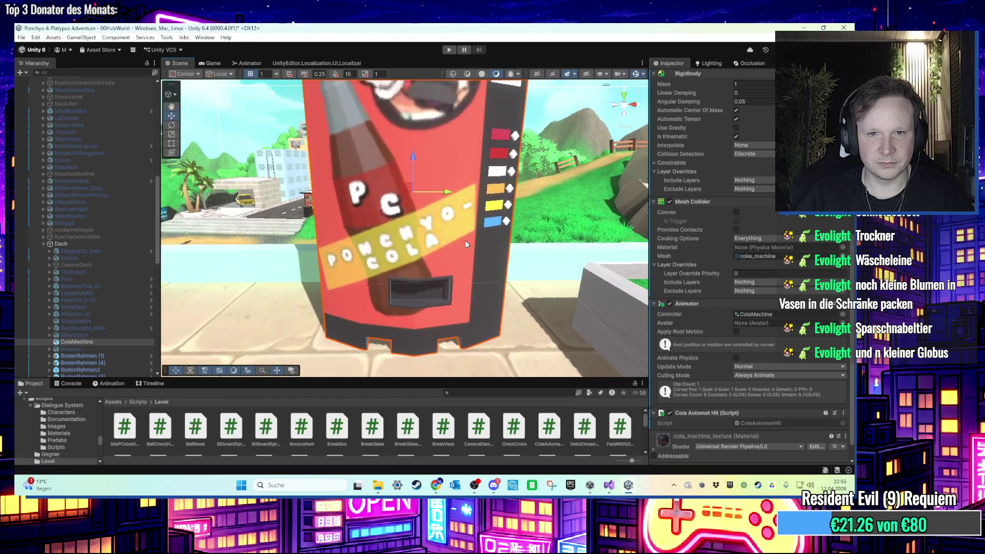
scroll(131, 317, down, 3)
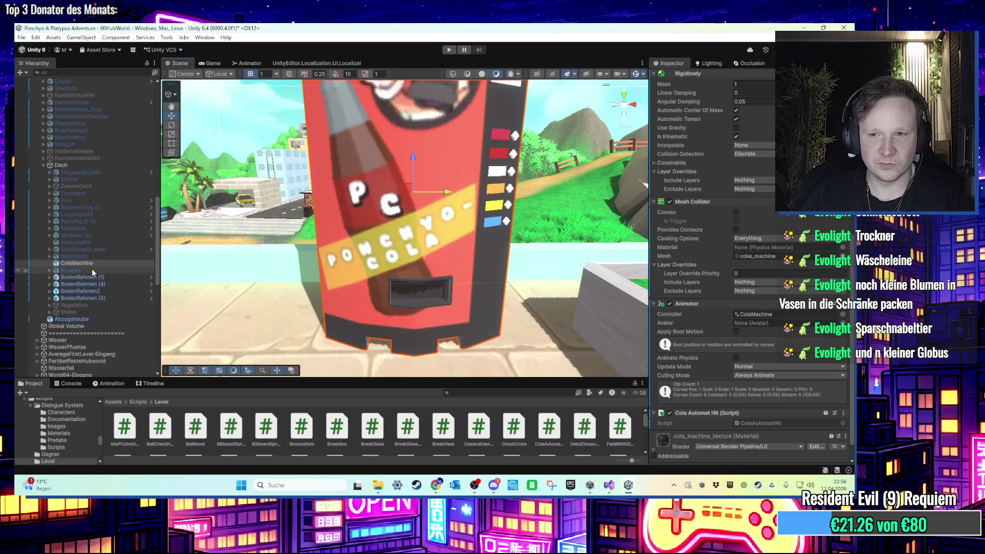
scroll(406, 307, down, 5)
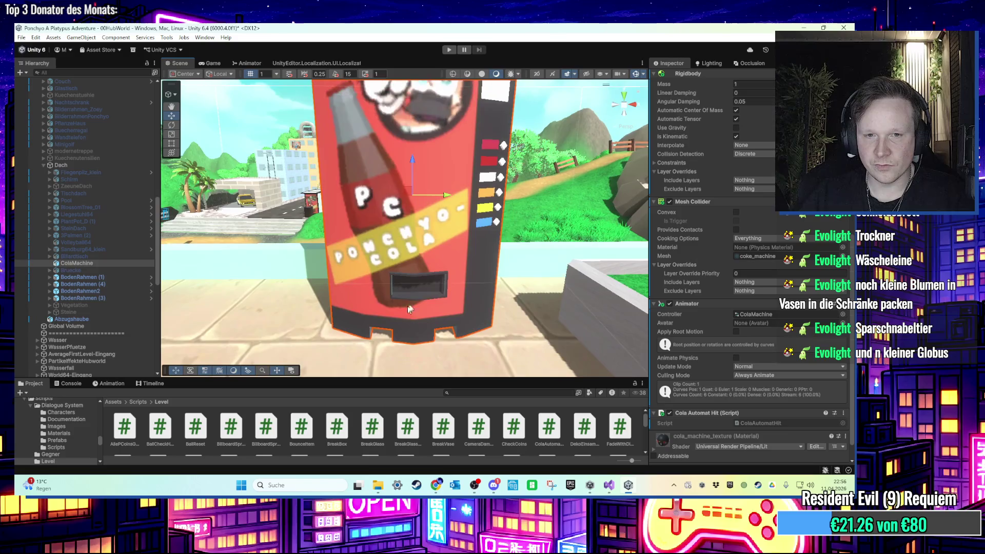
scroll(400, 248, down, 1)
scroll(714, 429, down, 1)
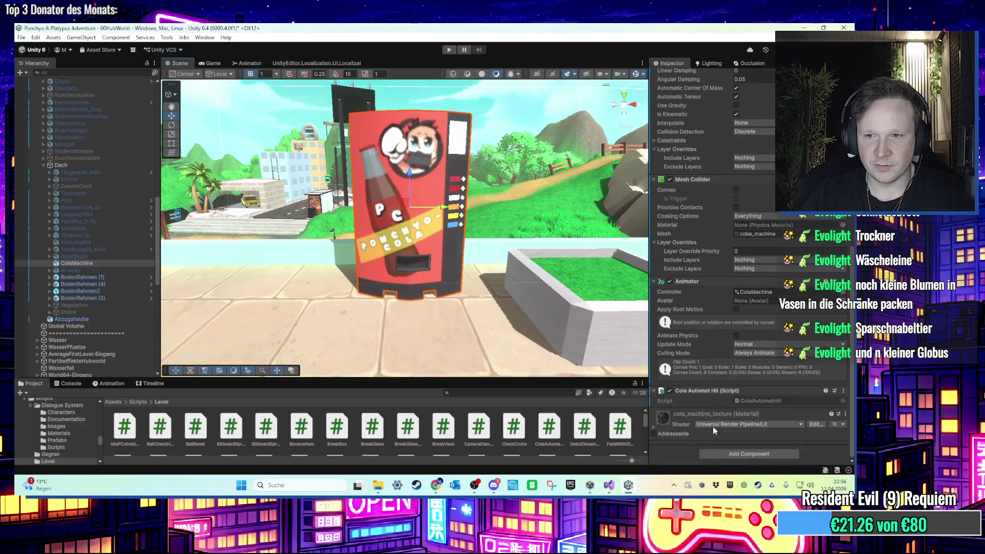
Tick Convex and Is Trigger on the Mesh Collider, then run and stop a play test
scroll(708, 267, up, 1)
click(736, 213)
click(737, 221)
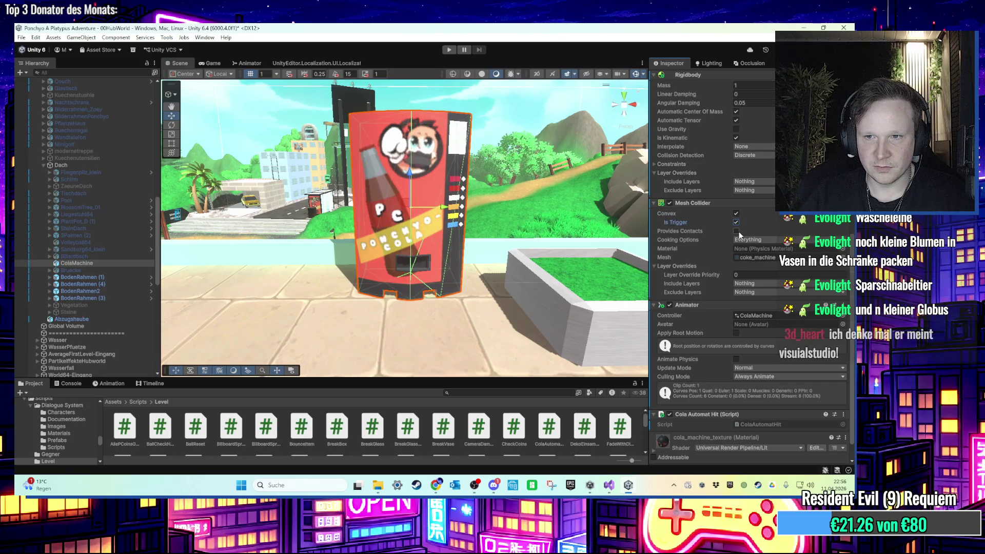
click(452, 53)
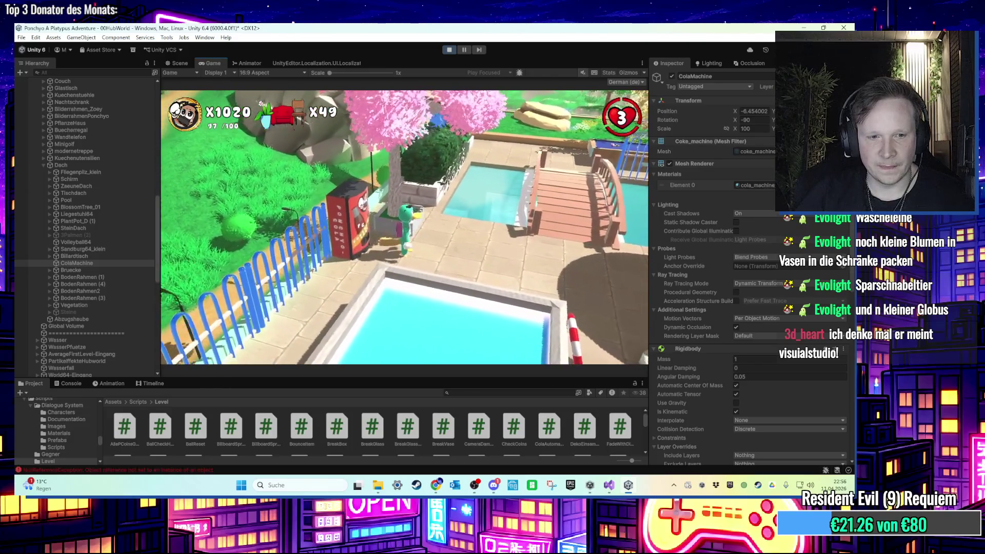
key(super)
key(super)
key(ctrl+p)
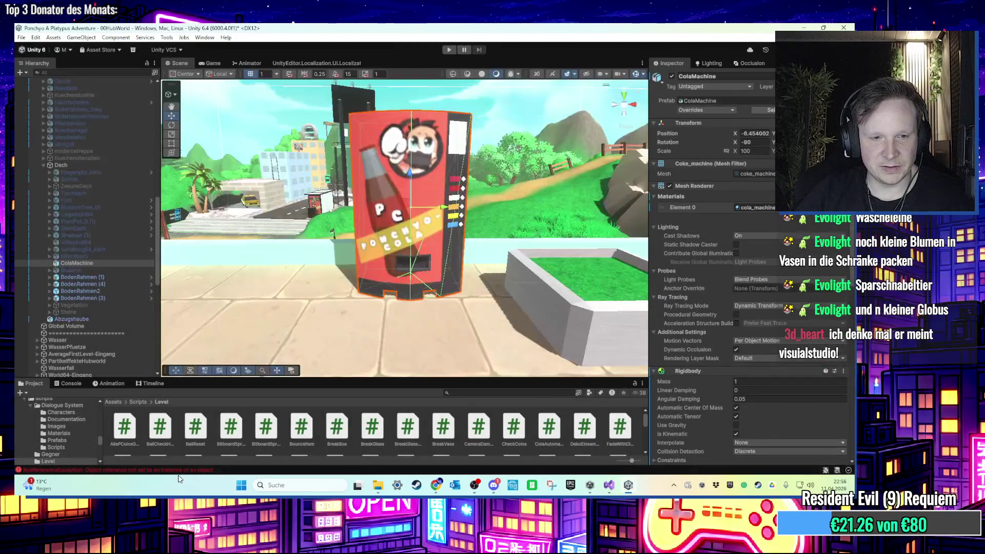
Trace the NullReferenceException to ColaAutomatHit.cs line 24 and view that line in Visual Studio
click(175, 470)
click(141, 426)
click(112, 263)
scroll(802, 417, down, 8)
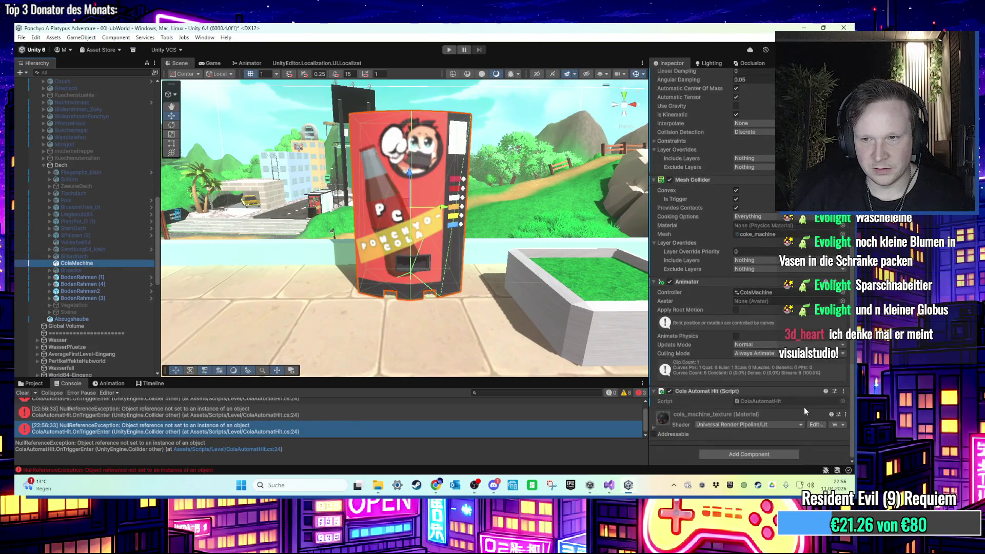
scroll(802, 399, up, 4)
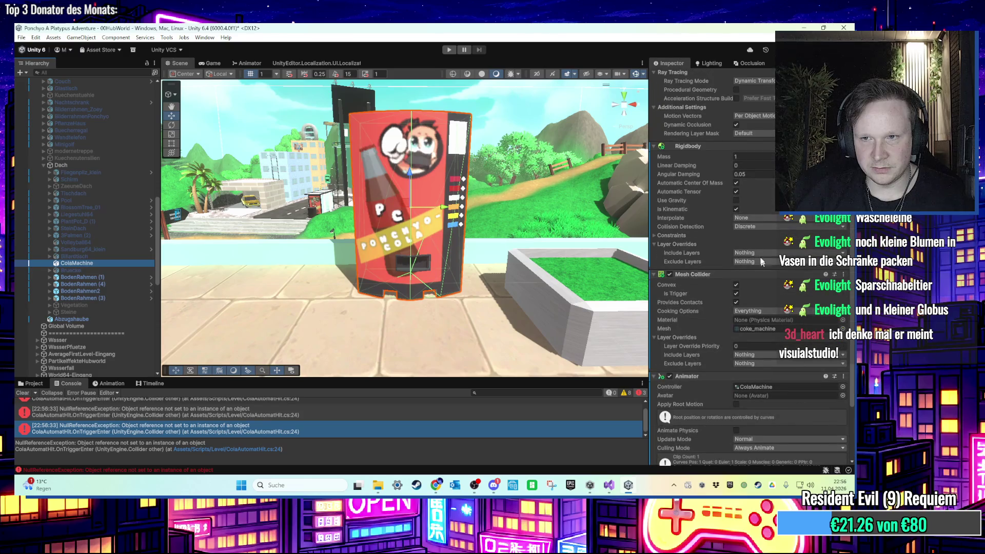
scroll(759, 308, down, 4)
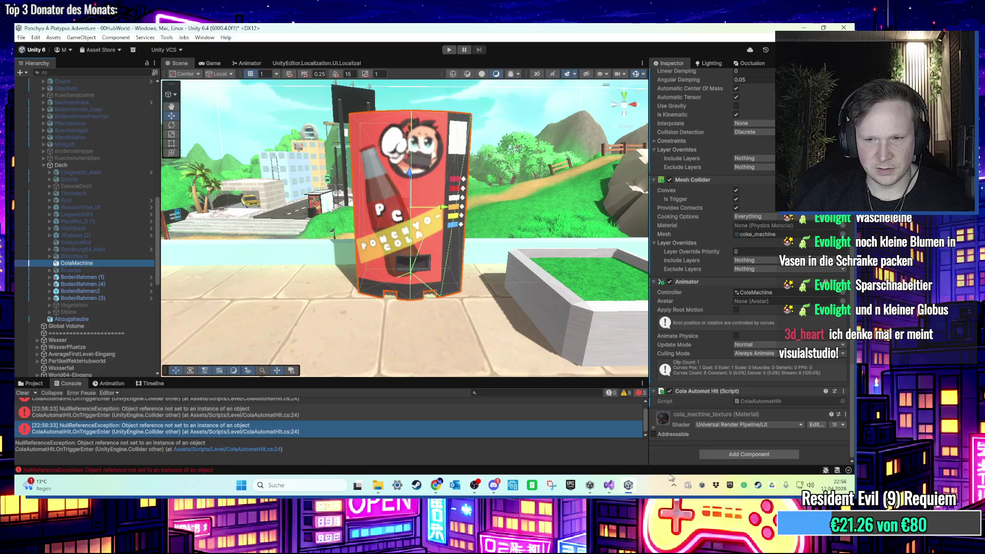
click(611, 487)
scroll(176, 303, down, 2)
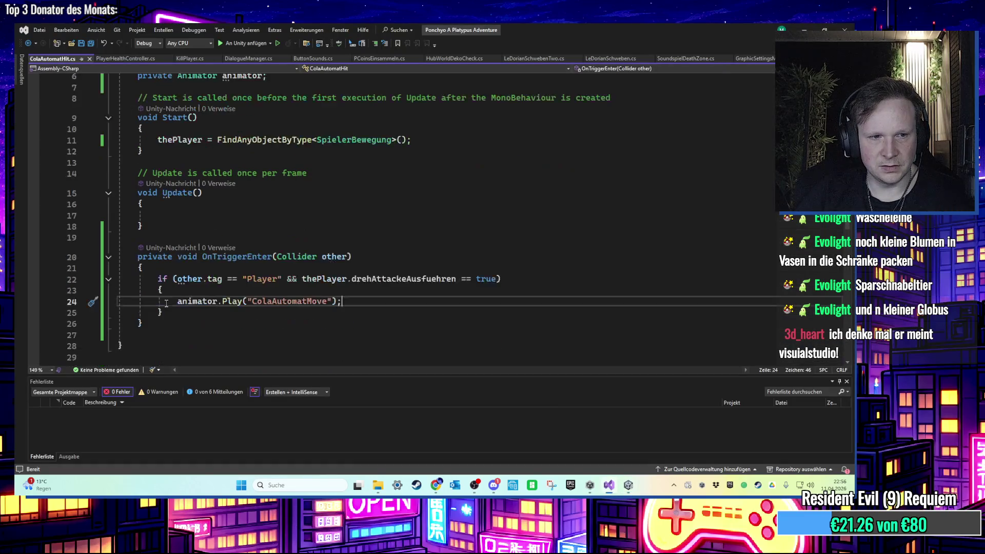
Add 'animator = GetComponent<Animator>();' below the thePlayer assignment in Start, save, and return to Unity
scroll(275, 305, up, 2)
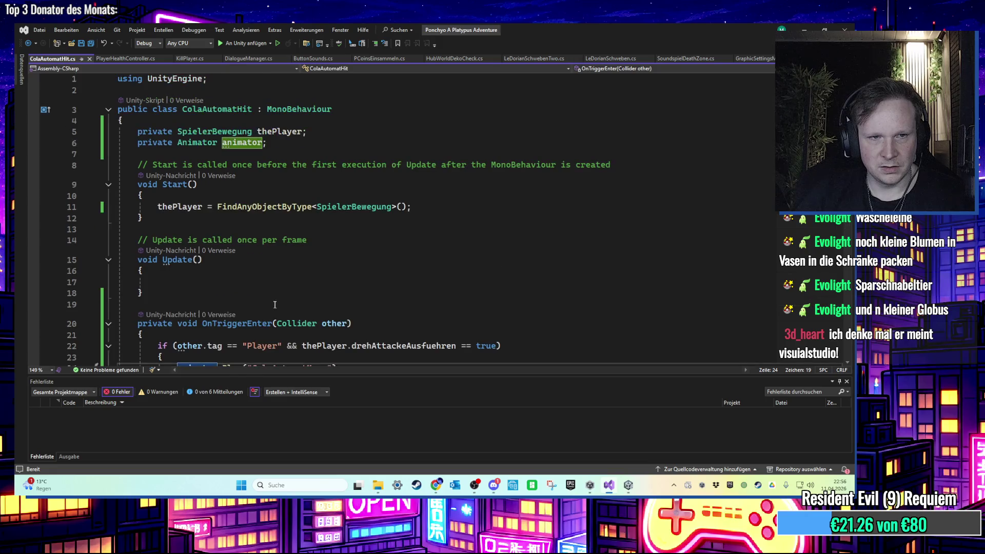
click(431, 208)
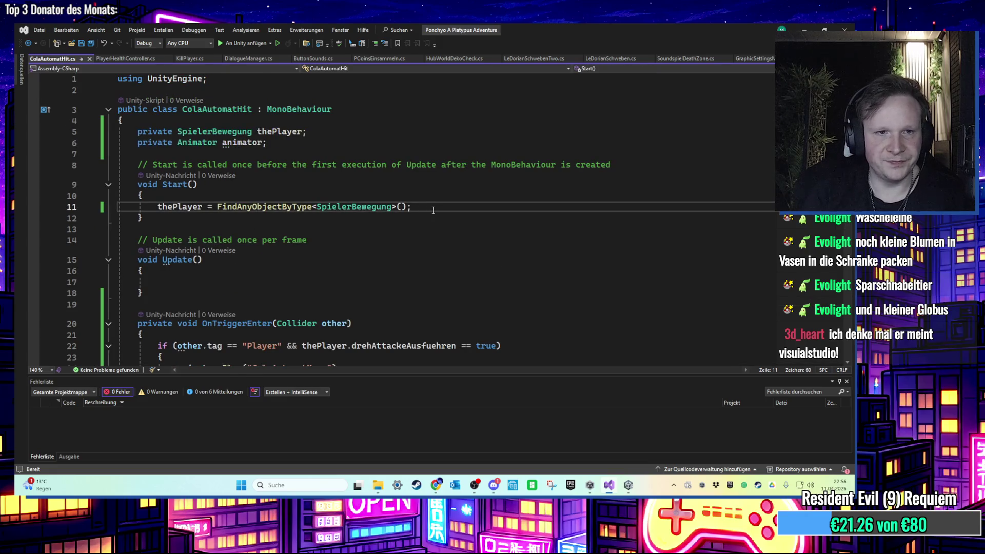
key(Return)
text(animator = GetComponent<Animator>();)
key(ctrl+s)
click(799, 27)
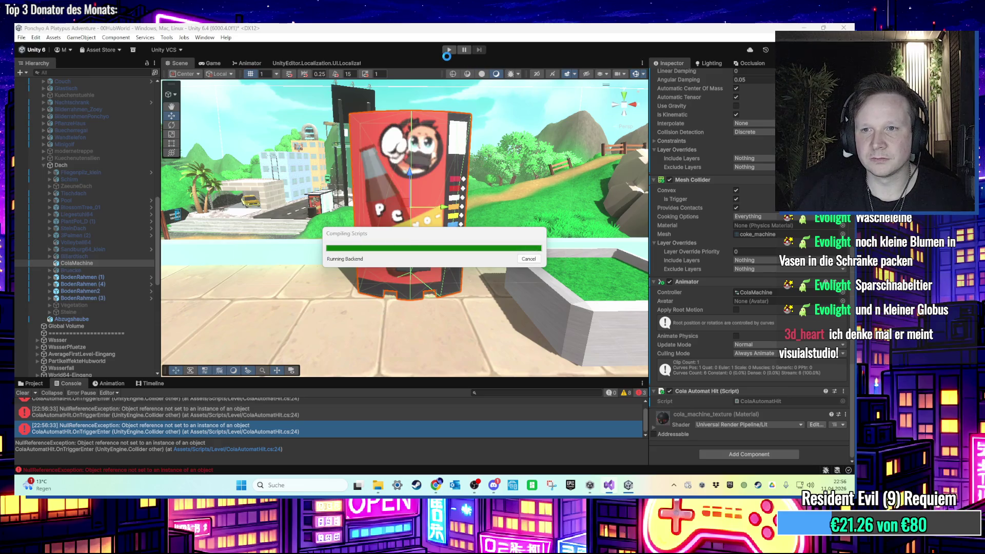
Play-test walking the character with W into the vending machine, then view the ColaMachine Animator graph
click(448, 51)
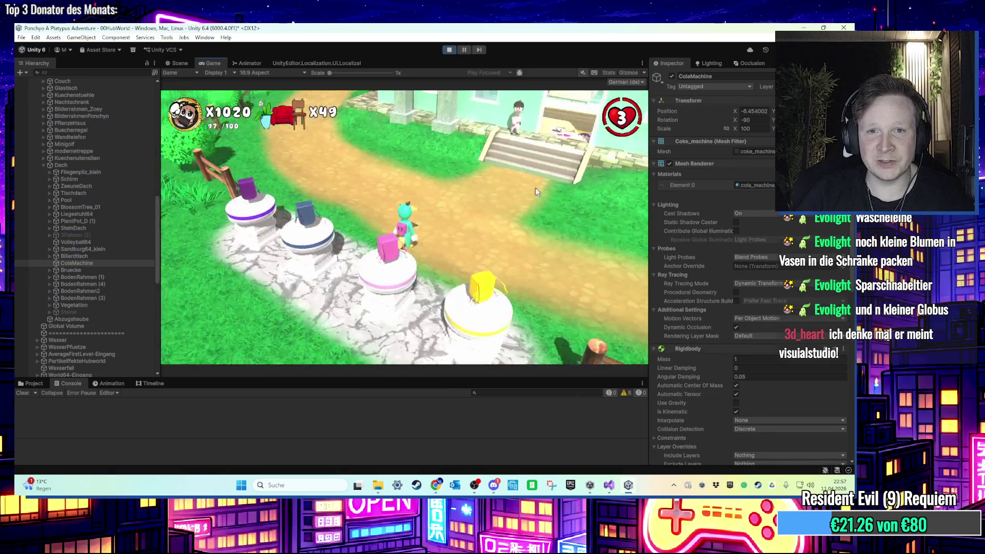
key(w)
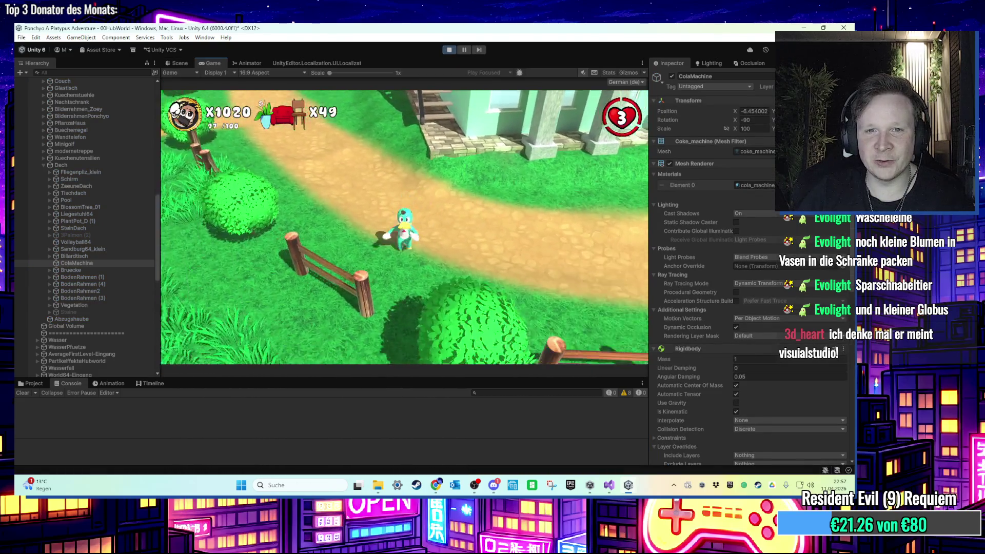
key(w)
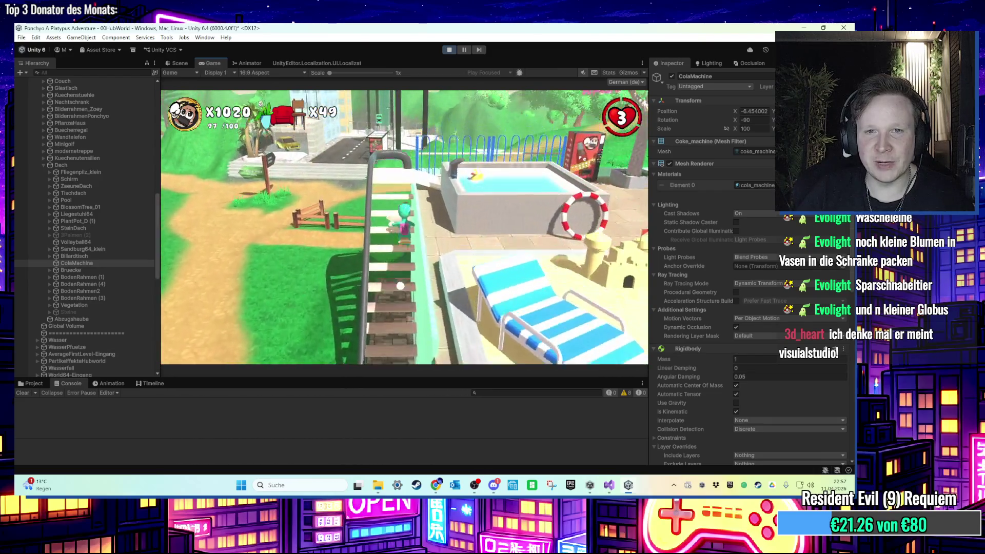
key(w)
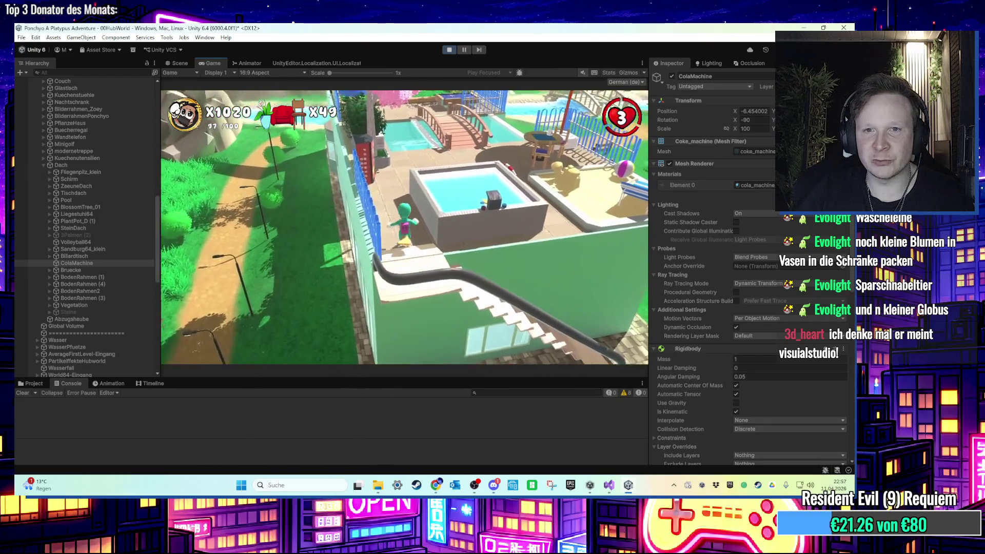
key(w)
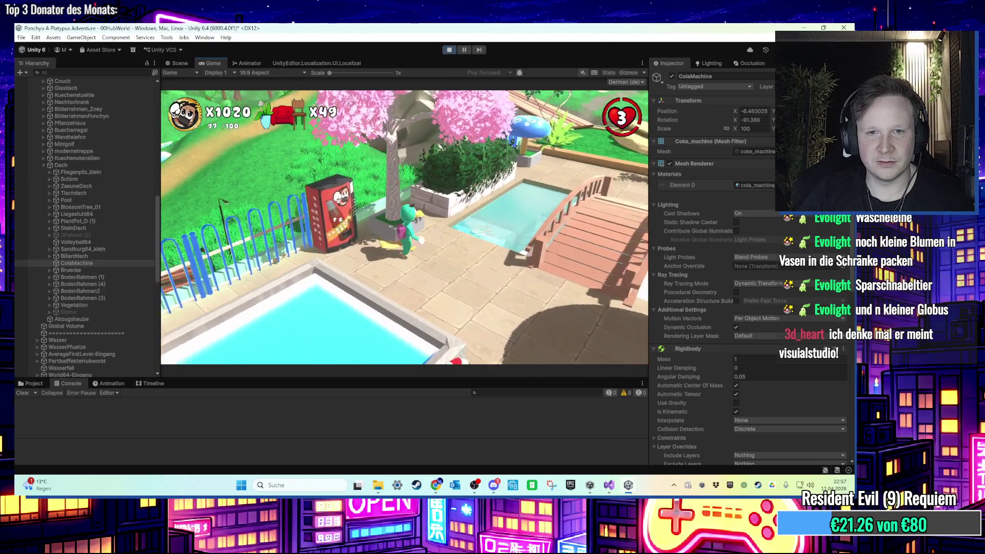
key(w)
key(super)
key(super)
click(247, 63)
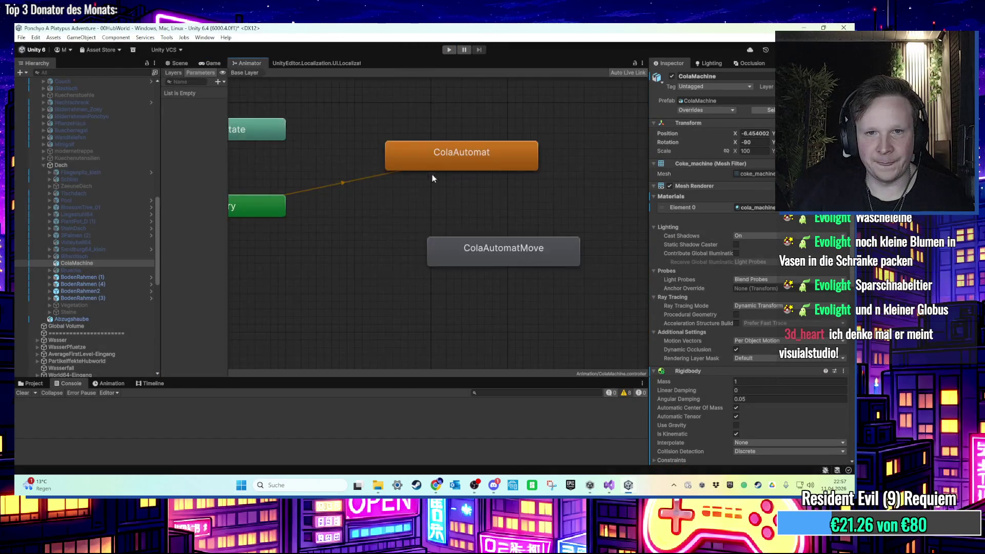
Inspect the ColaAutomatMove state, go back to the Scene view, and bring up ColaAutomatHit.cs
click(500, 224)
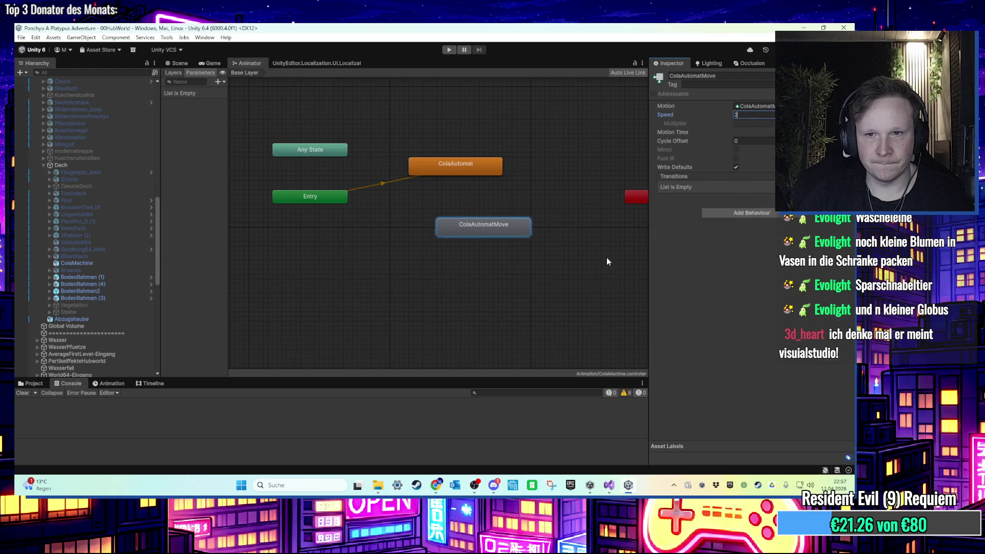
click(559, 192)
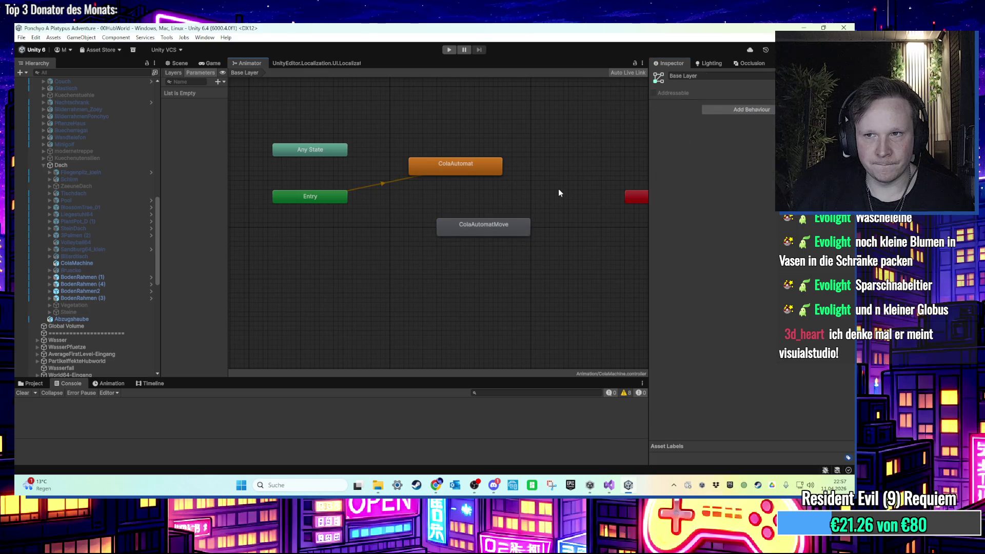
click(176, 64)
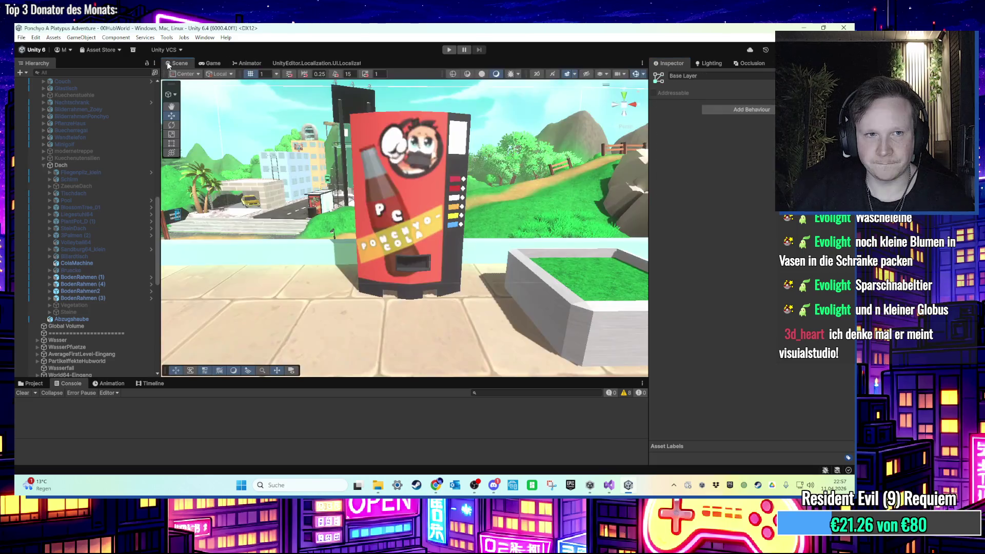
click(607, 486)
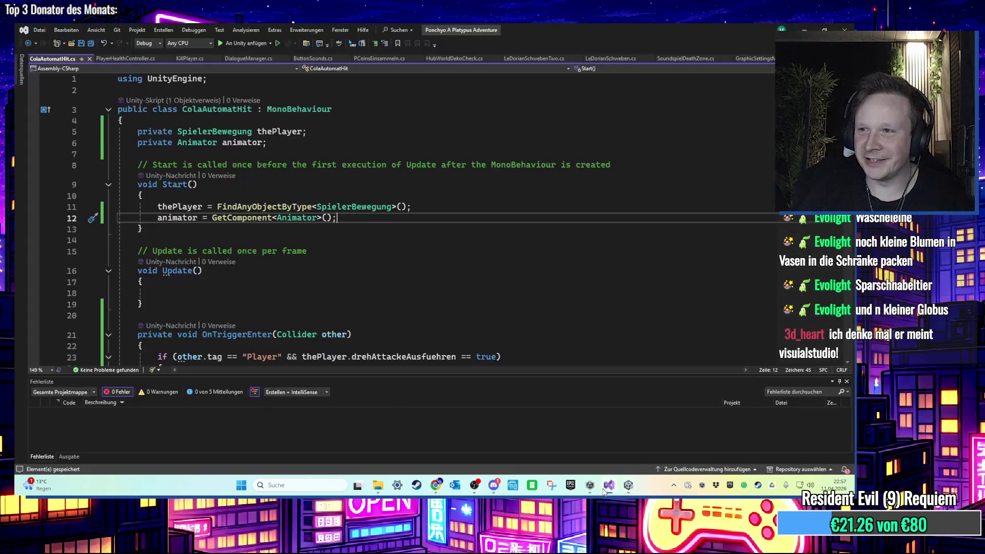
Check the animator.Play call in OnTriggerEnter, then return to Unity's ColaMachine Animator graph
click(395, 259)
scroll(390, 267, down, 3)
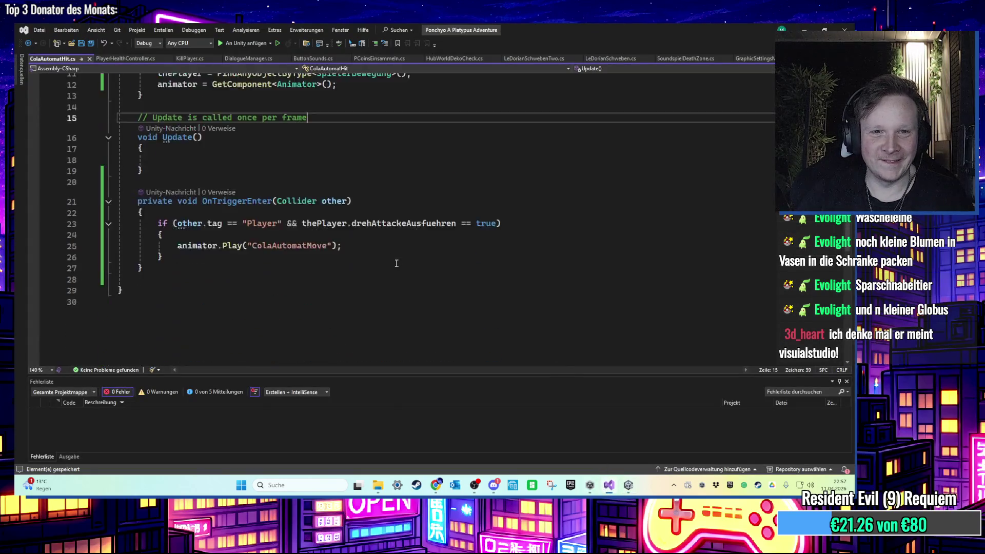
click(356, 279)
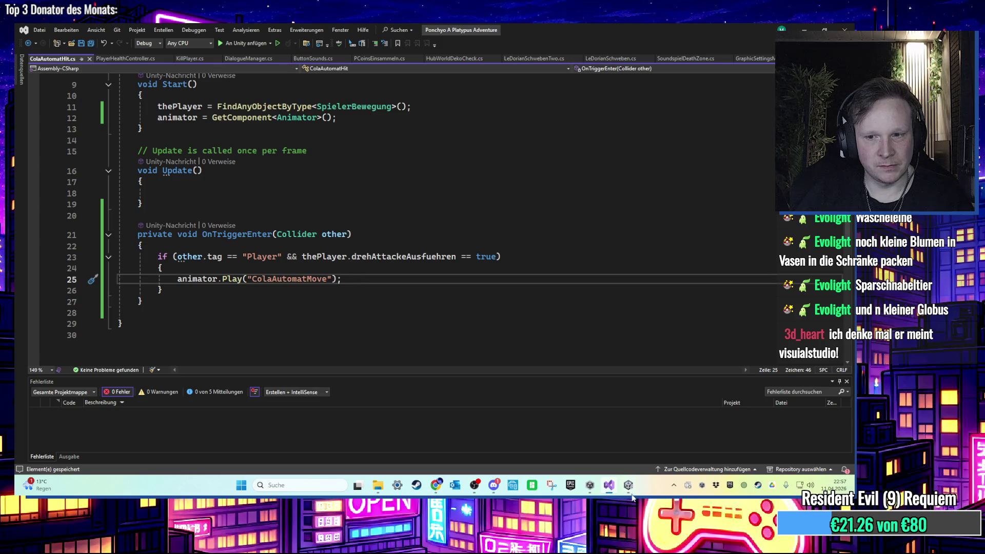
click(614, 491)
click(249, 63)
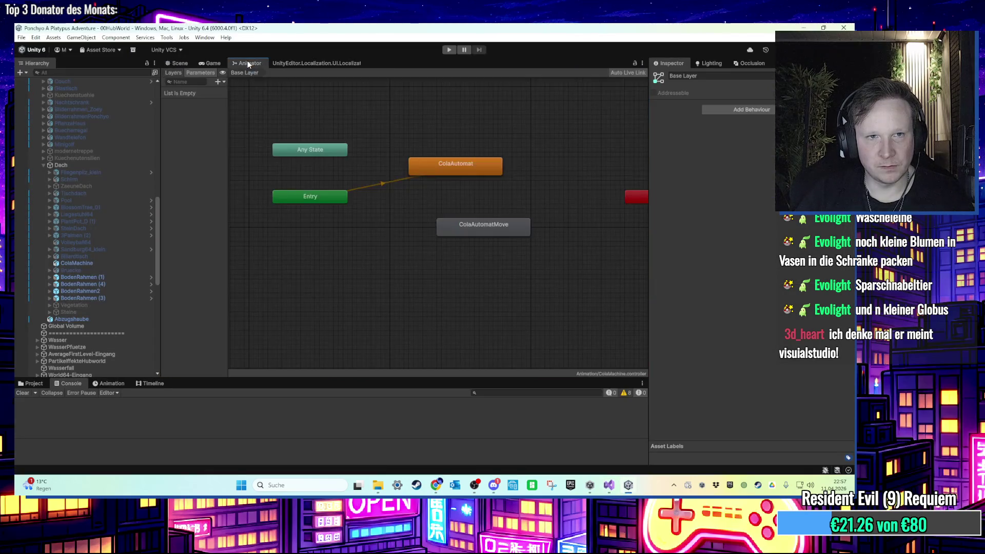
Make a ColaAutomatMove-to-ColaAutomat transition, expand its Settings, and start Play from the Scene view
right_click(495, 235)
click(513, 240)
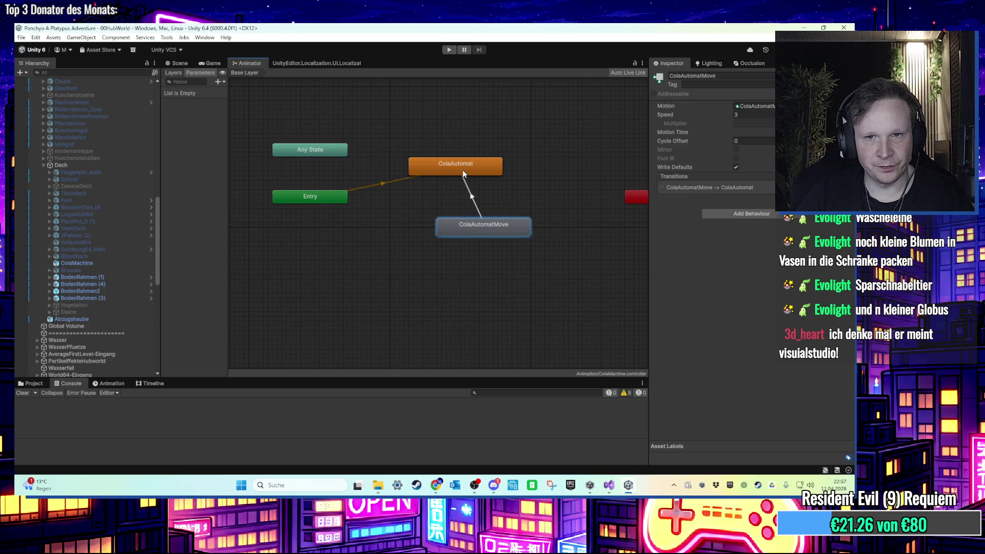
click(464, 172)
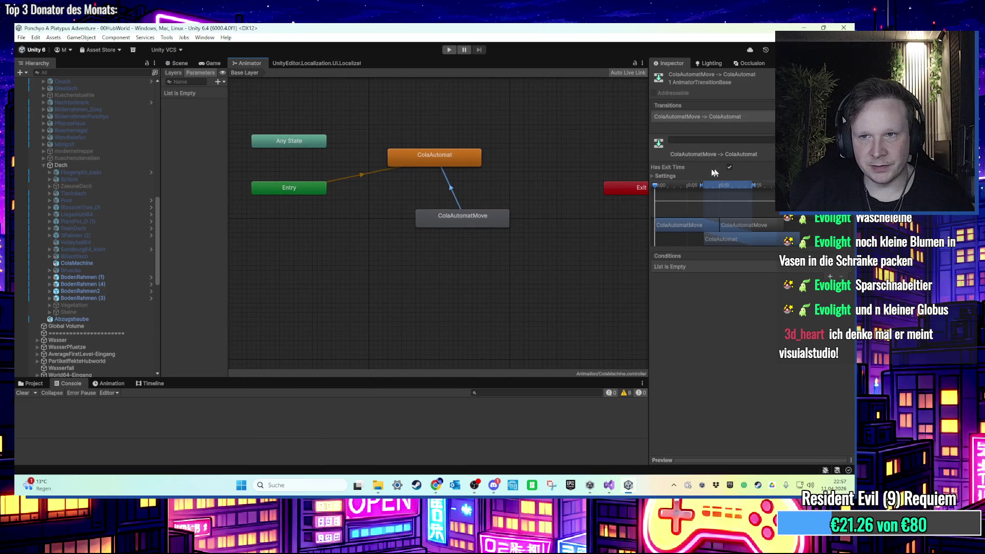
click(665, 176)
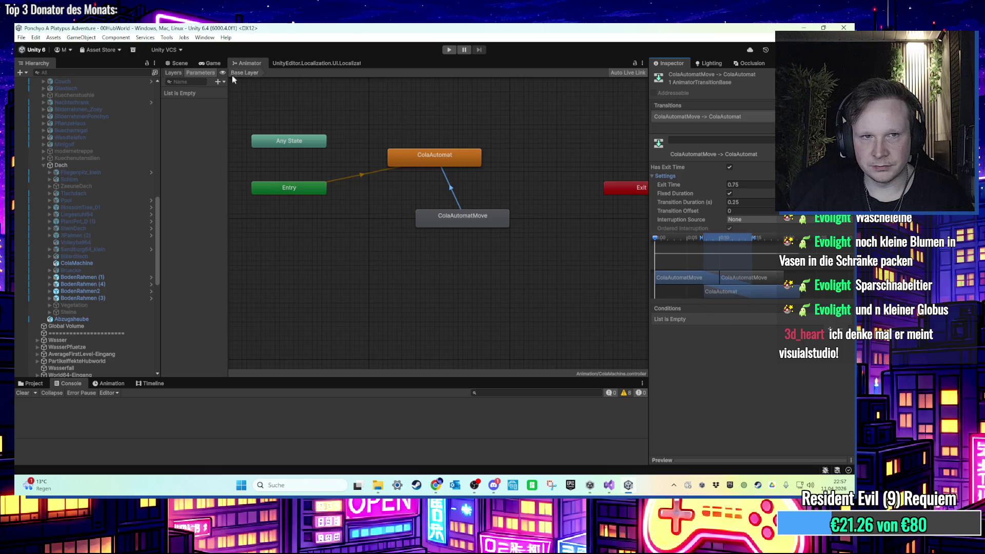
click(184, 63)
click(449, 51)
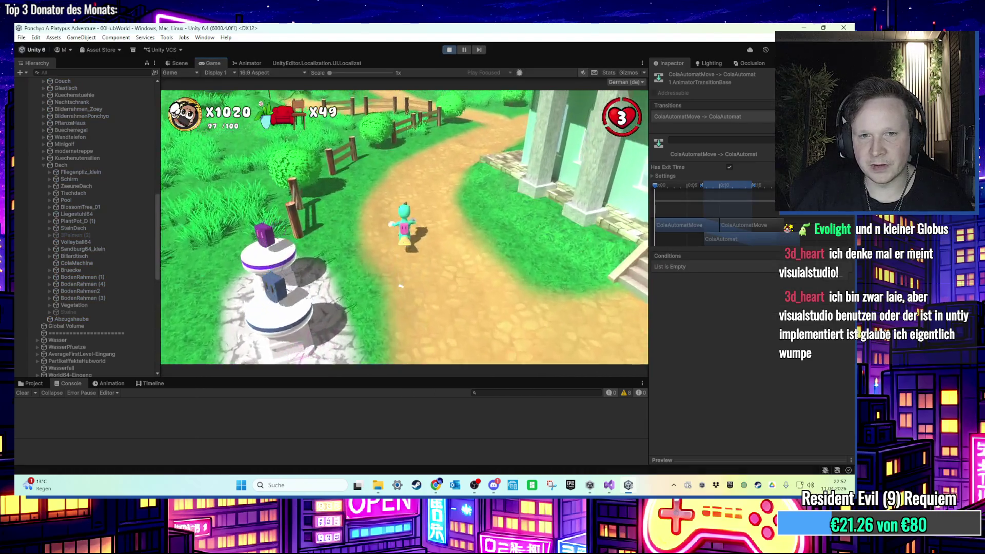
key(w)
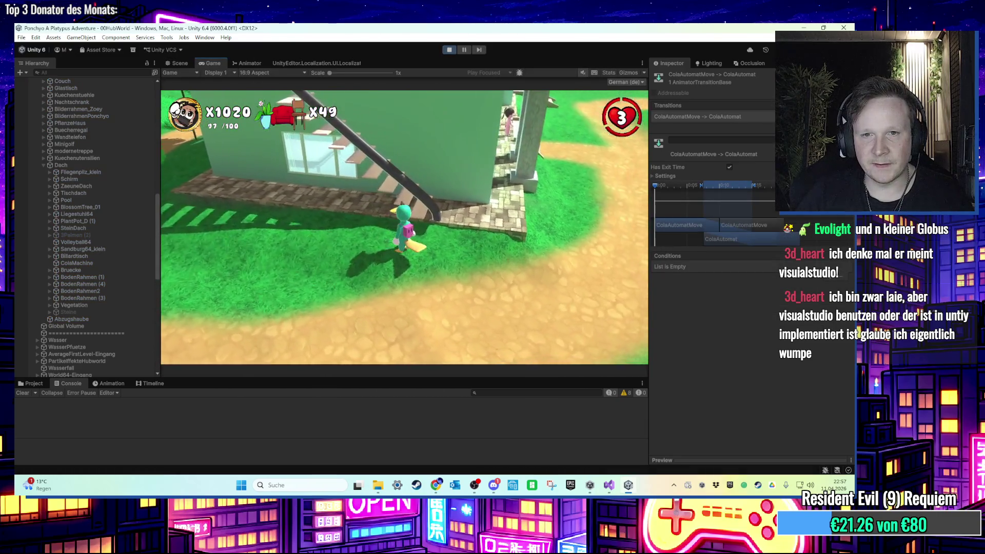
key(w)
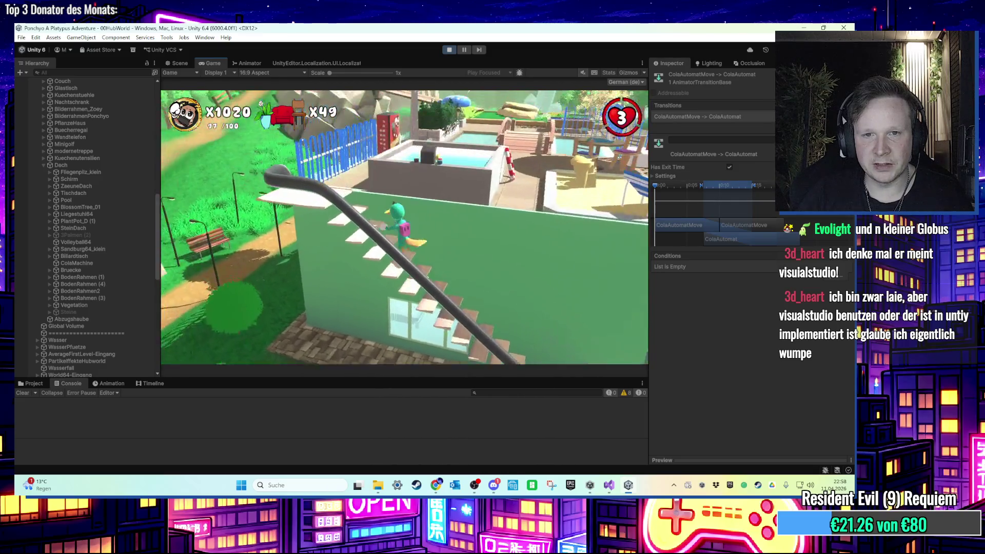
key(w)
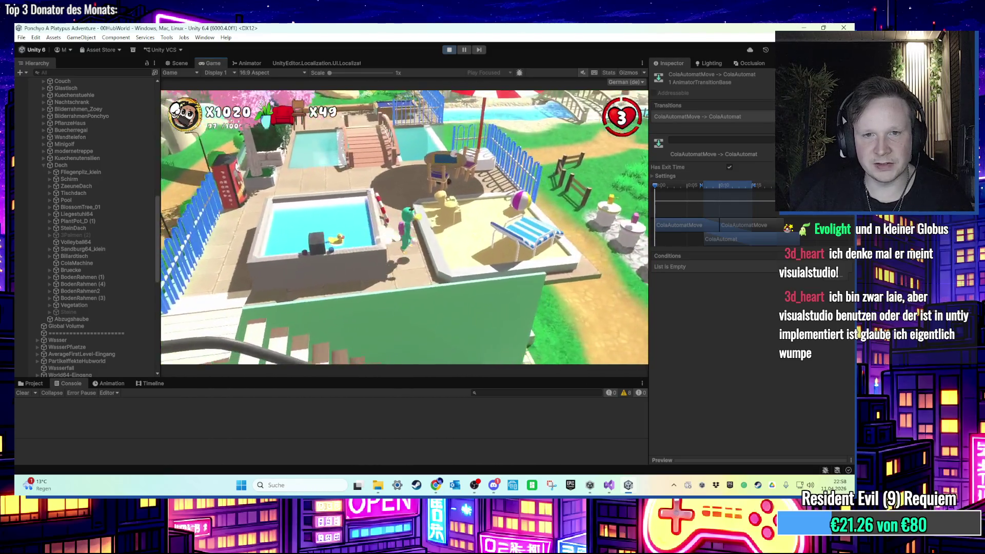
key(w)
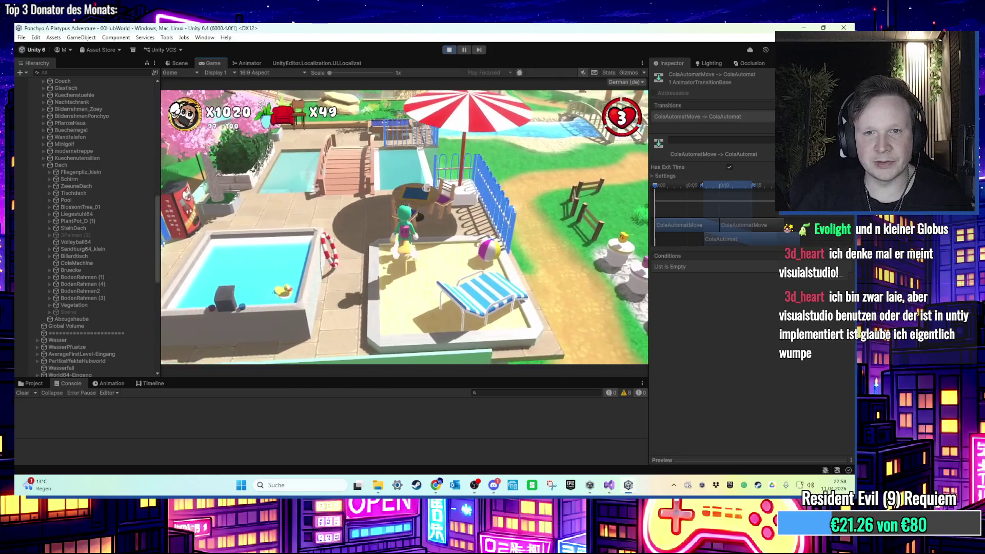
key(w)
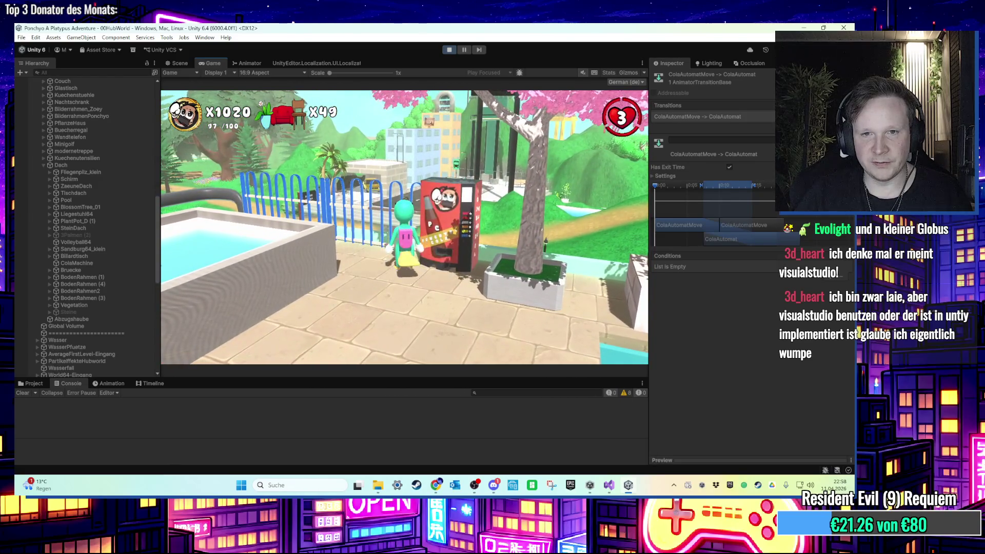
key(w)
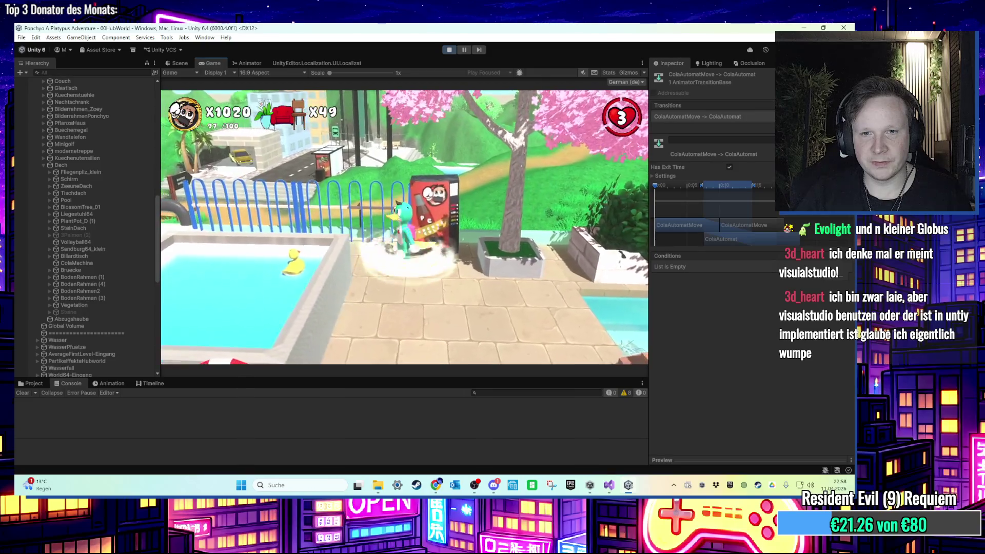
key(super)
click(449, 49)
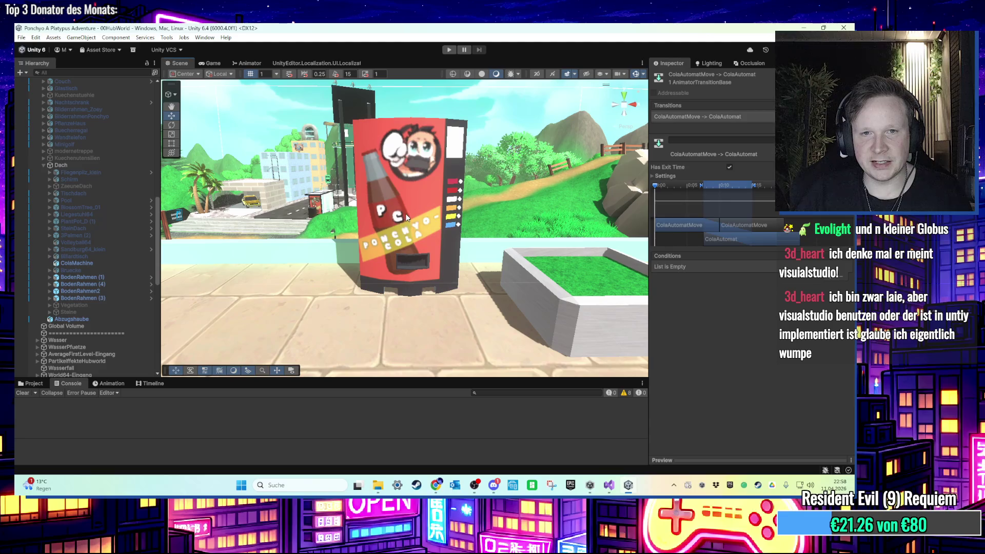
Add a second Mesh Collider with Convex ticked to the ColaMachine, then press Ctrl+P to play
click(410, 214)
drag(410, 215, 439, 220)
scroll(713, 314, down, 10)
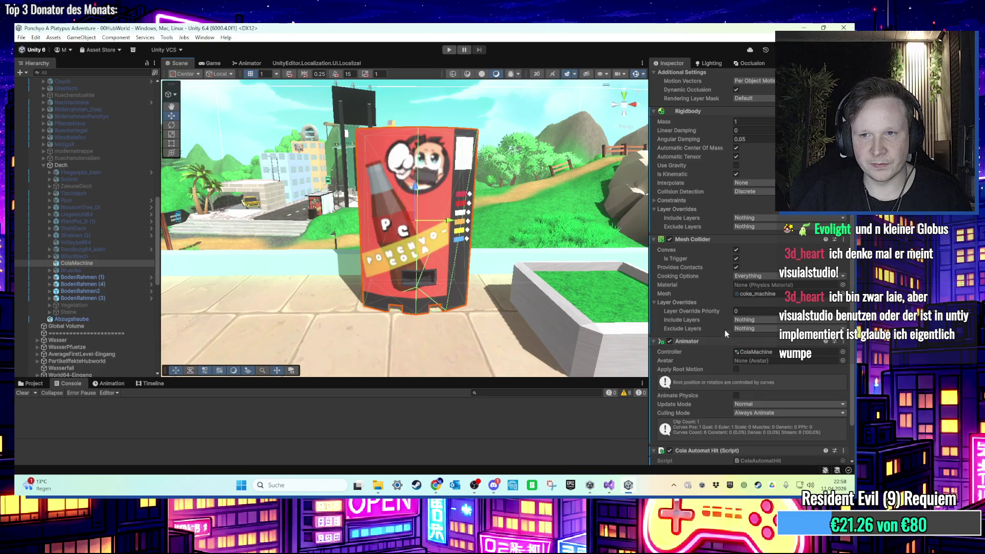
scroll(717, 336, down, 2)
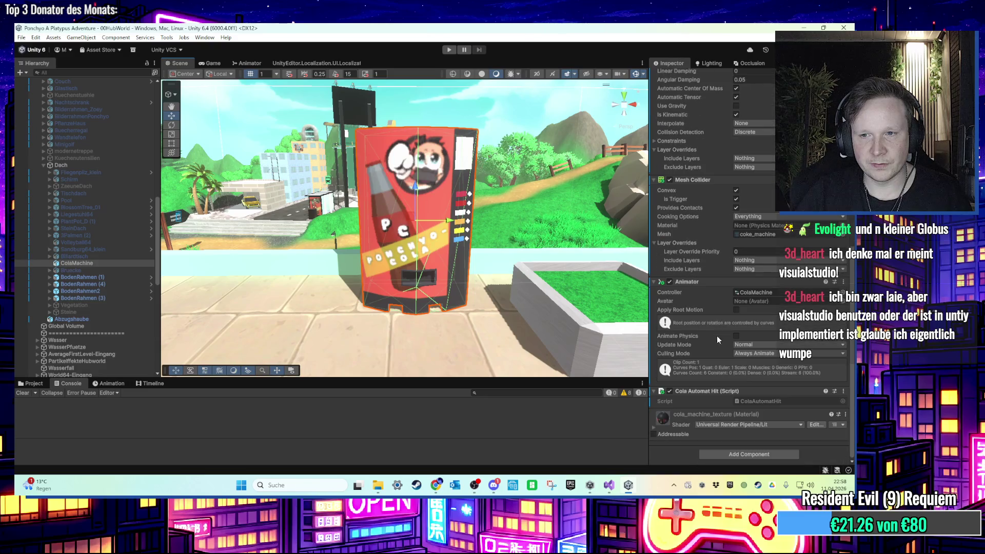
click(731, 454)
text(mesh)
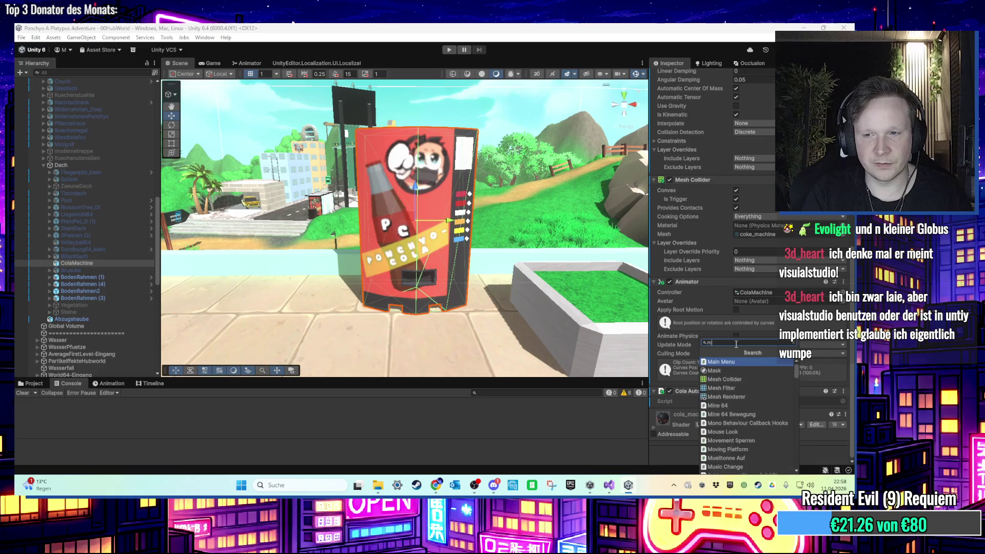
key(Return)
click(737, 424)
key(ctrl+p)
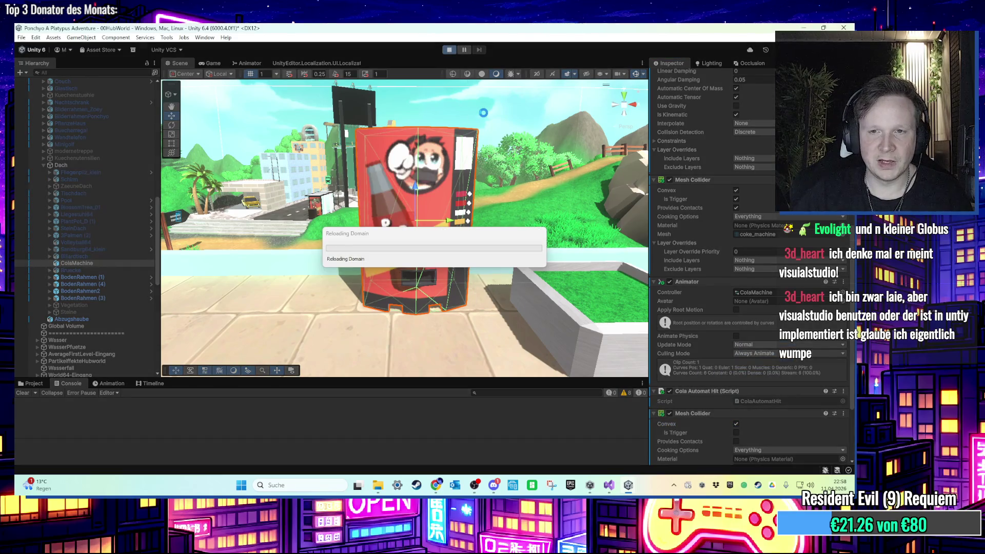
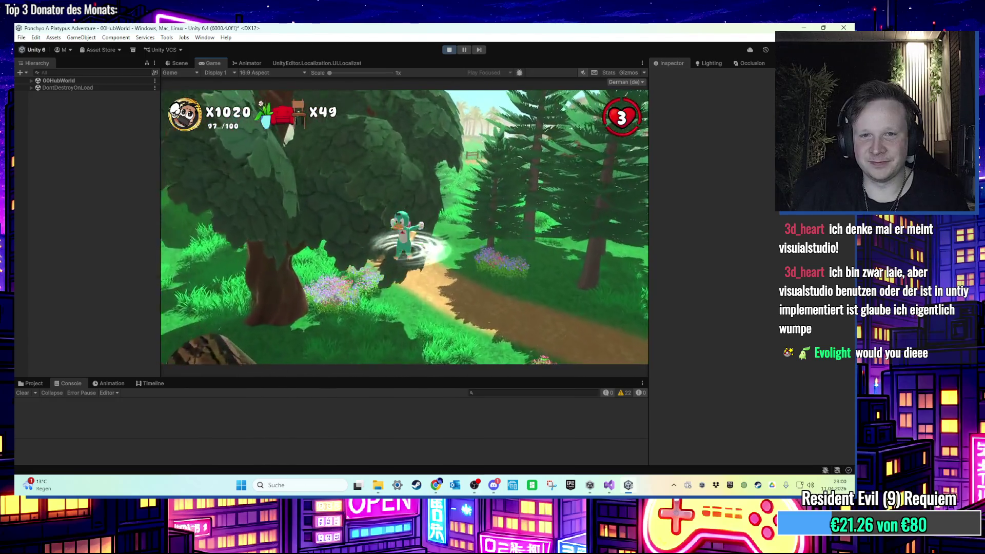
In play mode, run the character past the house and pink stairs and up the dirt path
key(w)
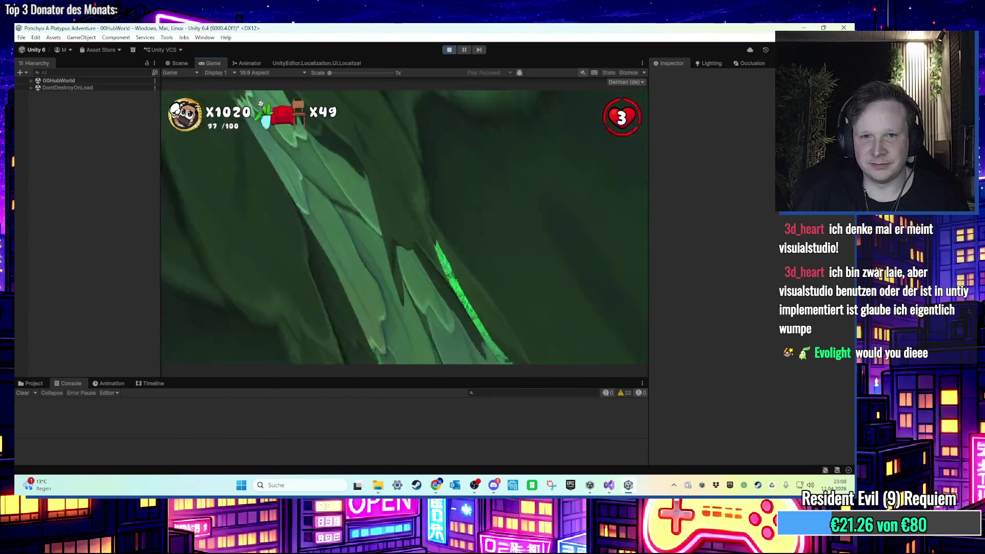
key(w)
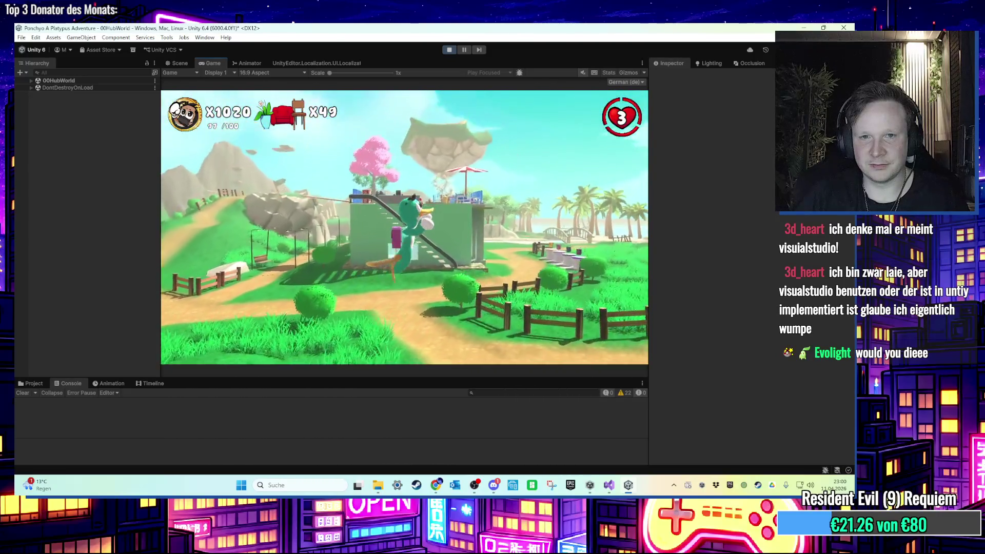
key(w)
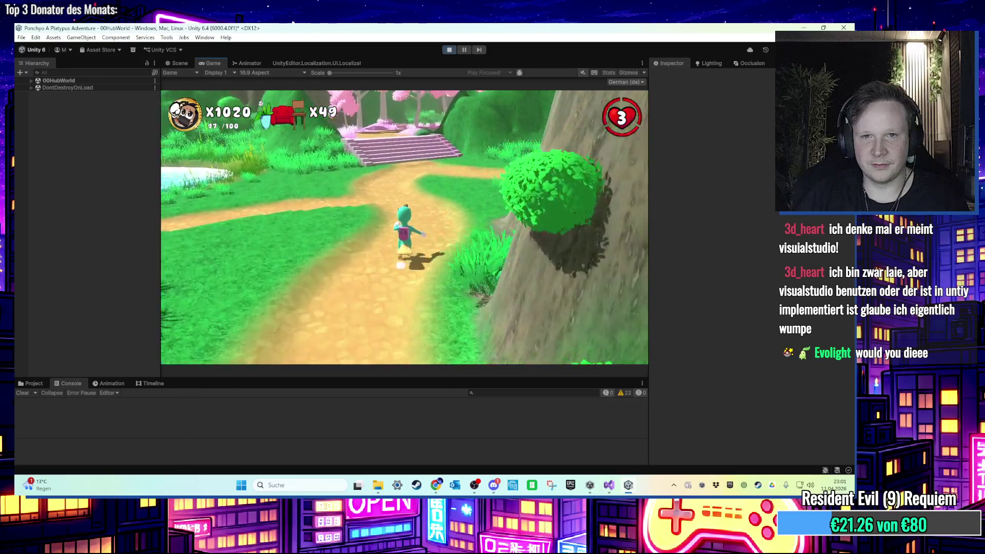
key(a)
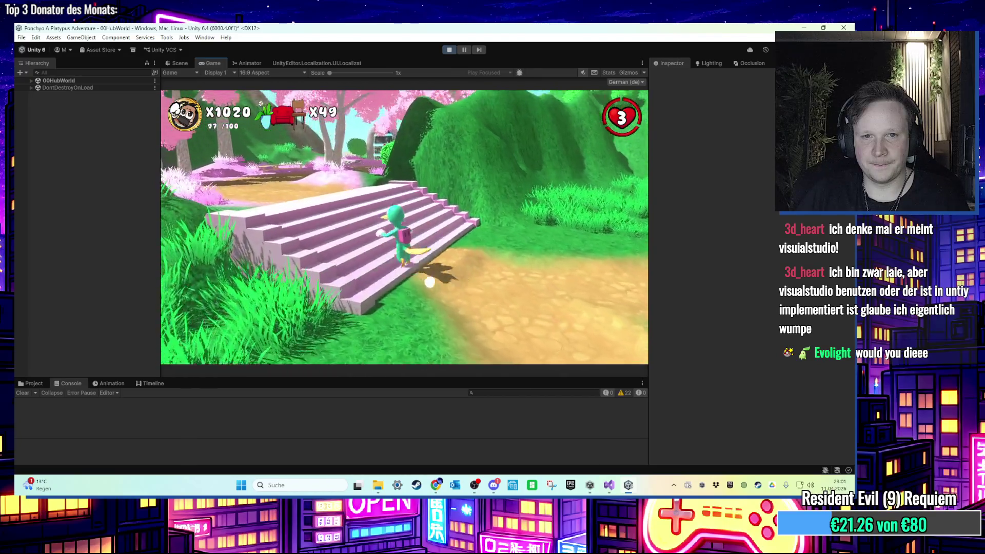
key(w)
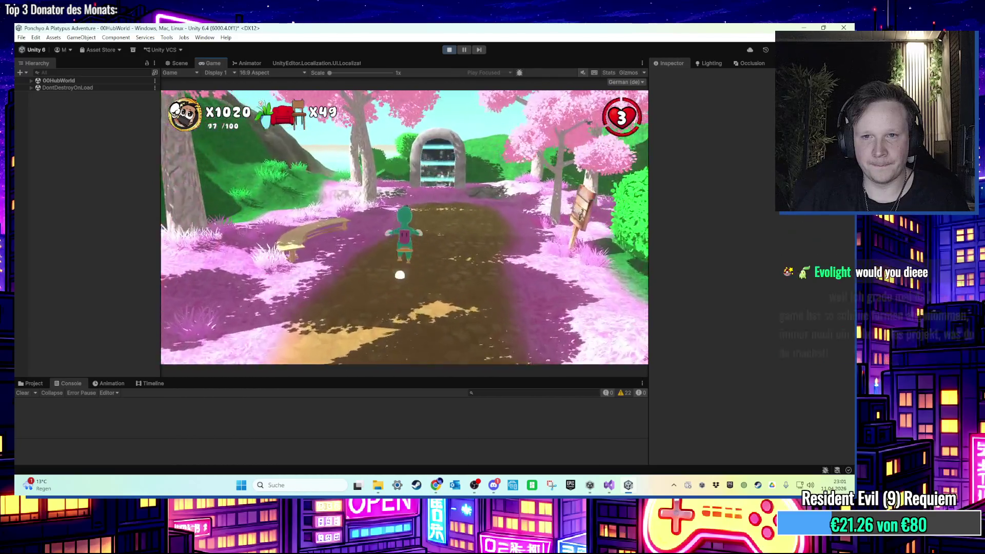
key(s)
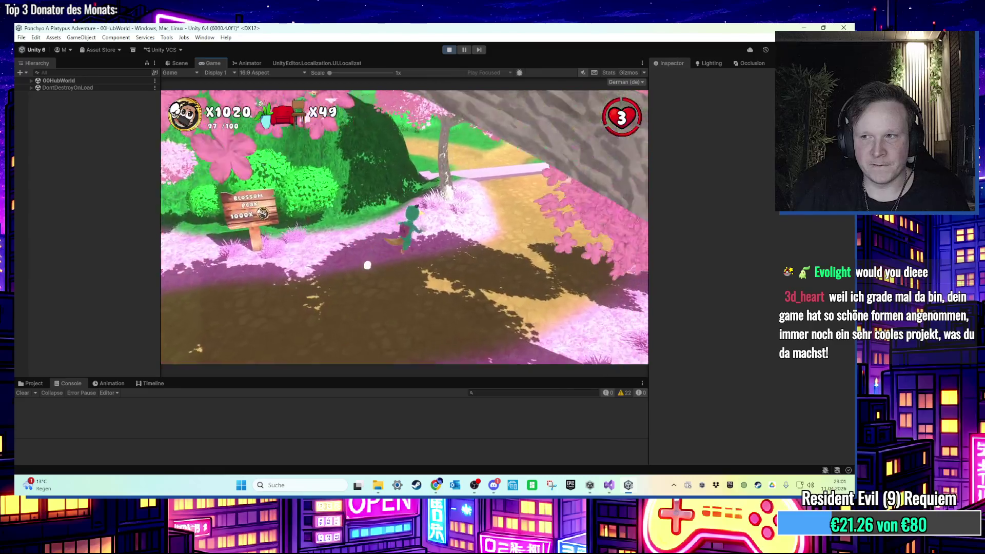
key(w)
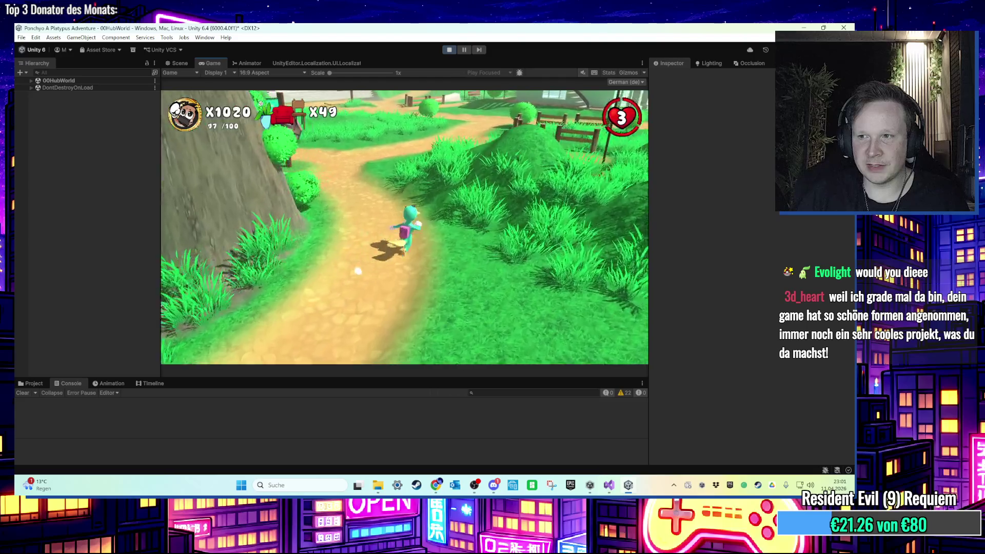
key(super)
key(super)
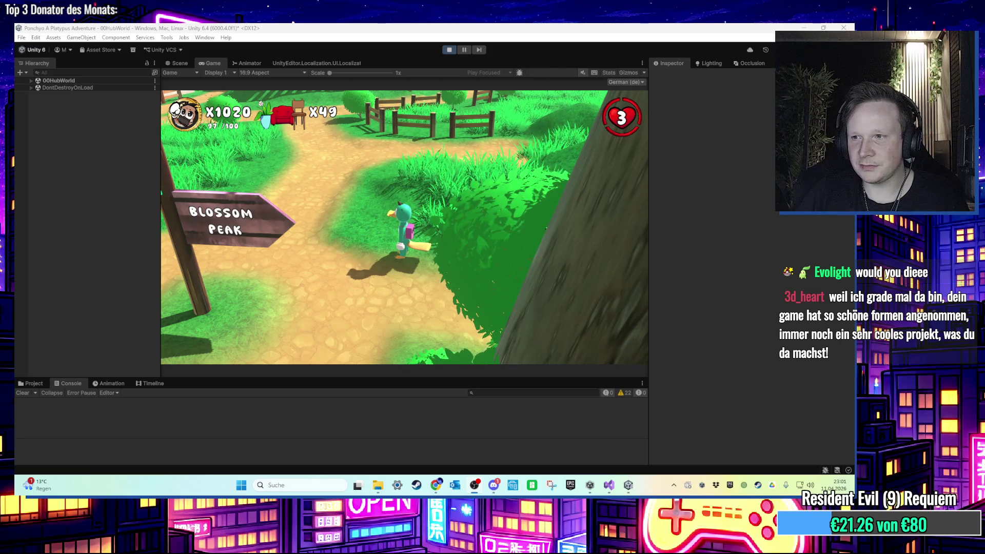
Run over the rooftop terrace and the bridge to the cola machine by the pool, then stop playing
key(w)
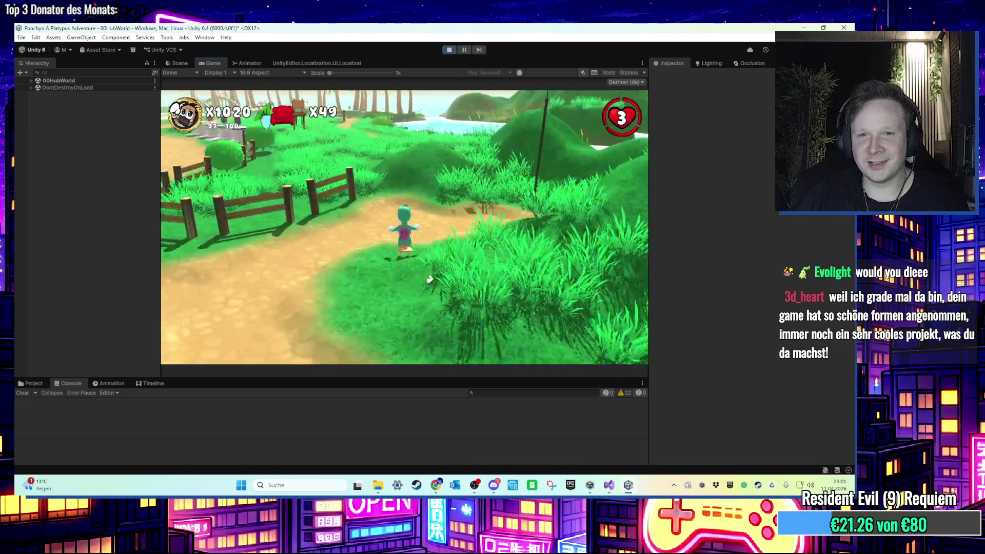
key(w)
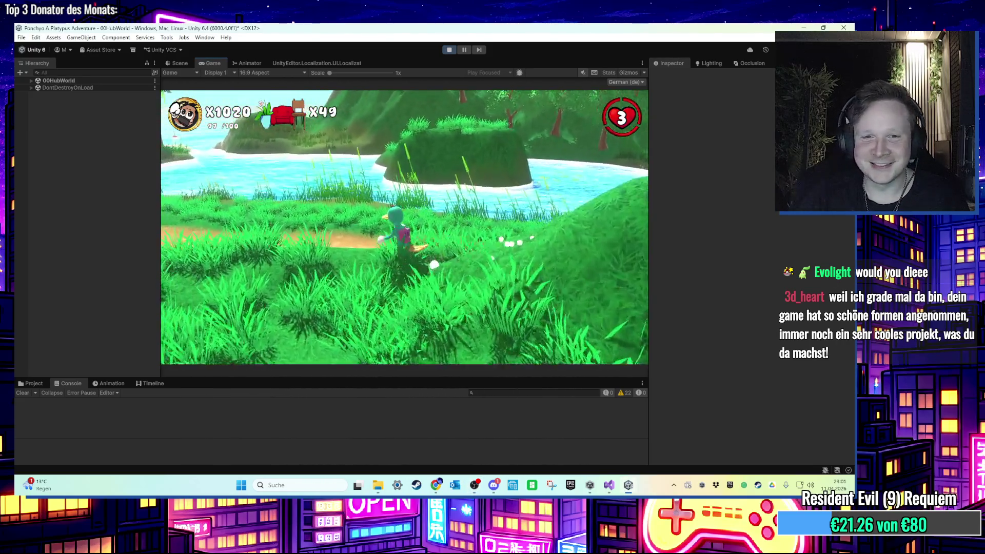
key(w)
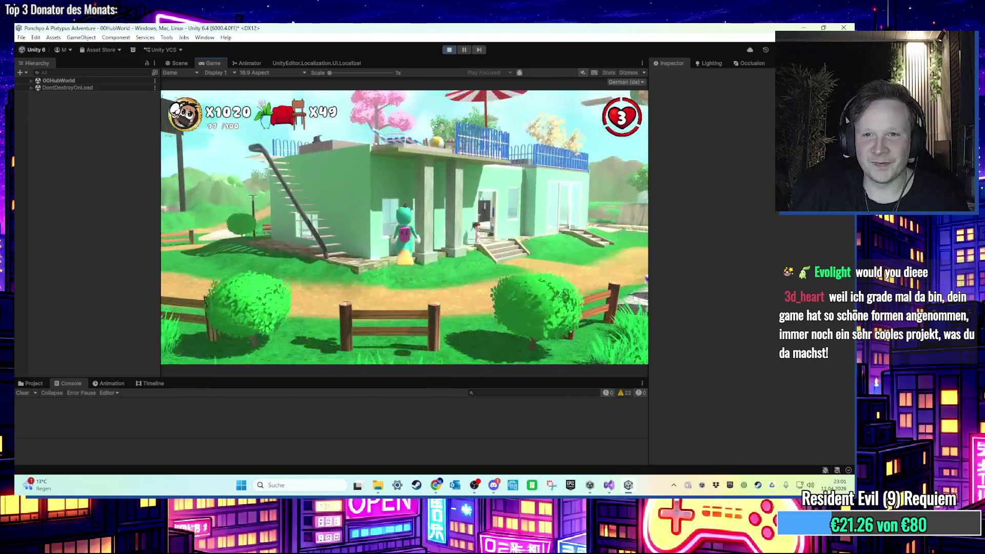
key(w)
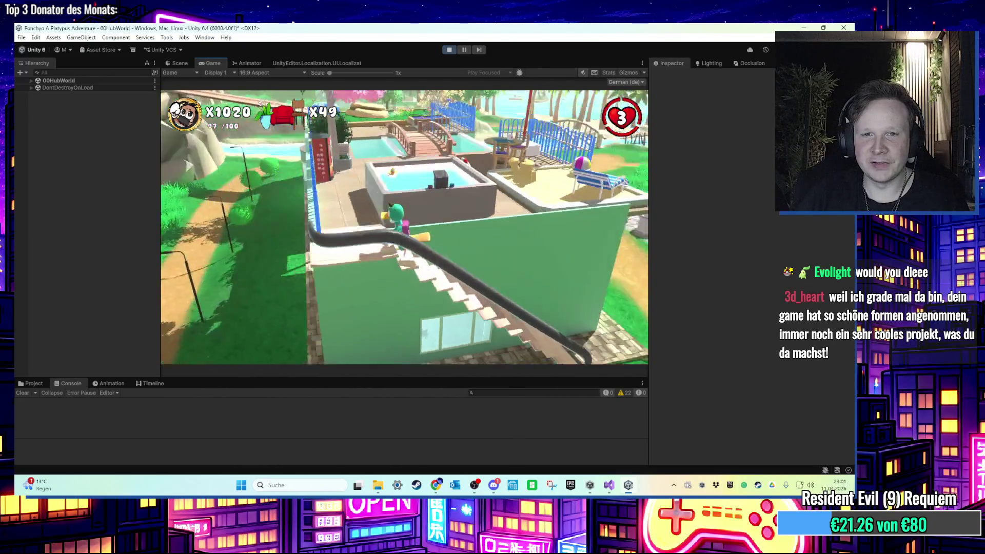
key(w)
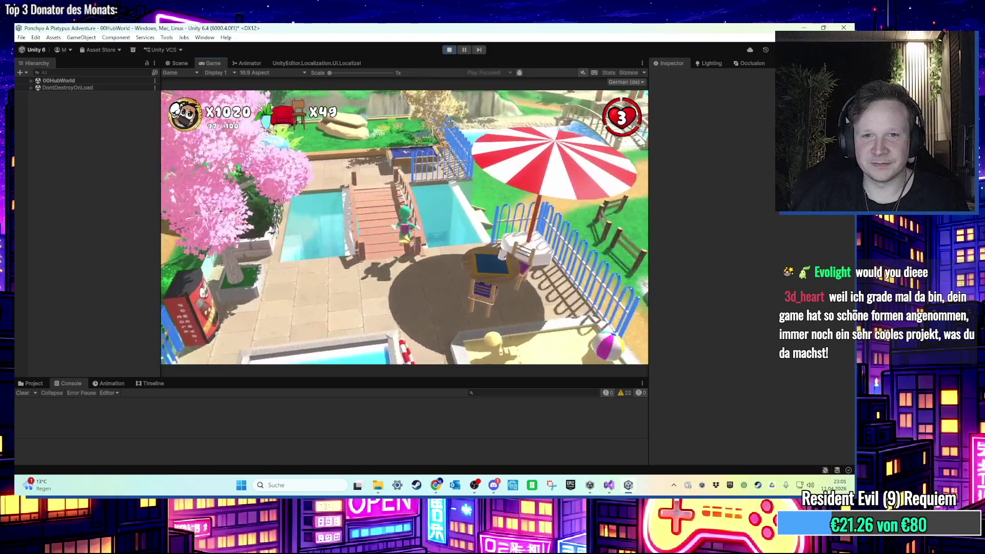
key(w)
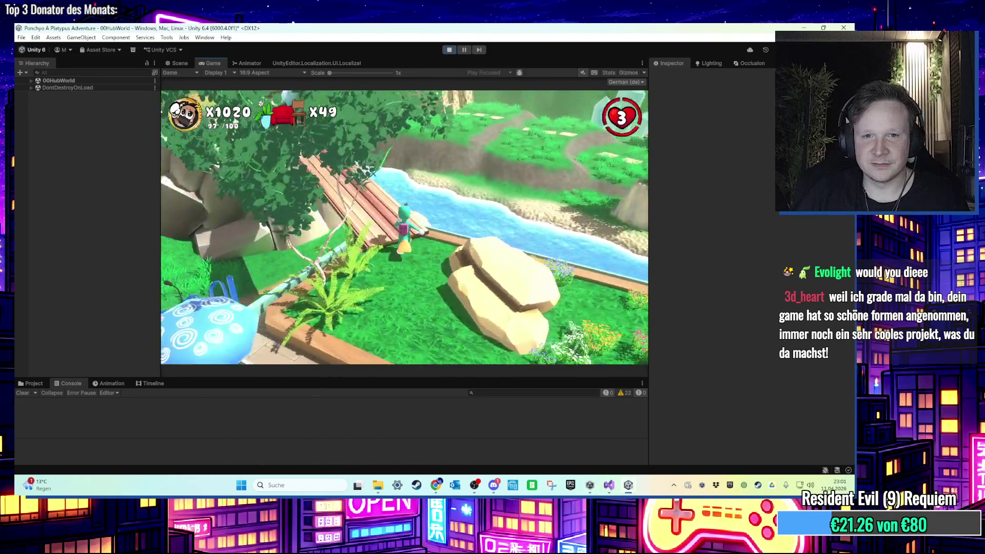
key(w)
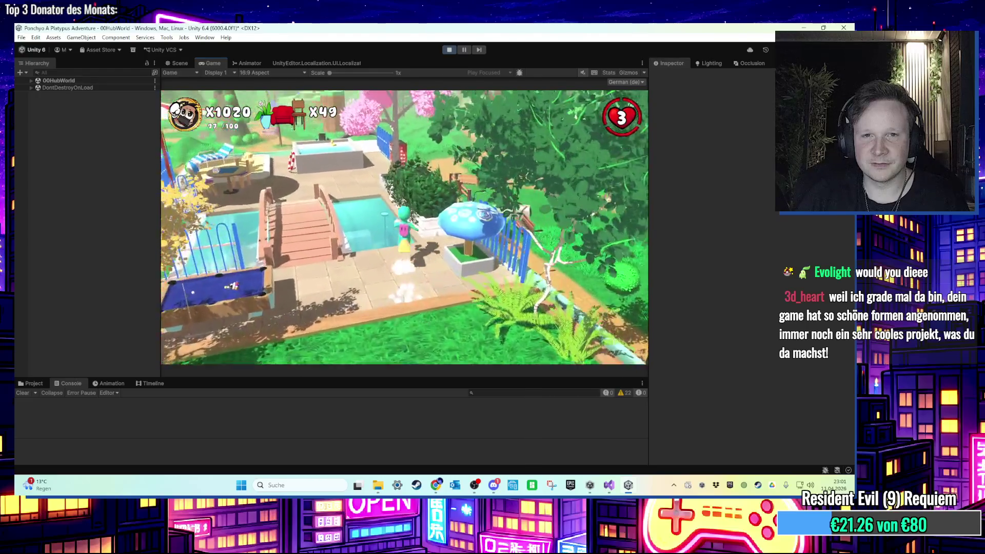
key(super)
click(457, 54)
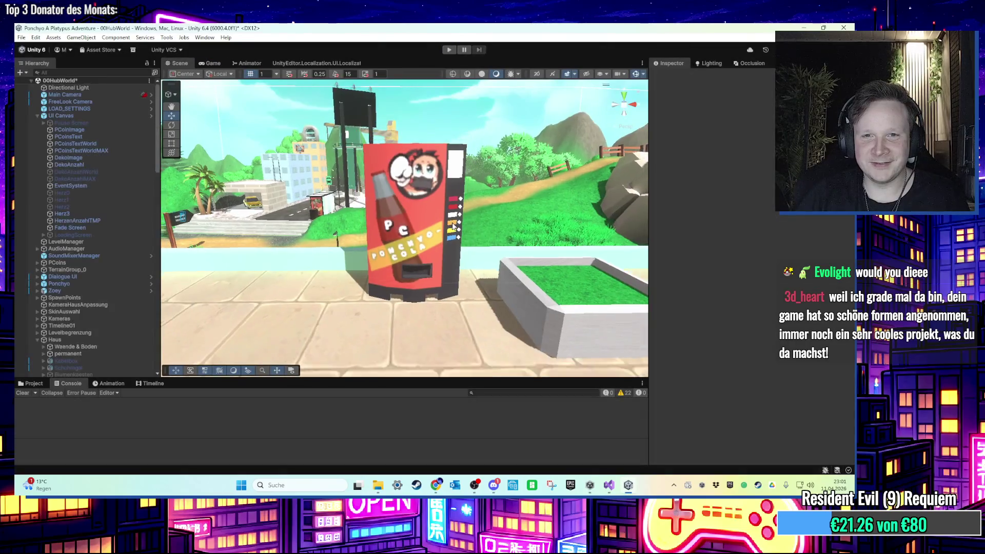
Orbit the scene around the cola machine and search the project assets for 'dose'
scroll(448, 234, down, 2)
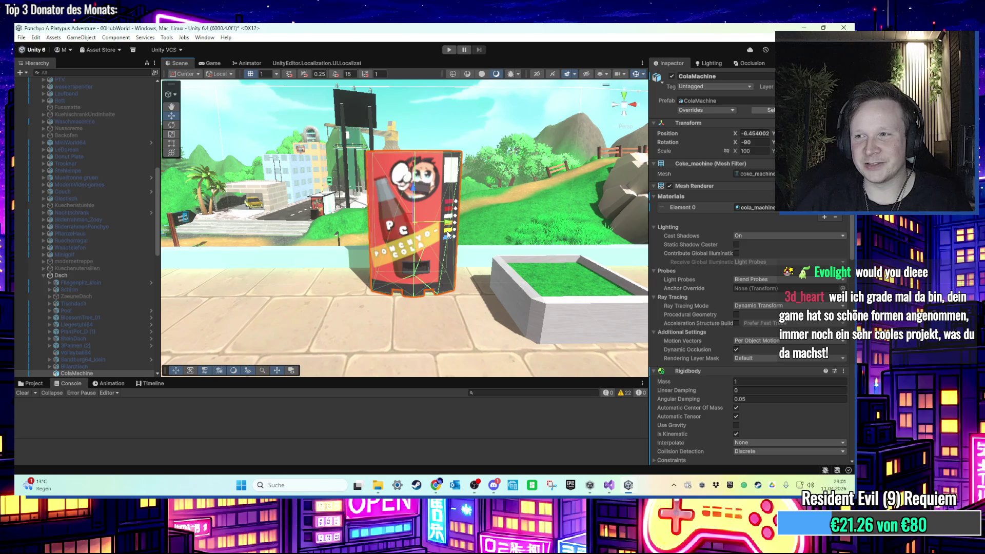
mouse_move(448, 234)
mouse_down()
mouse_move(553, 253)
mouse_move(524, 115)
mouse_move(498, 282)
mouse_up()
click(33, 383)
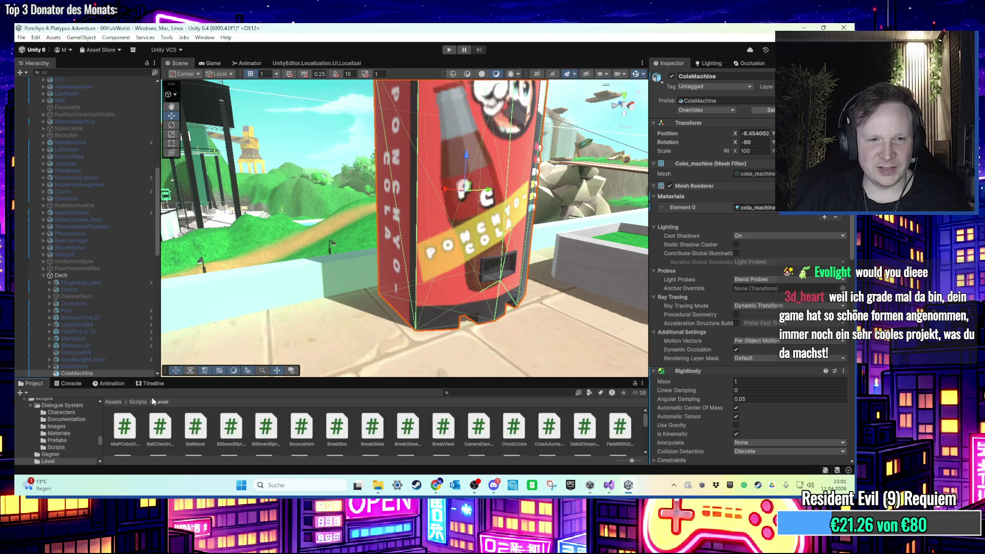
click(493, 393)
text(dose)
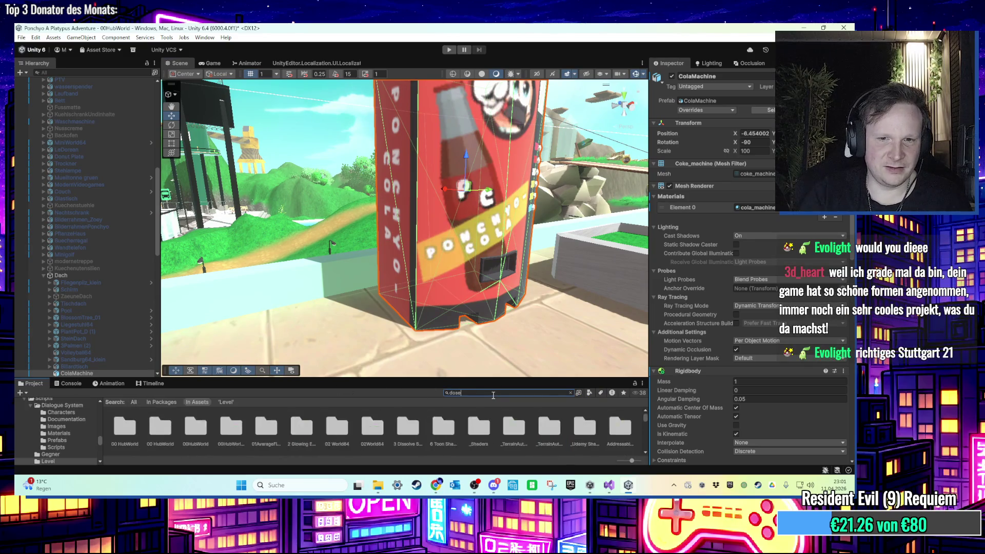
click(228, 426)
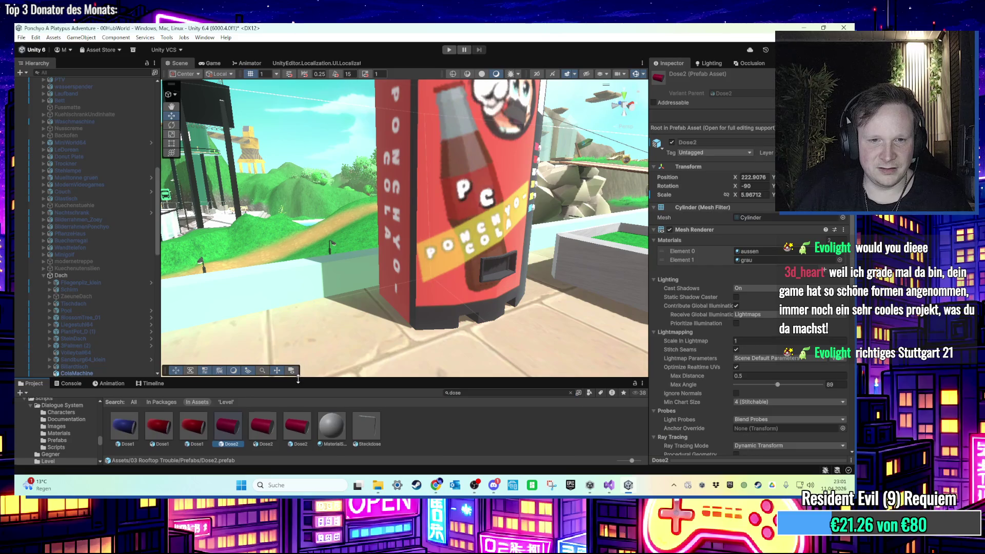
Pick the Dose2 prefab and drag it into the scene in front of the cola machine
drag(297, 379, 296, 330)
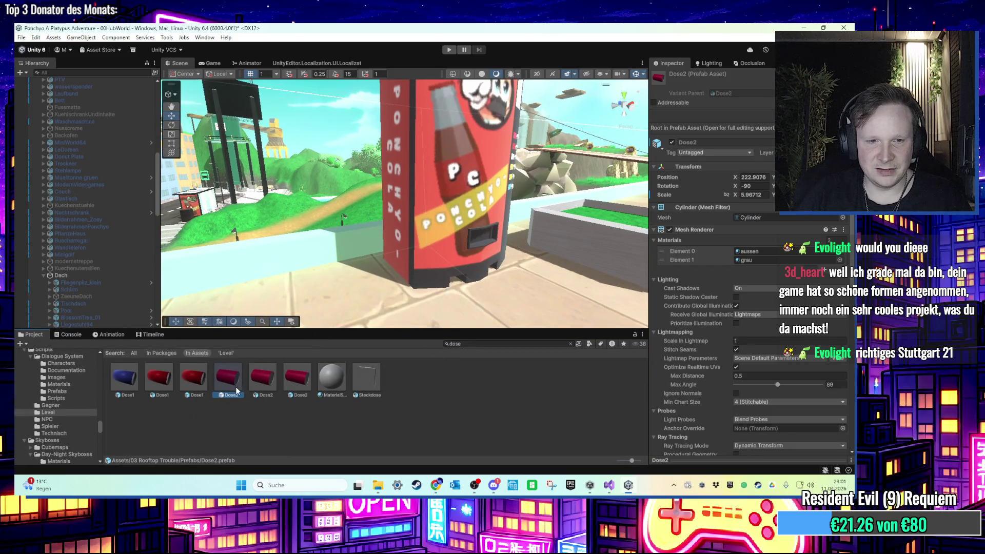
click(260, 390)
click(237, 391)
click(571, 344)
drag(301, 381, 393, 283)
Delete the placed Dose2 can and place a blue Dose1 can at the vending machine instead
key(f)
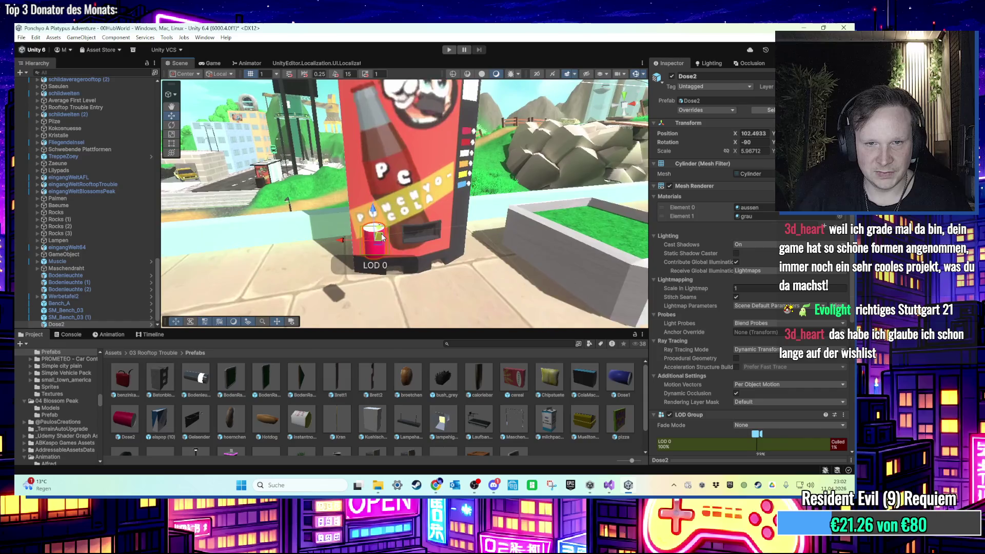
click(171, 152)
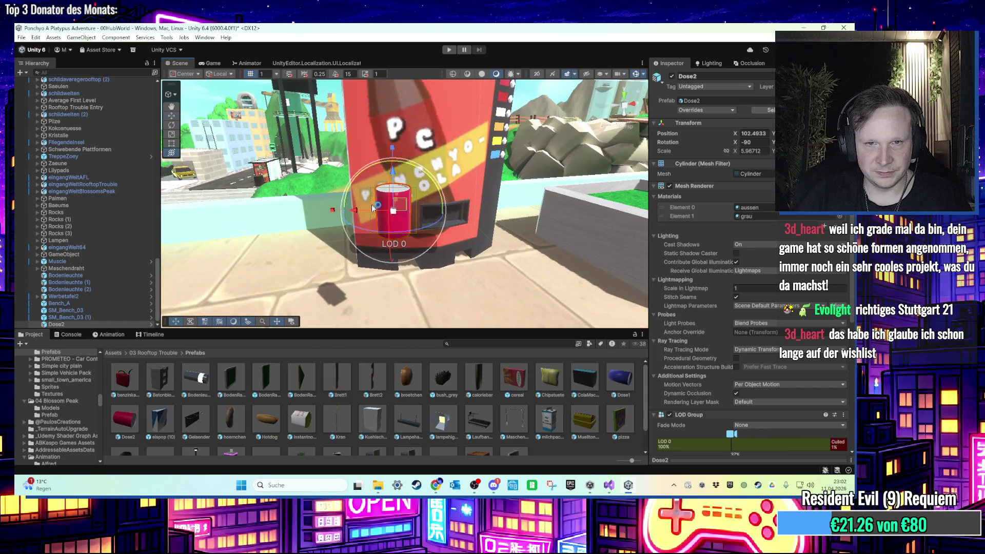
key(Delete)
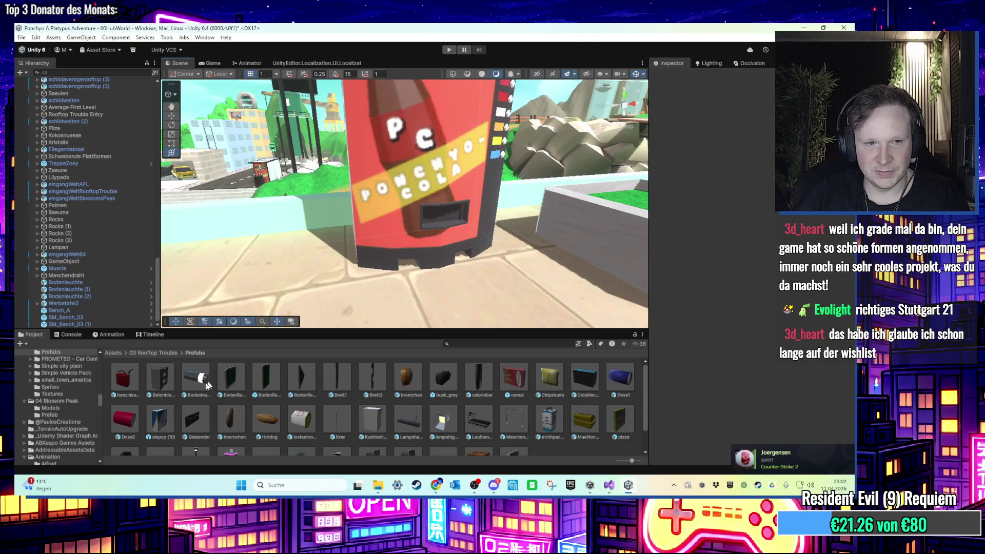
click(125, 423)
mouse_move(624, 395)
mouse_down()
mouse_move(392, 276)
mouse_move(452, 266)
mouse_move(446, 281)
mouse_move(444, 243)
mouse_move(376, 238)
mouse_move(350, 248)
mouse_move(388, 254)
mouse_up()
Shrink the Dose1 can to about half size, zero its X rotation, and turn it onto its side
scroll(389, 246, up, 5)
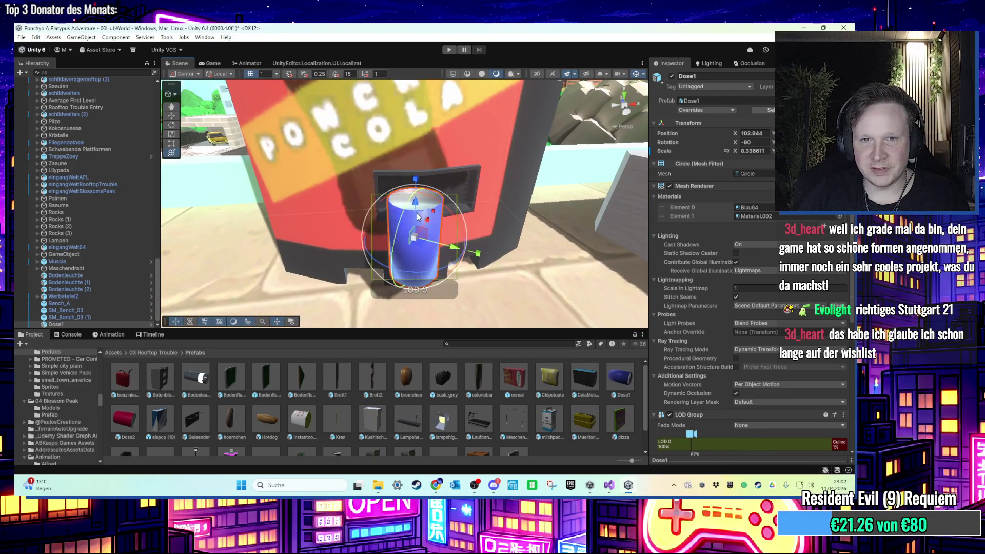
drag(417, 215, 417, 188)
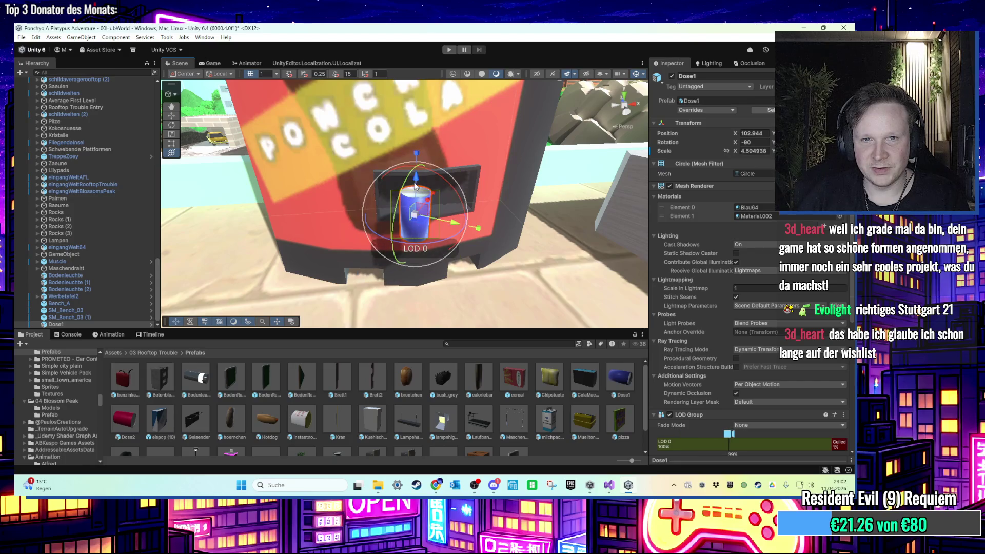
click(752, 143)
text(0)
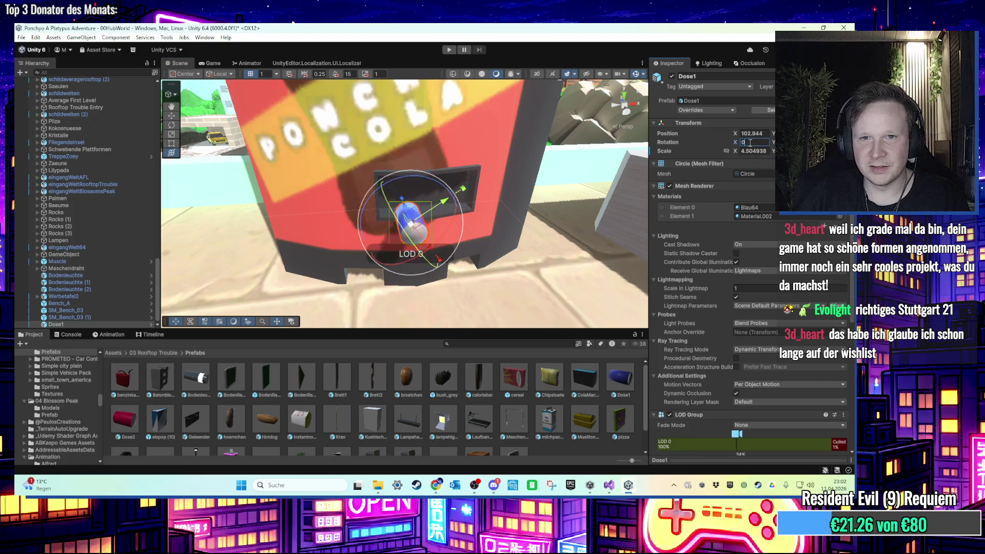
key(Return)
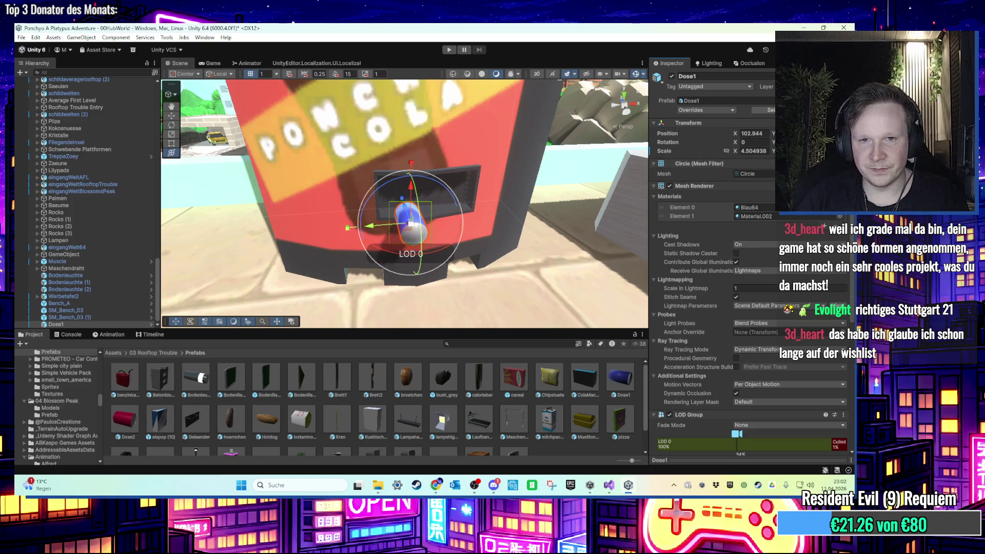
click(767, 143)
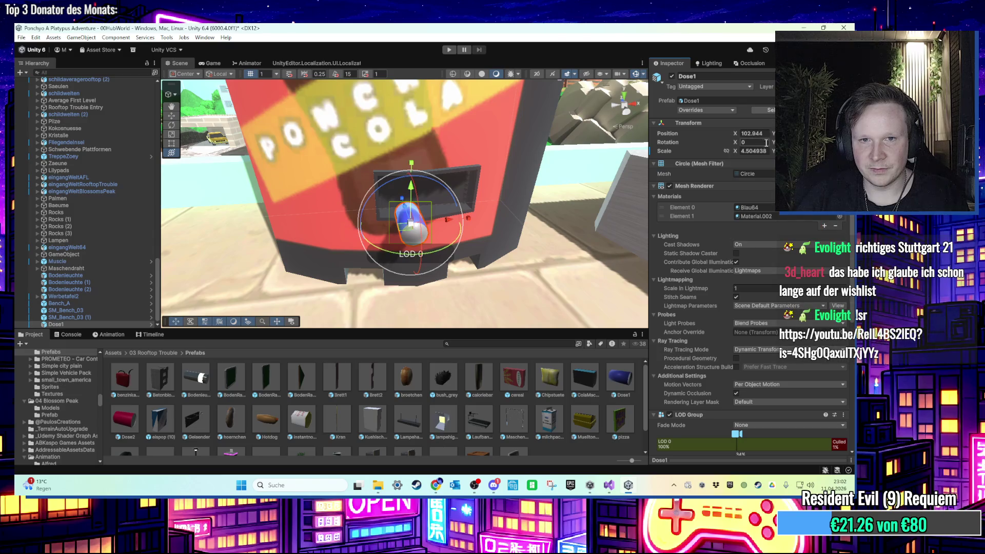
drag(444, 255, 413, 259)
Move the can into the dispensing slot, nudging it slightly along X to about X 102.91
mouse_move(411, 224)
mouse_down()
mouse_move(452, 222)
mouse_move(429, 227)
mouse_up()
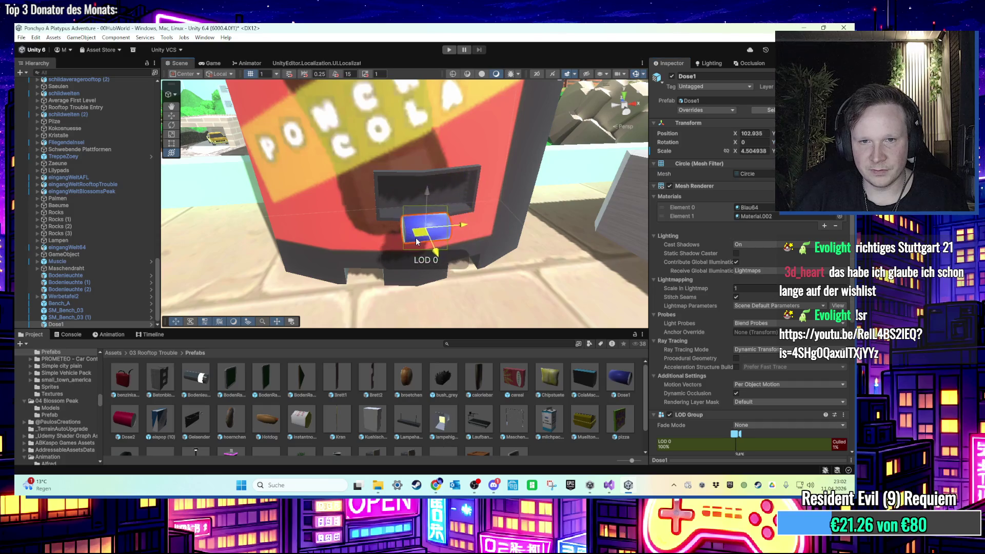
scroll(428, 175, up, 2)
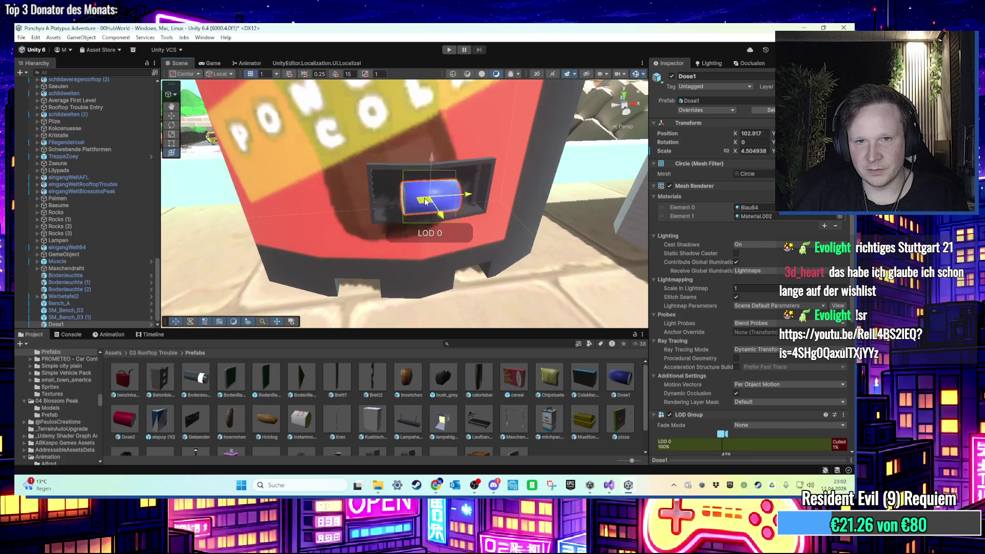
drag(425, 180, 420, 184)
key(ctrl+z)
key(y)
scroll(425, 207, up, 2)
scroll(425, 206, up, 2)
drag(458, 193, 458, 200)
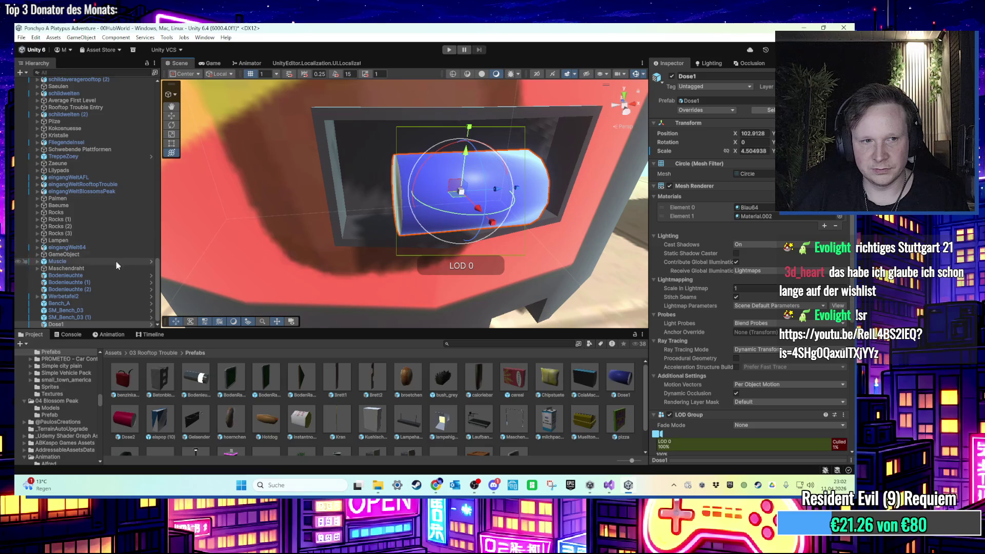
right_click(93, 322)
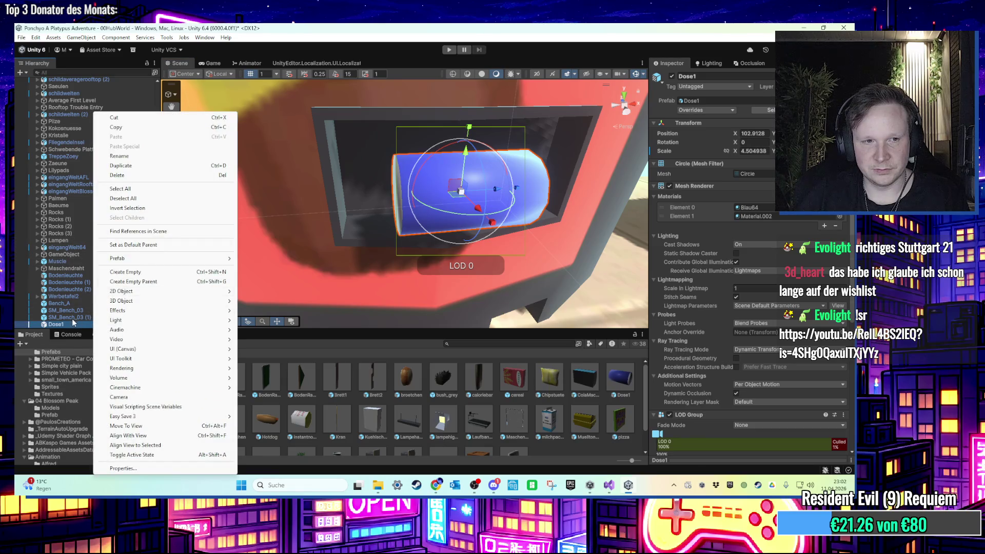
Create an empty parent for the Dose1 can named Dose_parent
right_click(72, 321)
right_click(72, 322)
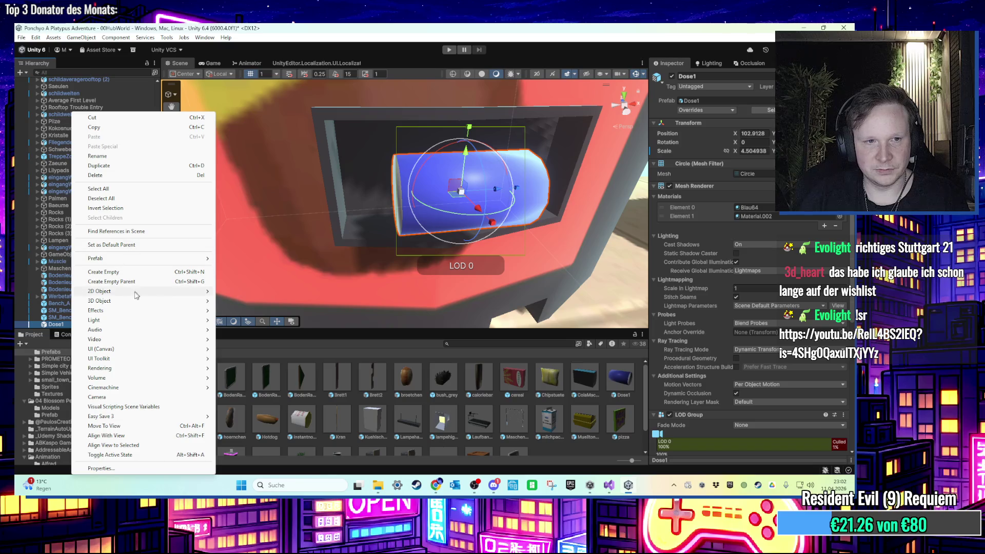
click(135, 282)
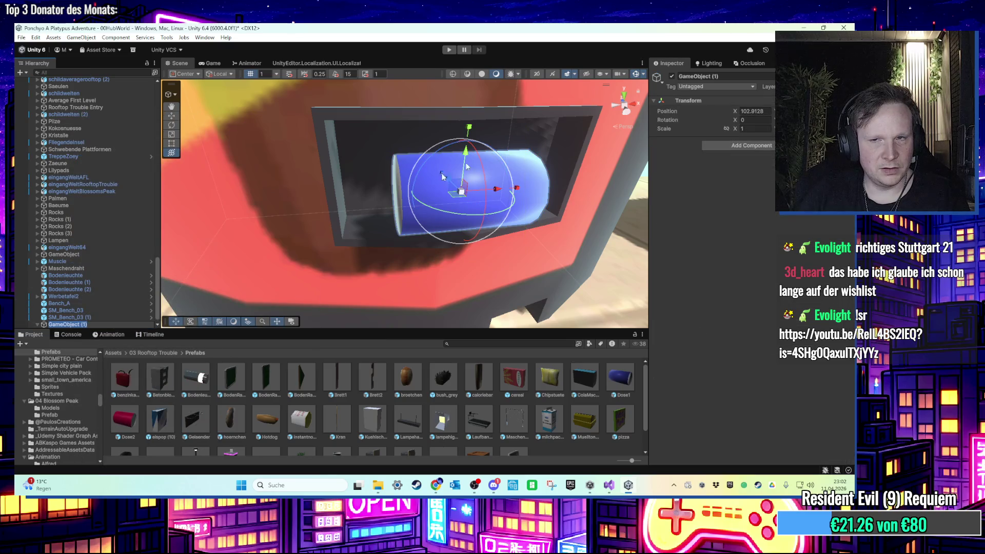
text(se_ap)
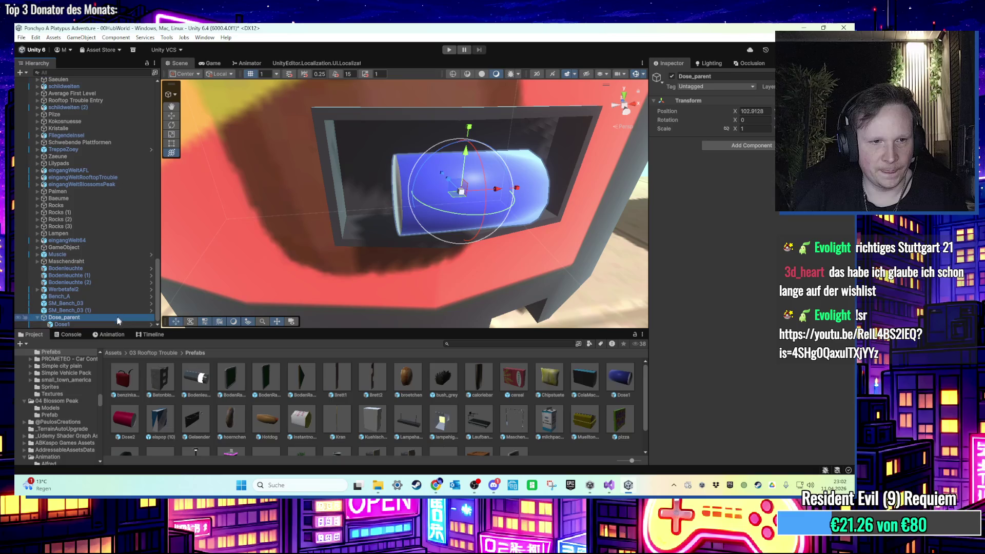
Rename the Dose1 can to Dose
right_click(96, 324)
click(122, 147)
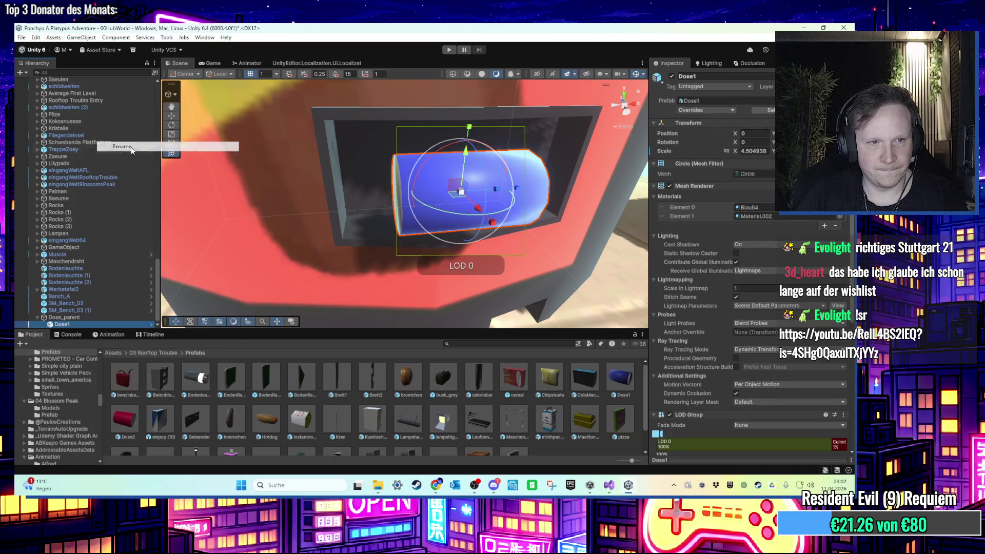
text(Dose)
click(96, 318)
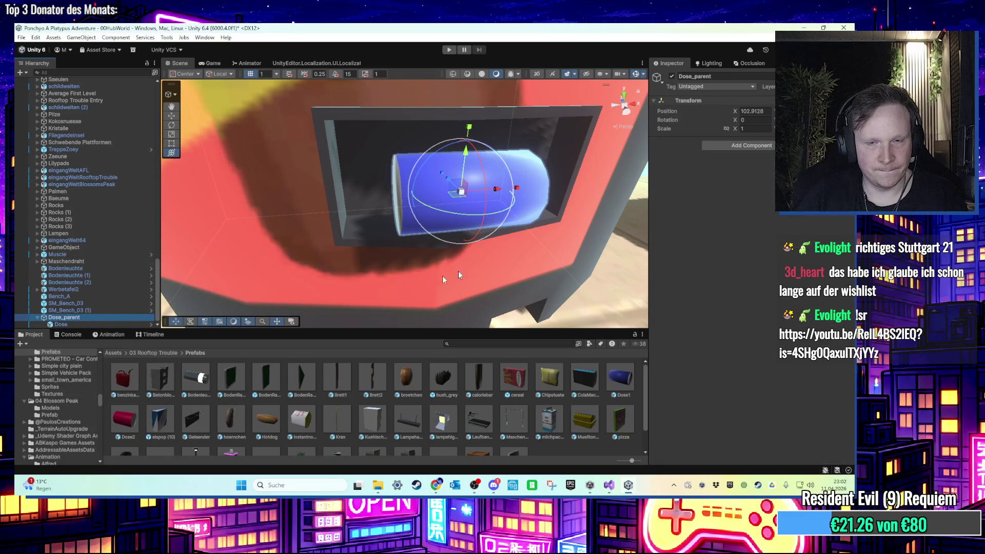
click(118, 324)
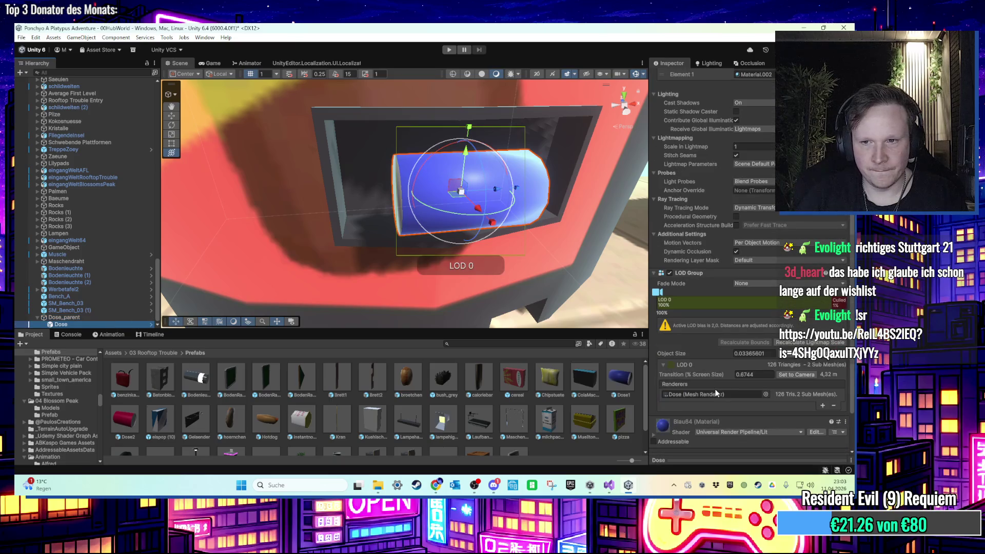
Select Dose_parent and set the tool handle position to Pivot
scroll(716, 391, up, 5)
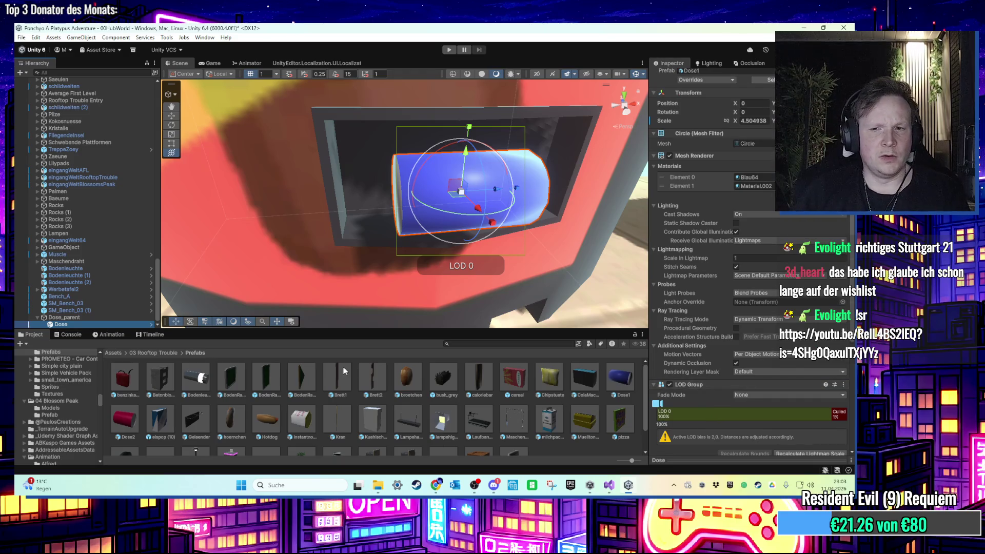
drag(88, 324, 90, 324)
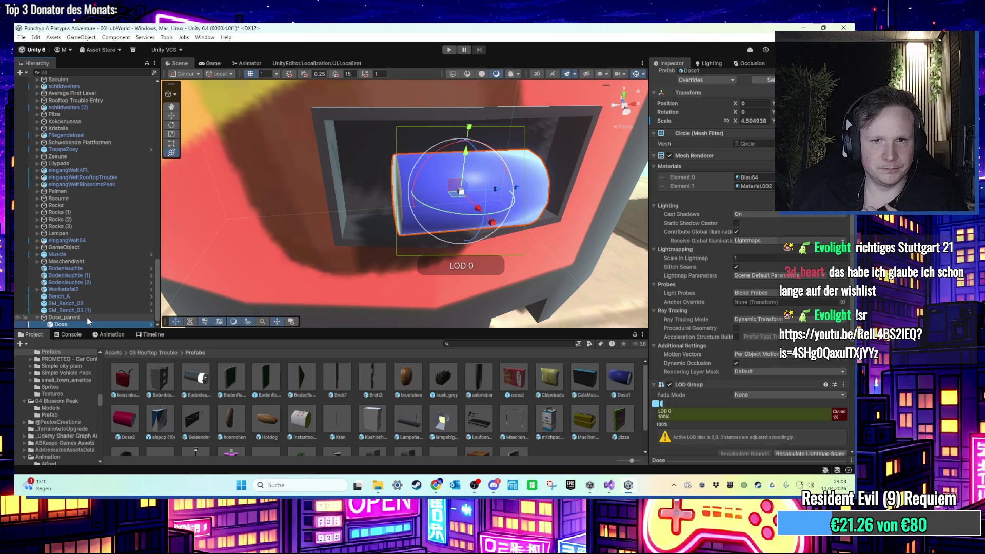
click(87, 317)
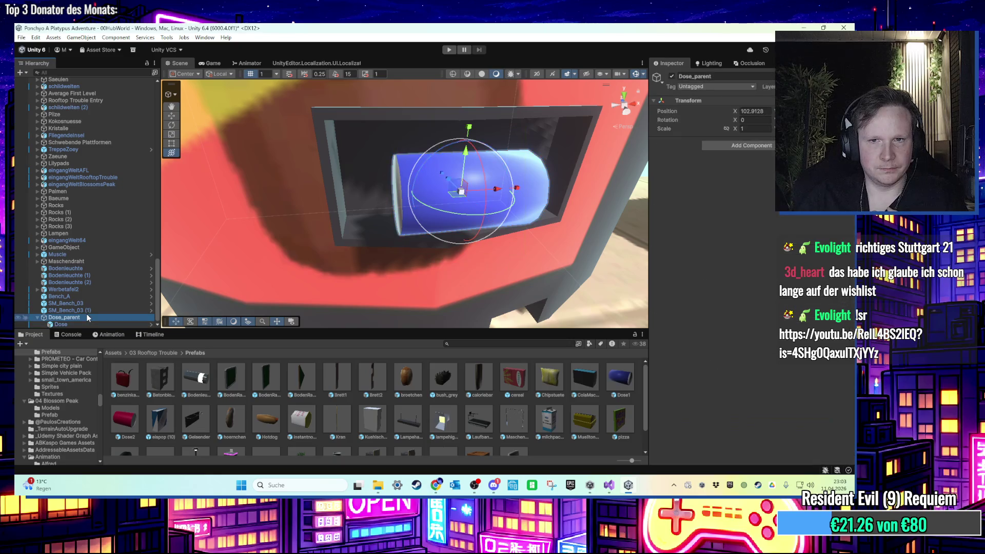
click(103, 322)
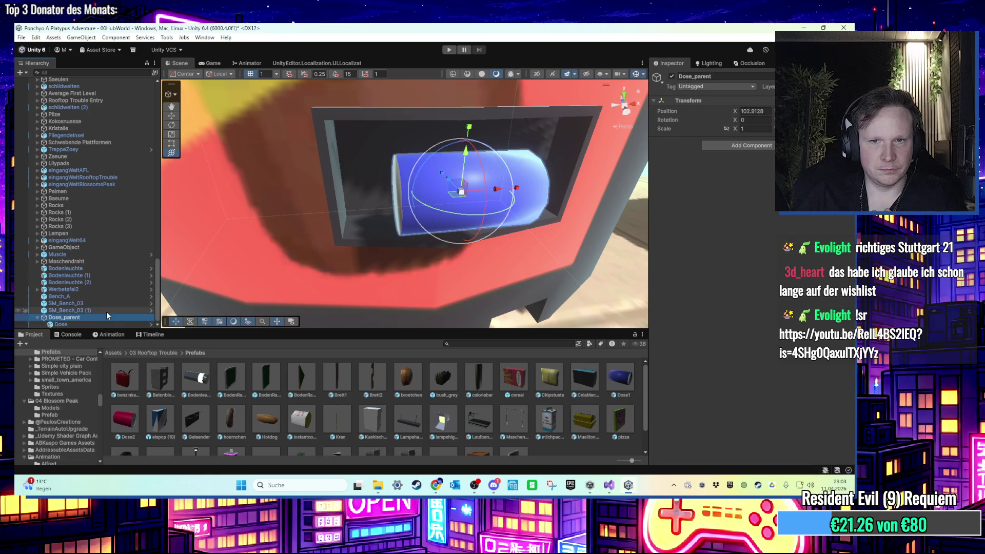
drag(446, 234, 509, 227)
drag(574, 230, 597, 227)
click(95, 318)
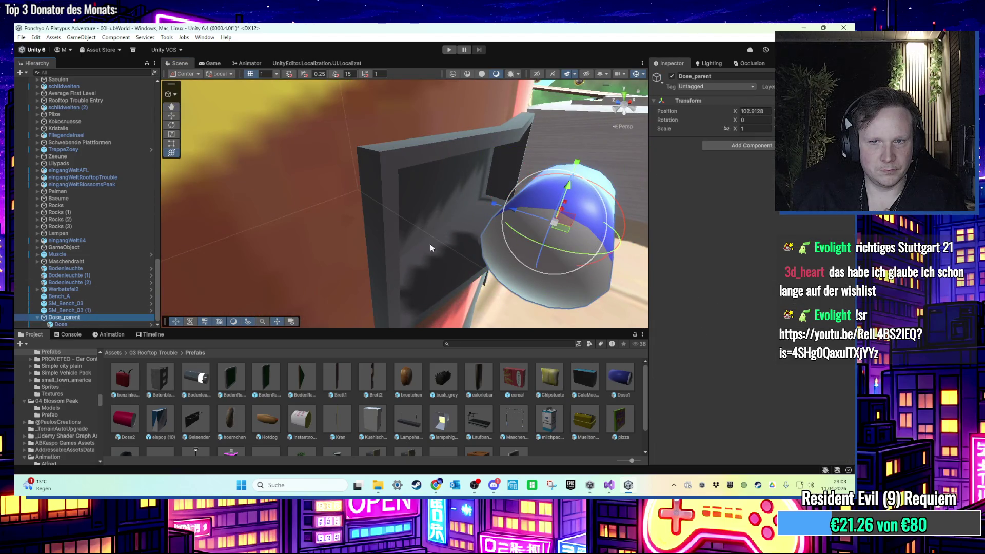
click(220, 74)
click(196, 77)
click(190, 94)
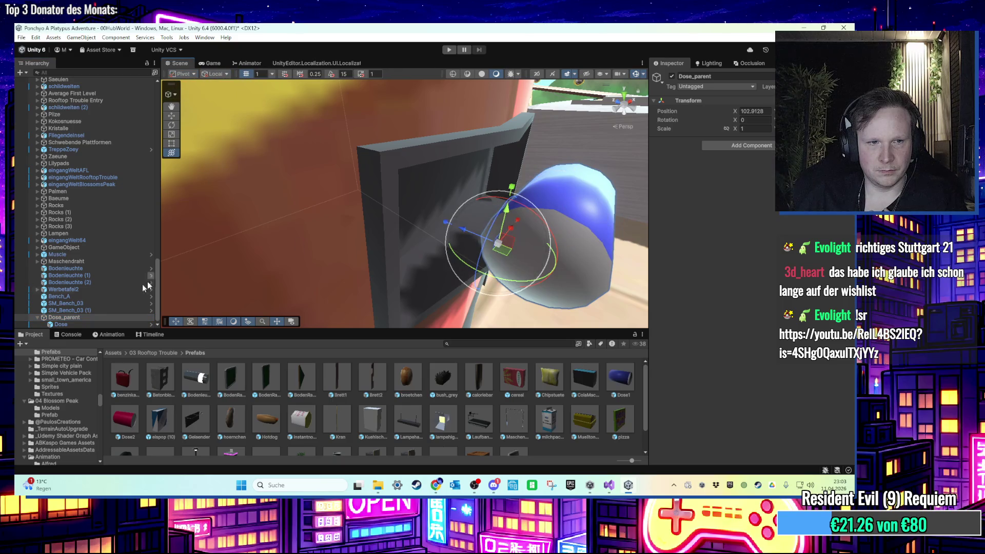
Shift Dose_parent along X so the can sits at X 102.9128, zeroed locally
double_click(76, 323)
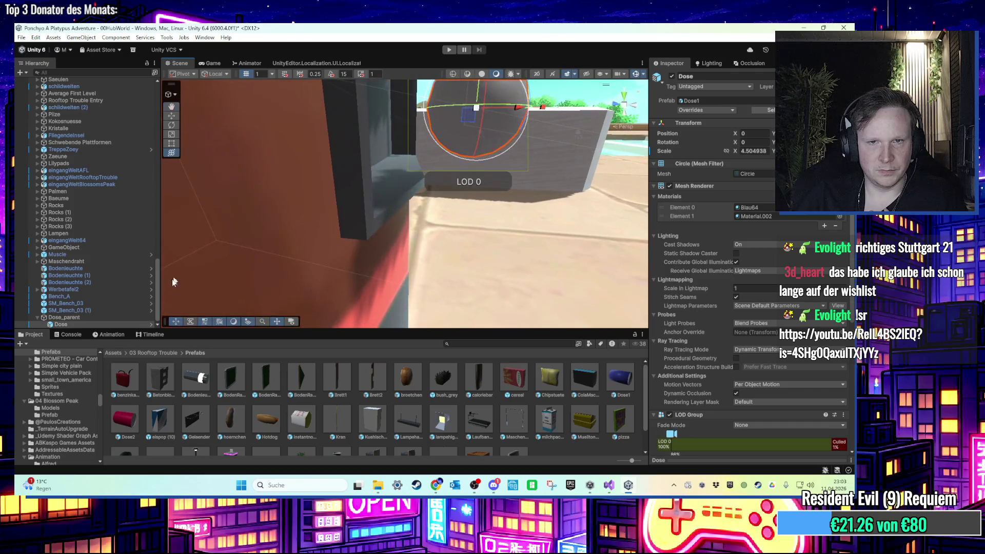
double_click(102, 318)
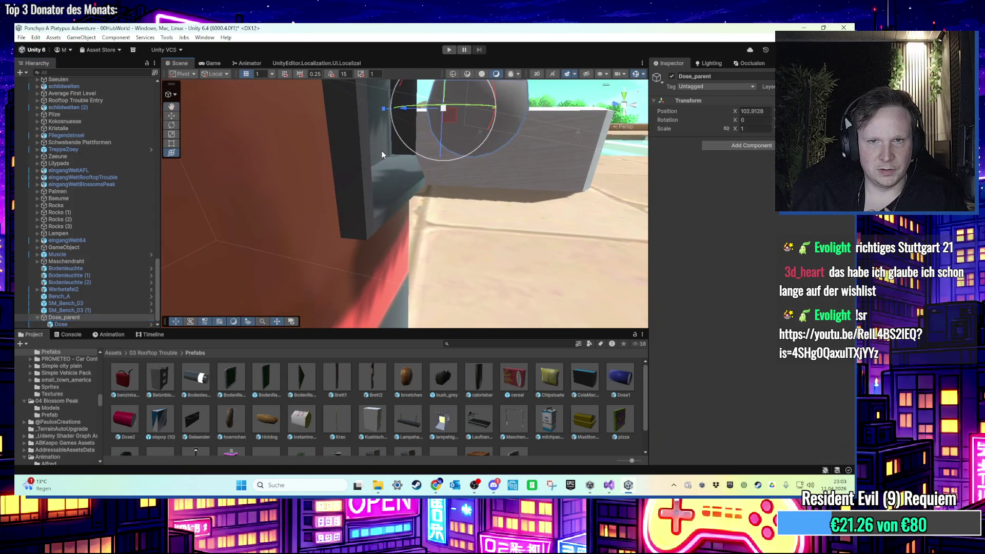
double_click(104, 324)
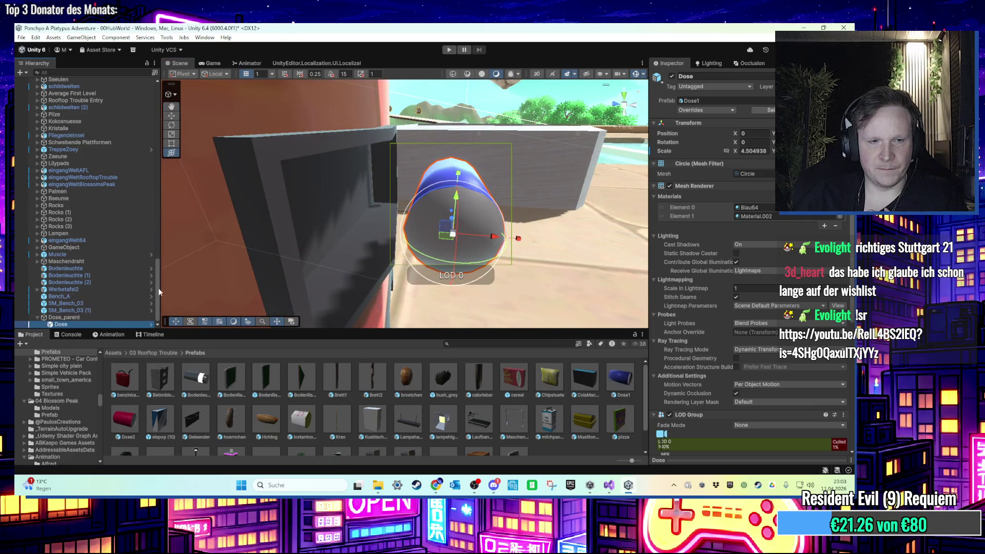
click(115, 317)
mouse_move(361, 225)
mouse_down()
mouse_move(245, 214)
mouse_move(461, 216)
mouse_move(189, 215)
mouse_move(263, 238)
mouse_up()
click(77, 324)
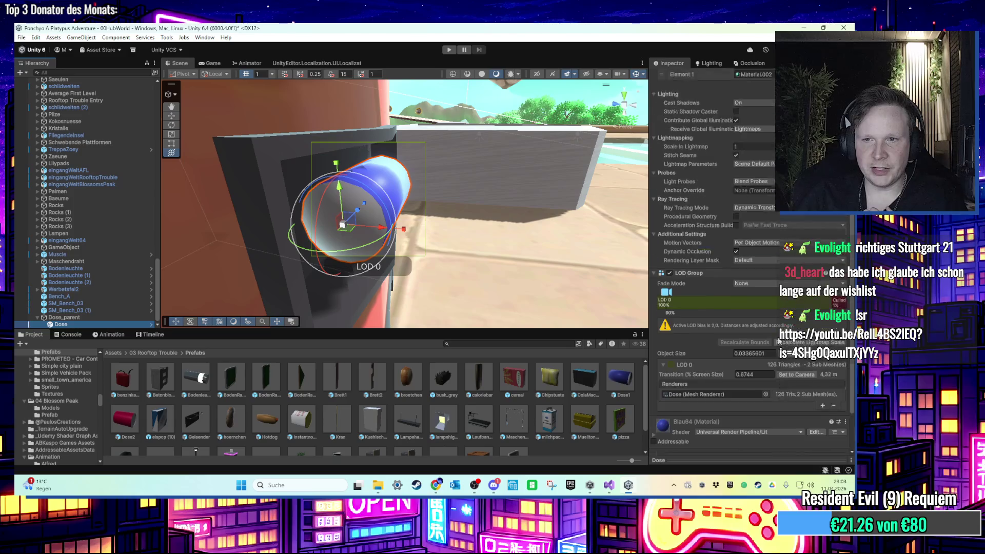
scroll(771, 350, down, 3)
click(750, 445)
Add a Rigidbody to the Dose can via the 'rigi' search and run a quick play test
text(rigi)
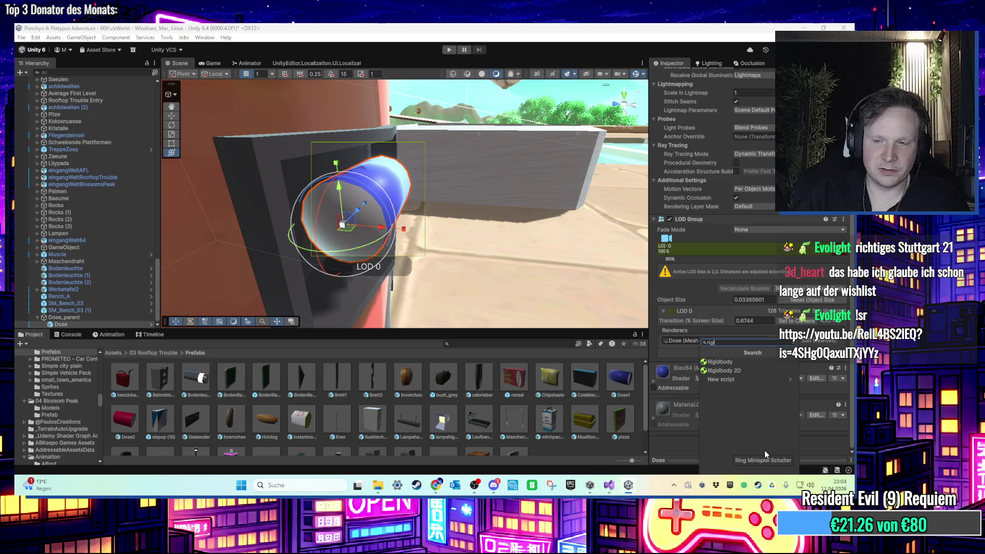
click(719, 363)
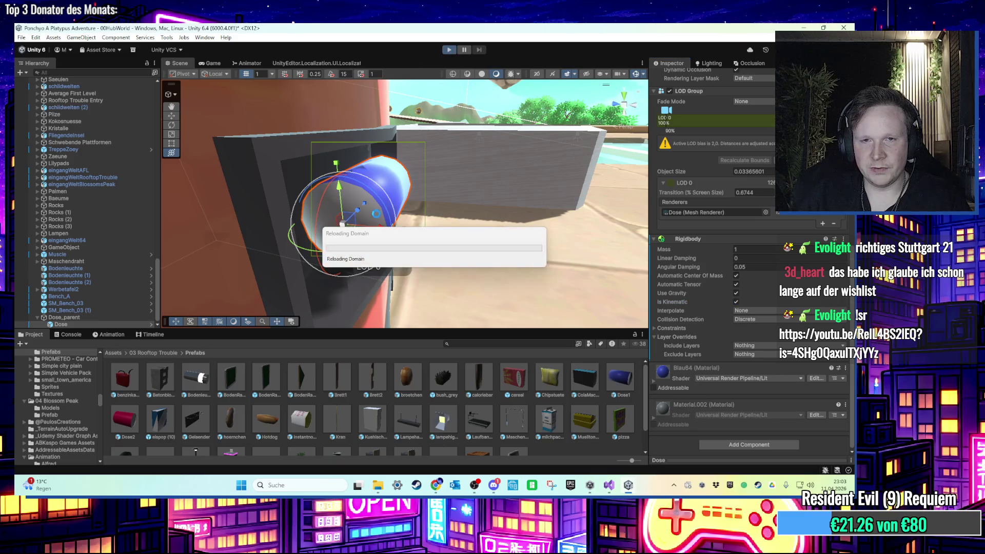
click(180, 63)
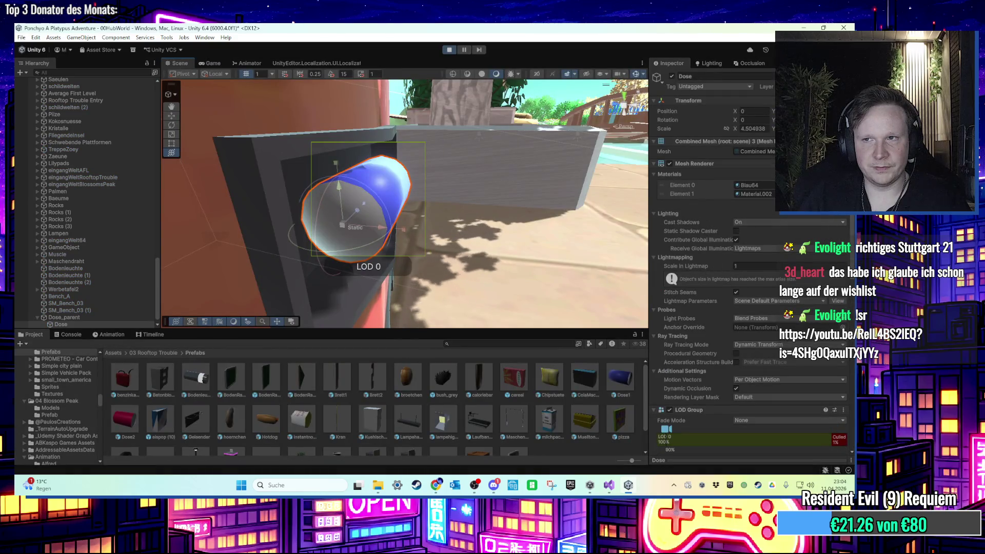
click(449, 49)
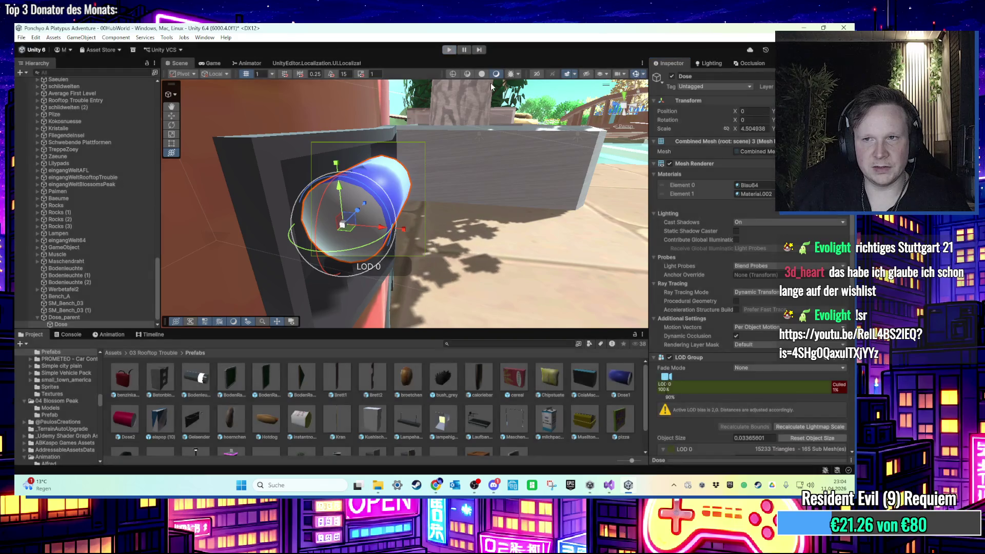
Replay with the Dose can selected, toggling Is Kinematic off and back on to watch it fall
click(100, 316)
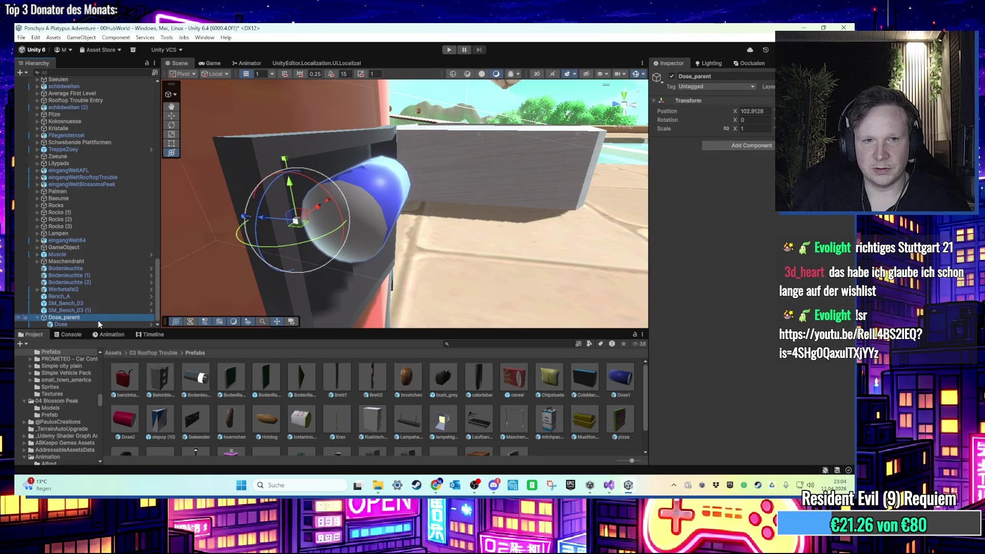
click(98, 323)
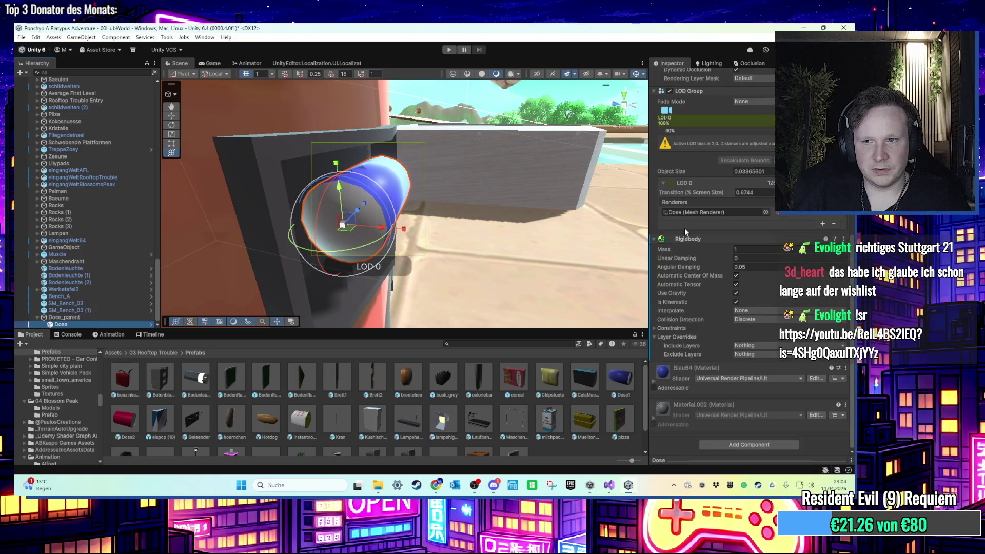
click(449, 49)
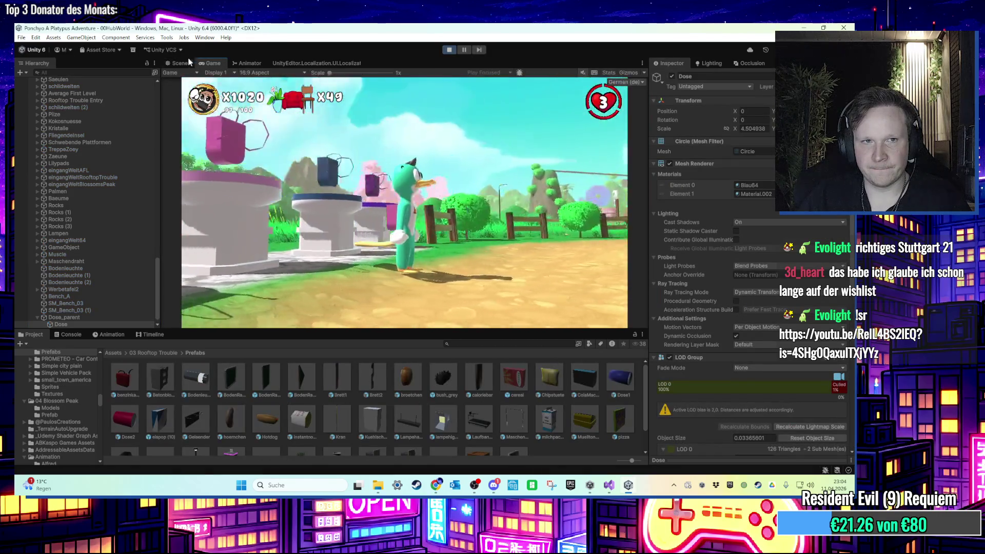
click(179, 63)
scroll(713, 323, down, 10)
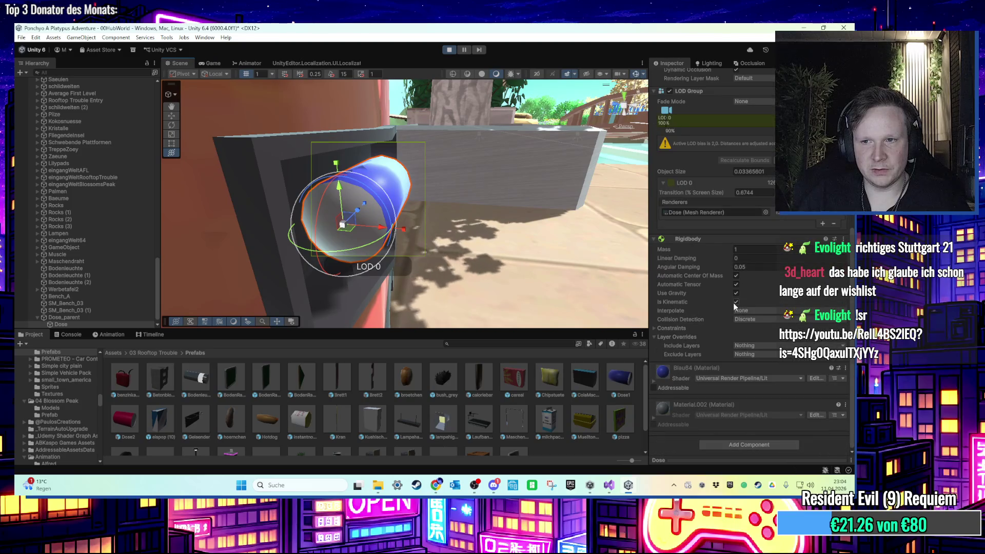
click(735, 302)
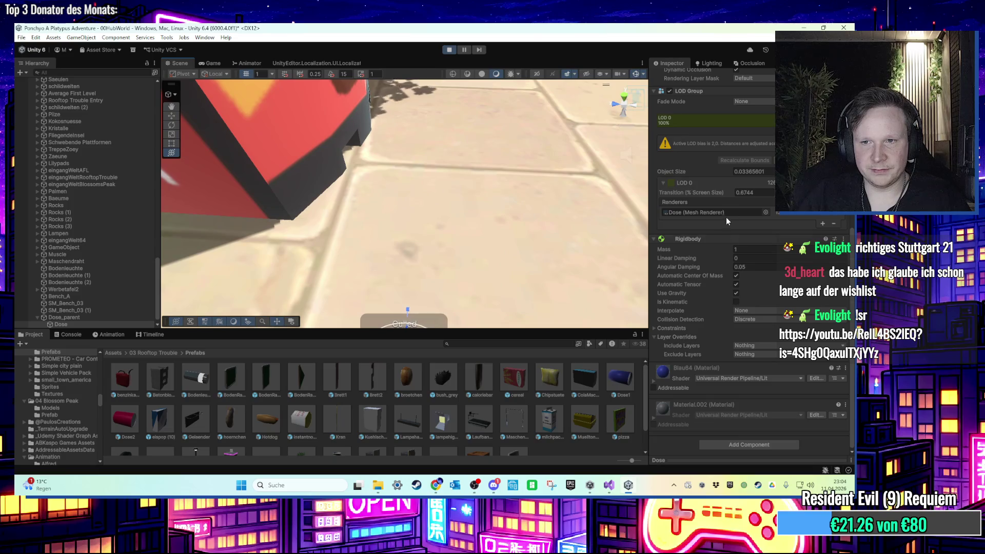
click(735, 301)
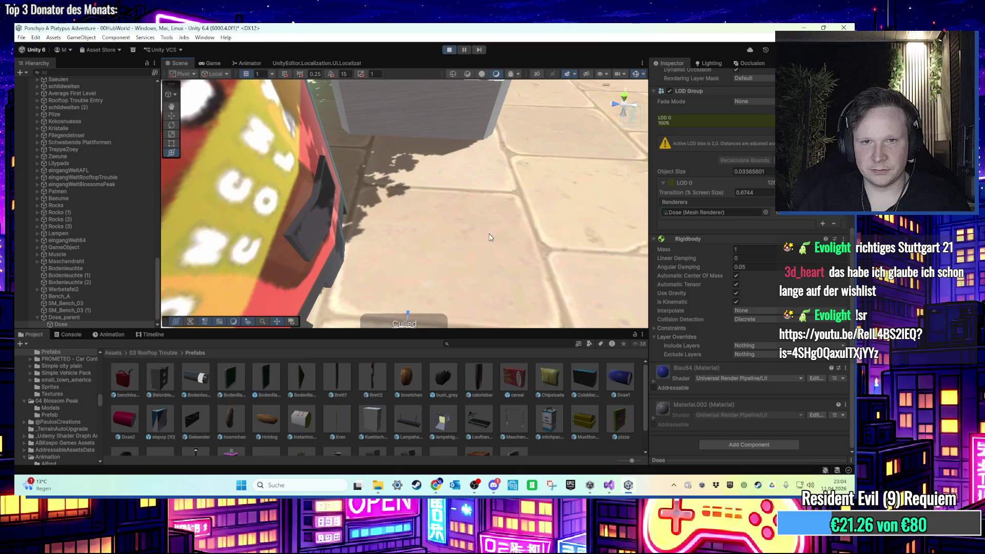
key(ctrl+p)
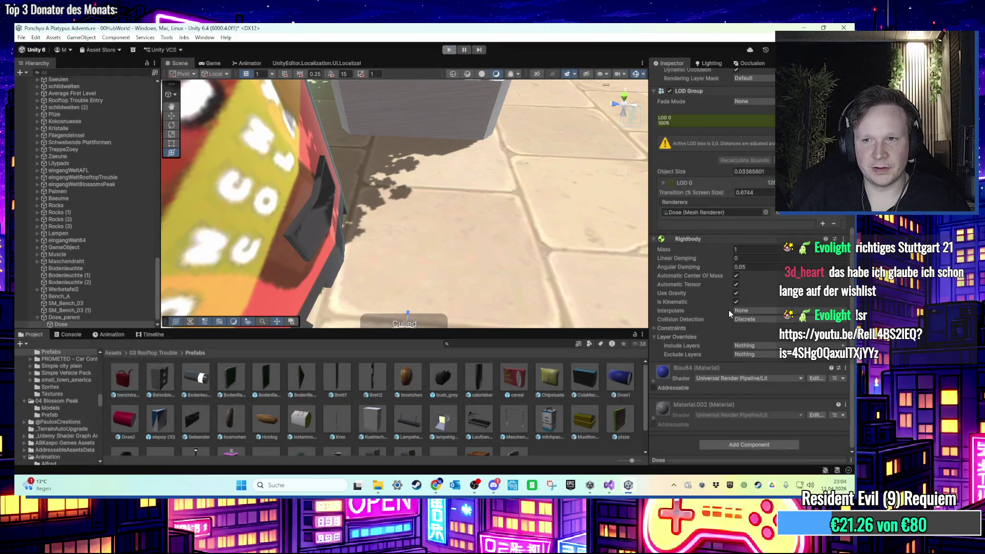
Make the Rigidbody non-kinematic, try a Capsule Collider on the can, then remove it
click(737, 323)
click(740, 444)
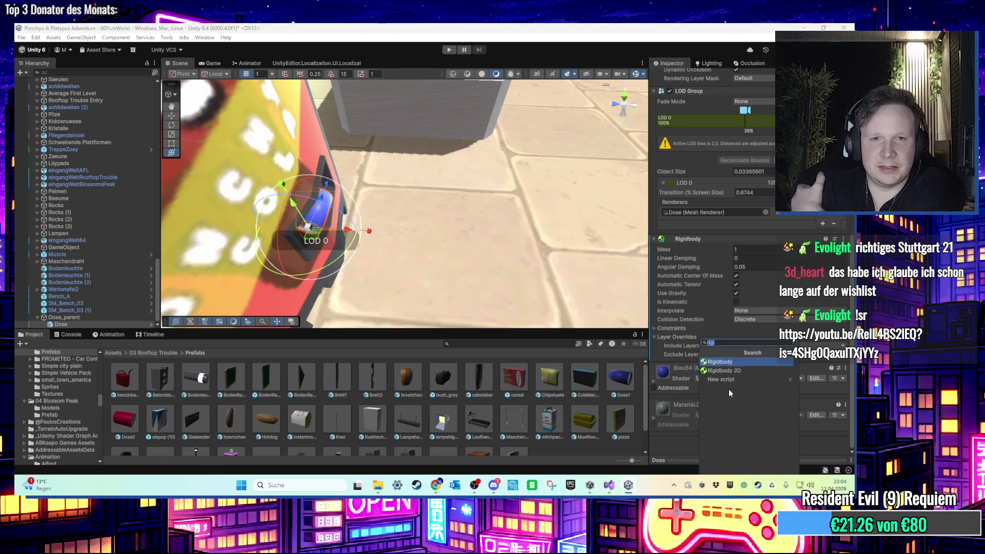
key(BackSpace)
key(BackSpace)
key(BackSpace)
text(sp)
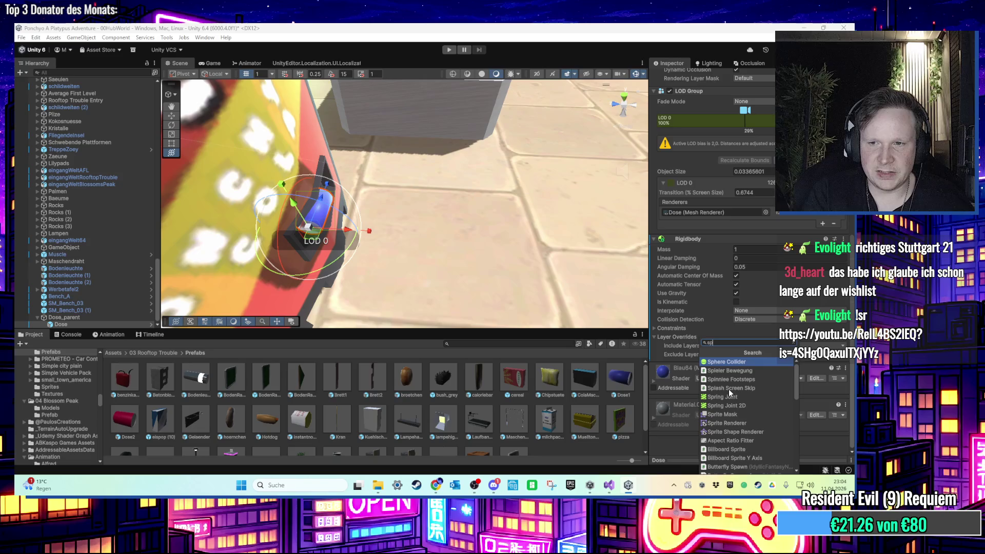
key(BackSpace)
key(BackSpace)
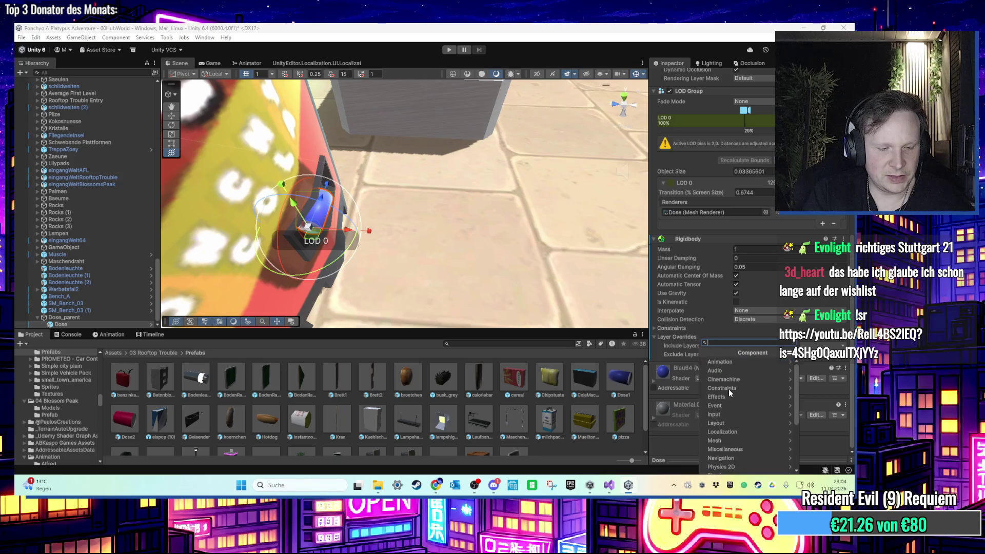
text(capsule)
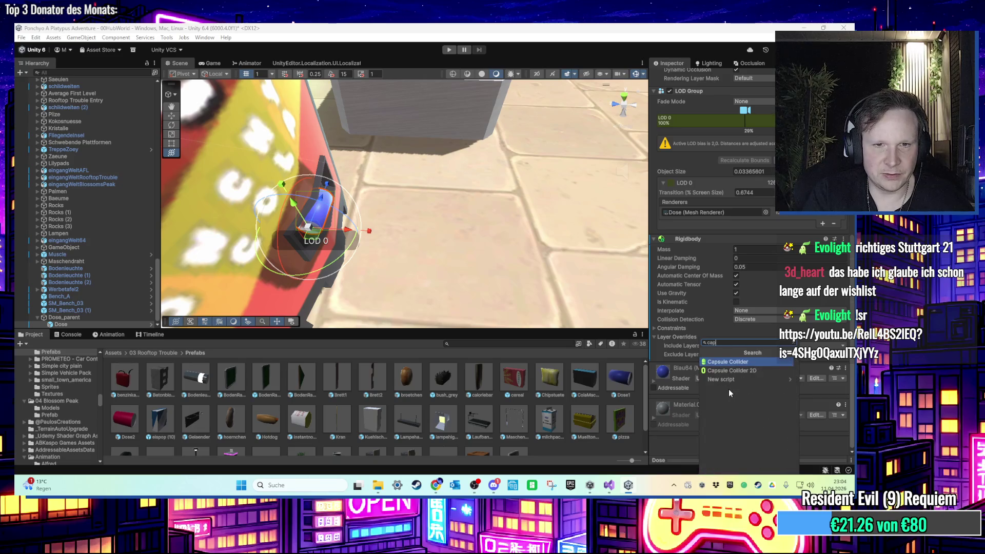
key(Return)
mouse_move(228, 220)
mouse_down()
mouse_move(383, 199)
mouse_move(318, 165)
mouse_move(331, 170)
mouse_up()
scroll(718, 231, down, 4)
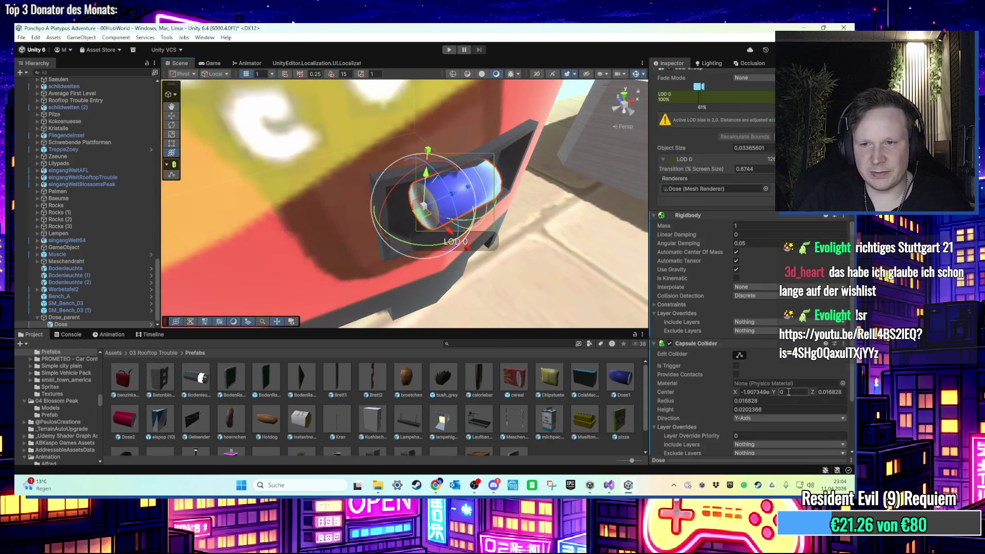
right_click(751, 278)
click(785, 319)
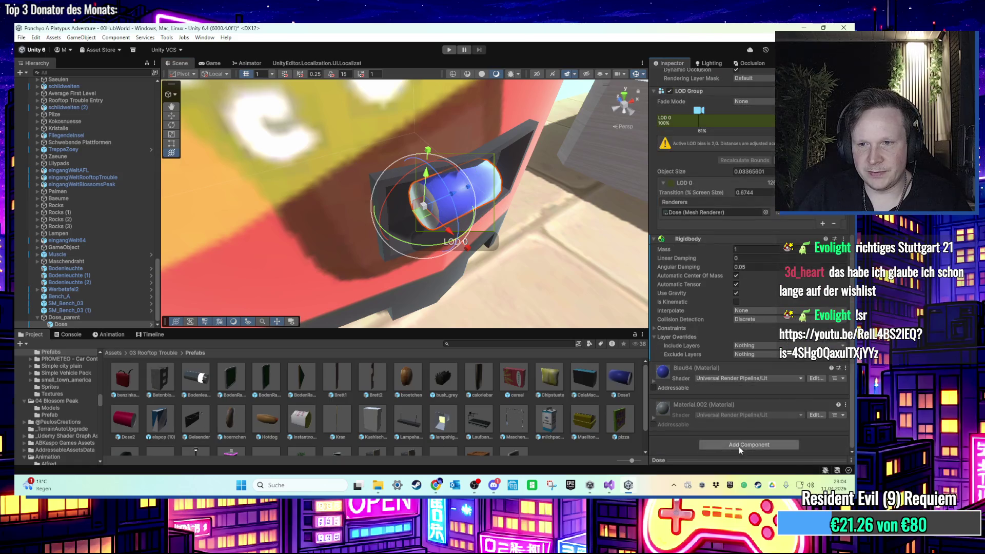
Add a Mesh Collider to the can with Convex ticked
click(739, 447)
text(mesh)
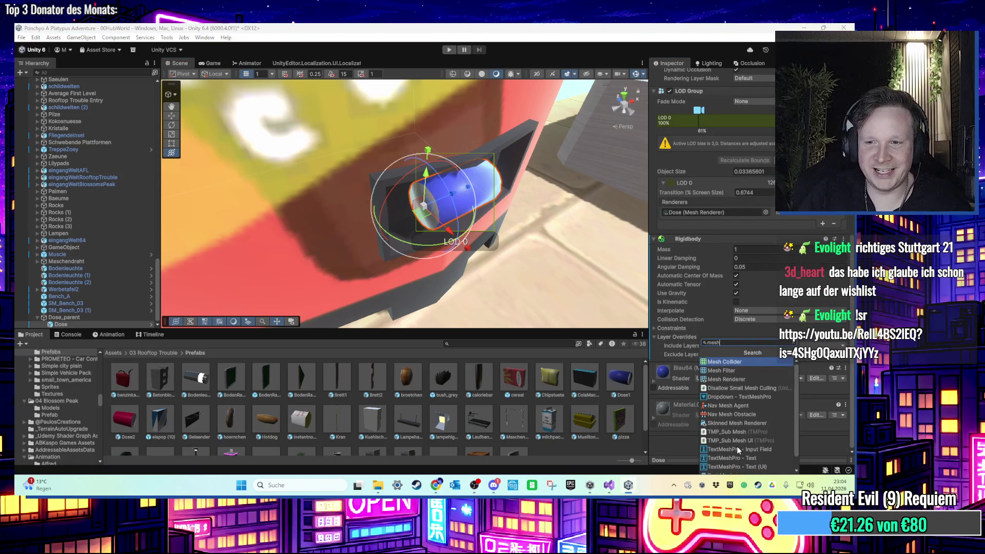
click(723, 379)
scroll(750, 303, down, 4)
click(735, 275)
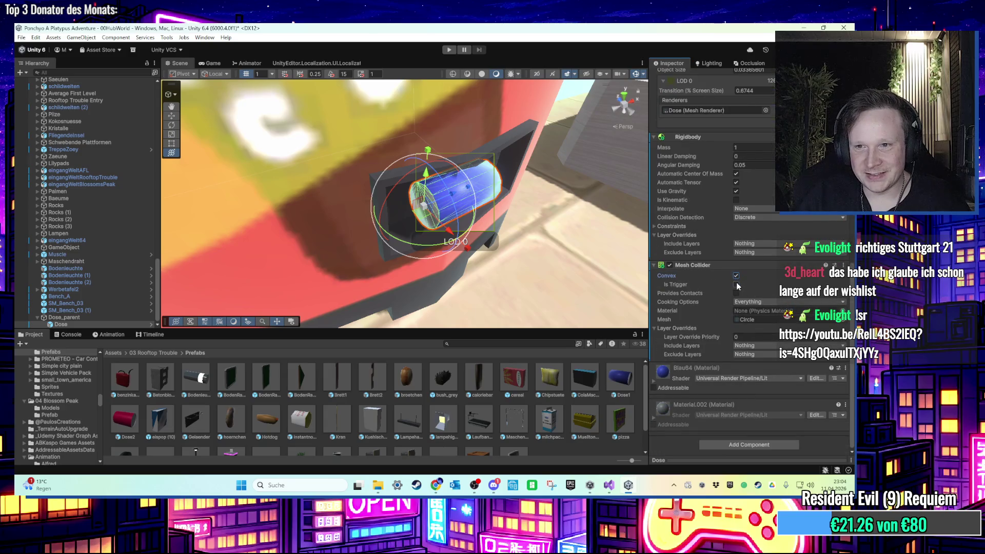
drag(518, 251, 475, 114)
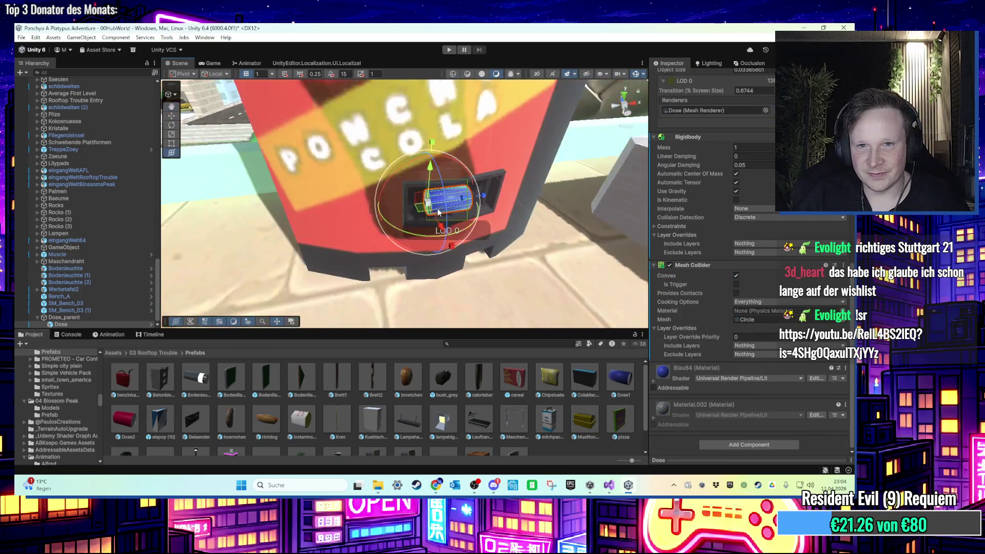
click(449, 50)
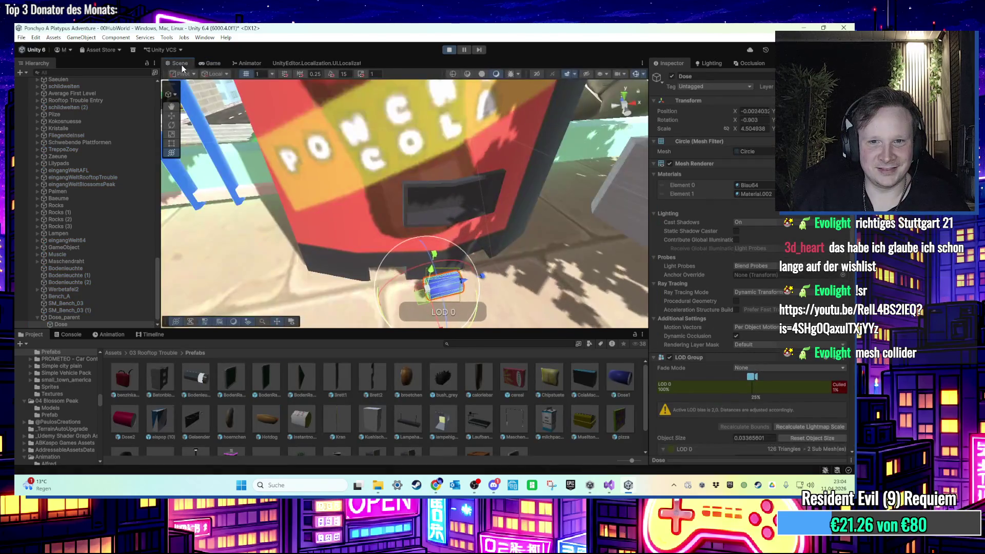
During play, frame the can and try Rigidbody masses of 0.5, 0.1 and 0.001
mouse_move(435, 319)
mouse_down()
mouse_move(507, 203)
mouse_move(636, 144)
mouse_move(564, 103)
mouse_up()
scroll(471, 252, up, 2)
key(f)
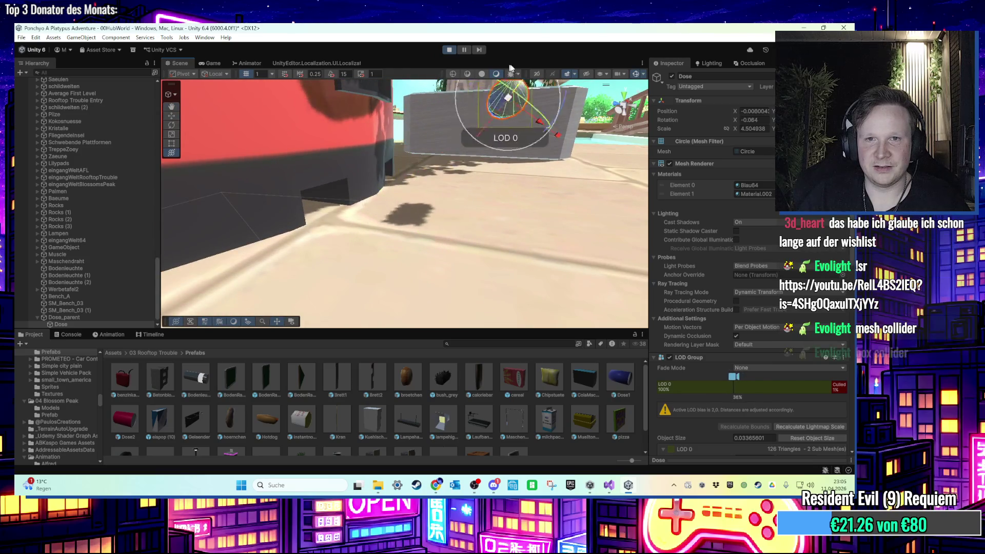
scroll(752, 302, down, 10)
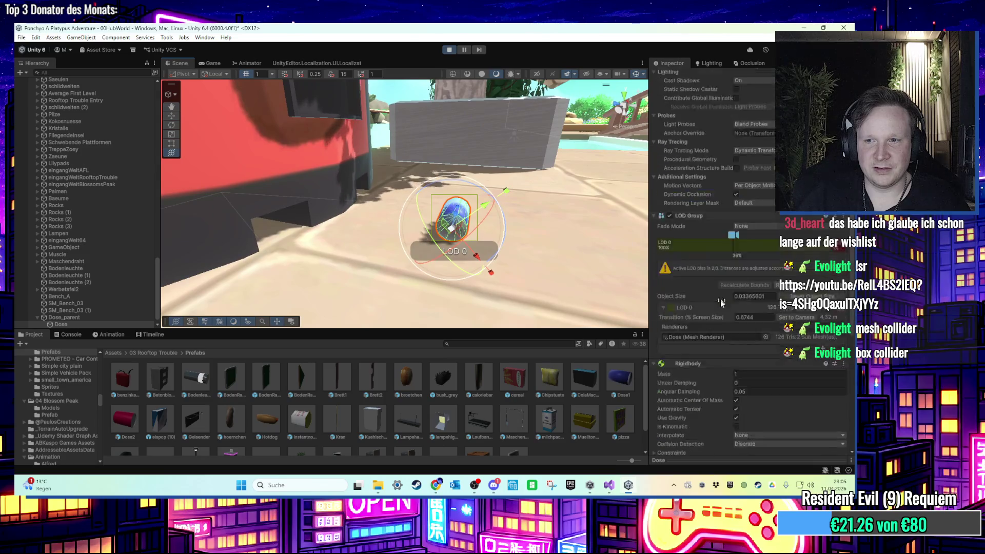
text(0.5)
key(Return)
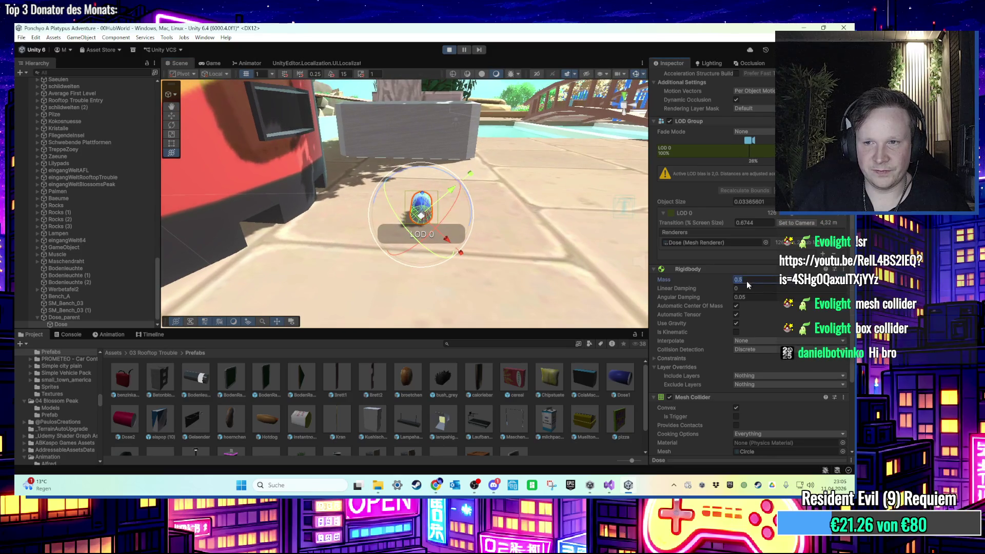
text(.1)
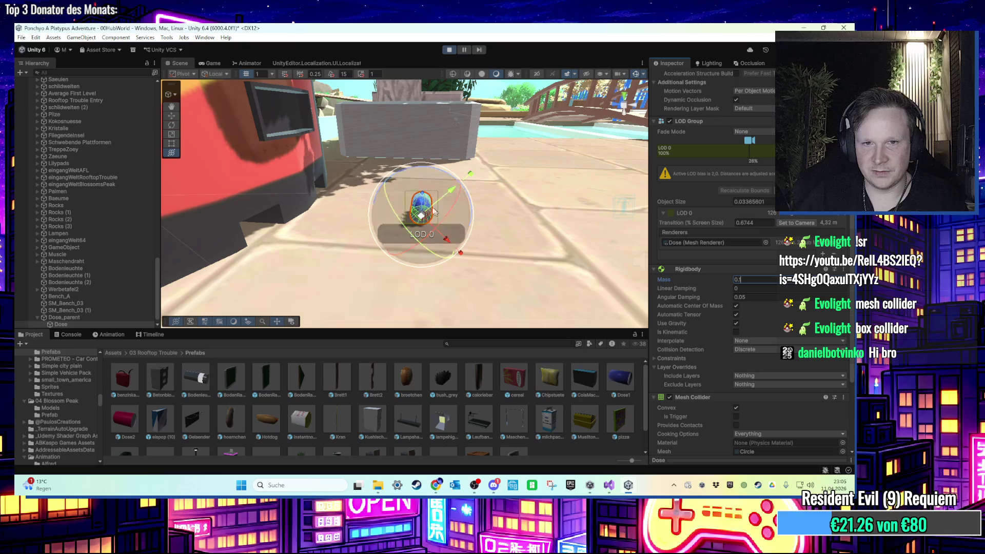
key(Return)
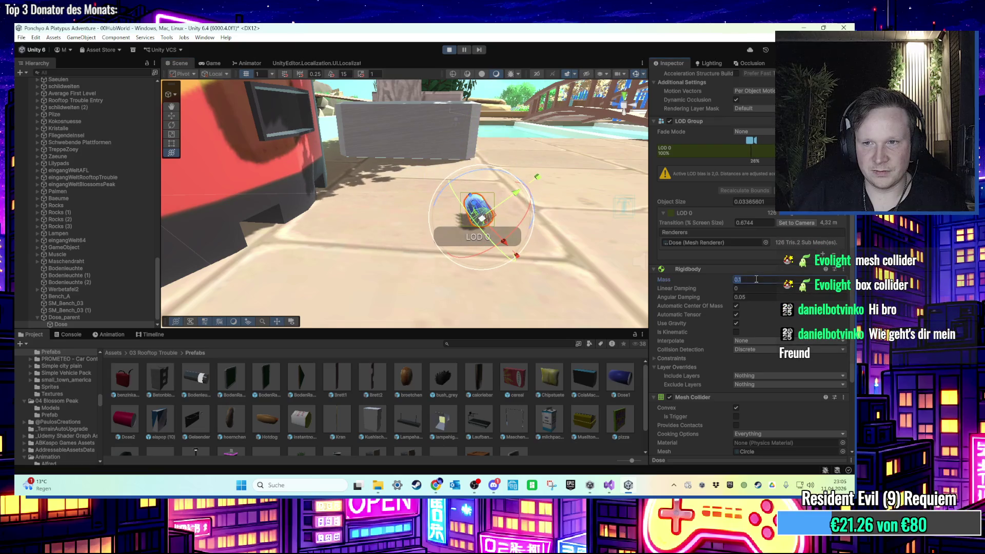
text(001)
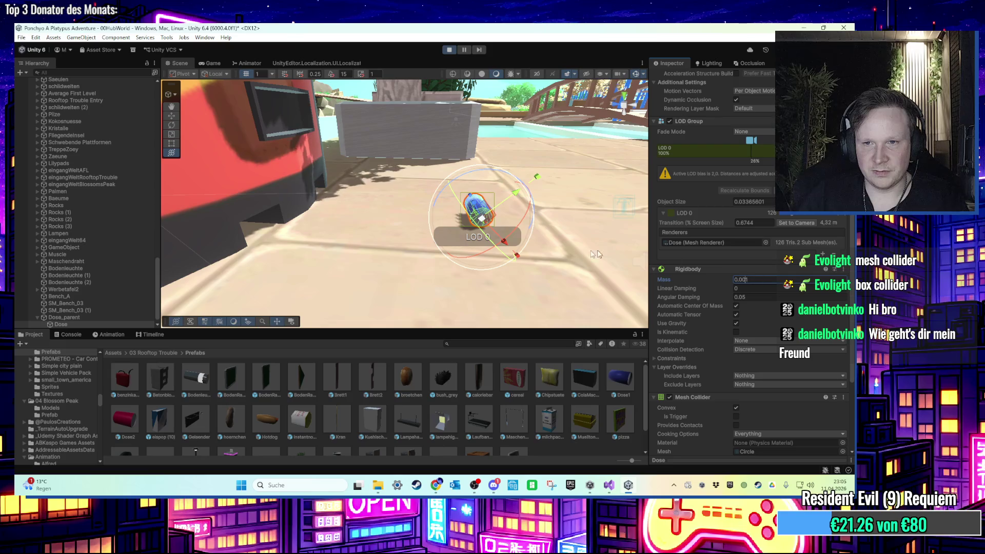
key(Return)
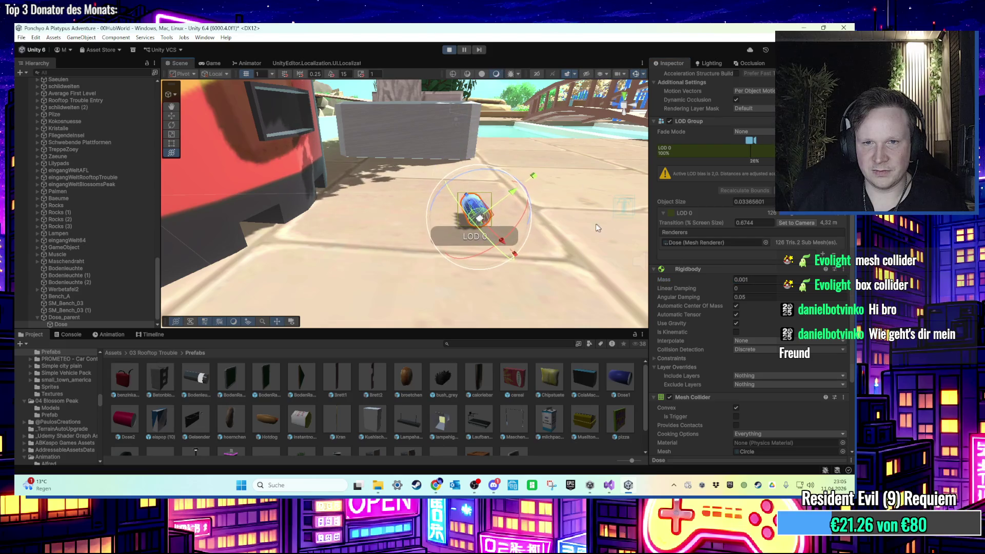
Stop, set the mass to 0.5, then replay with angular damping set to 10
click(448, 50)
click(749, 302)
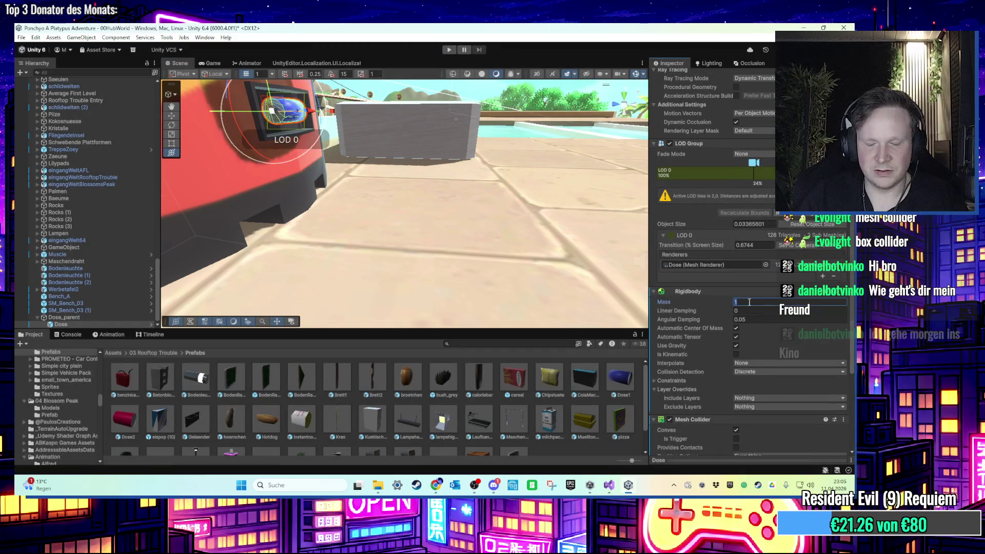
click(449, 51)
click(760, 370)
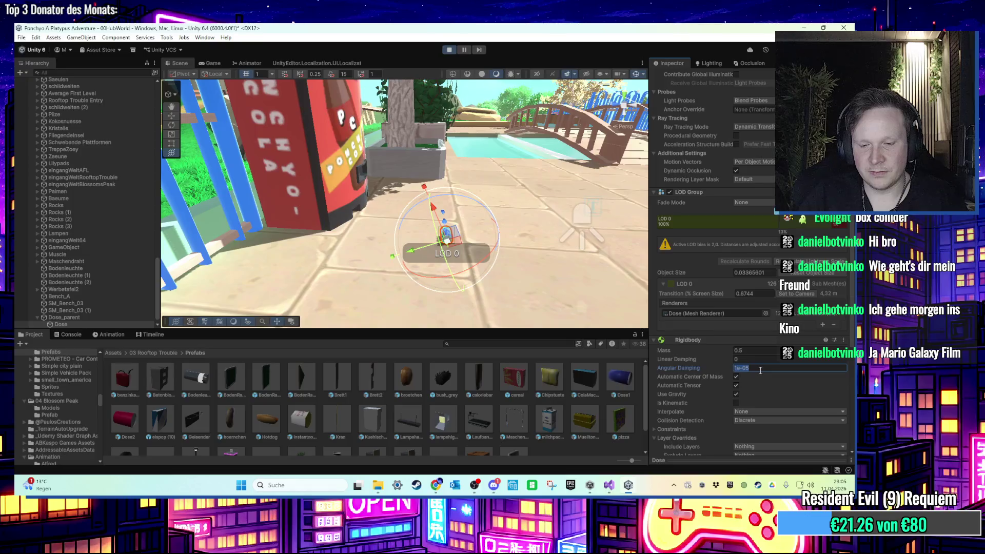
key(Return)
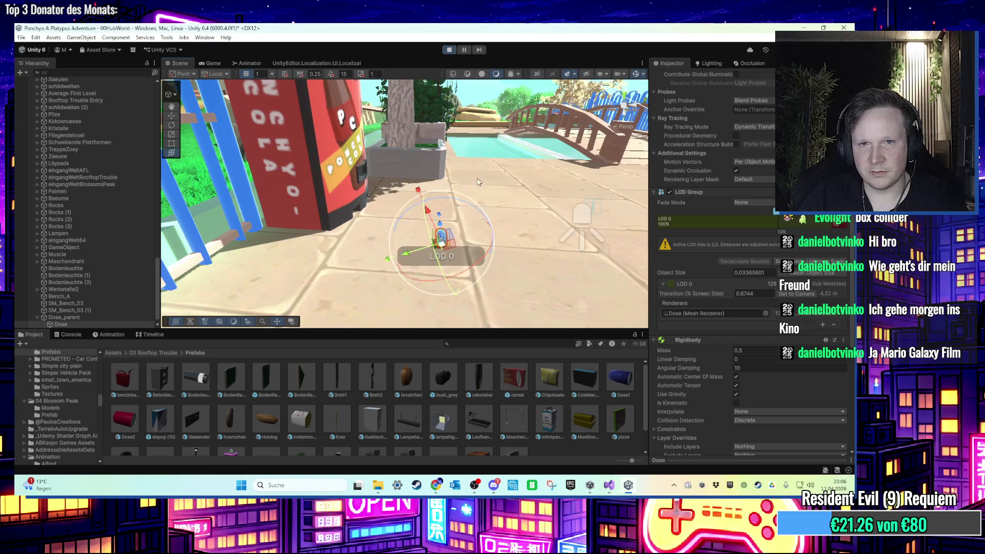
drag(541, 287, 491, 211)
Frame and orbit around the can during play, dragging it up and back down
double_click(100, 323)
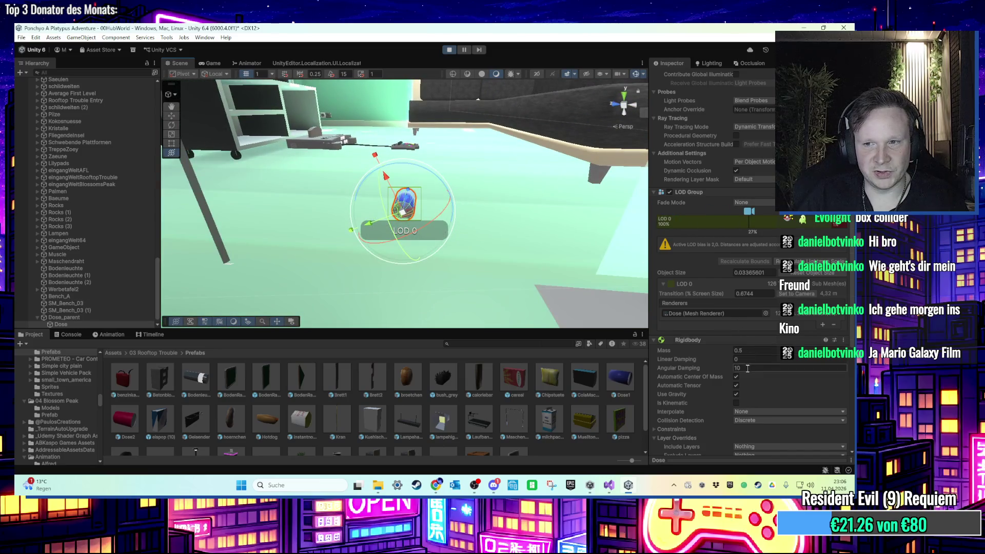
text(00)
mouse_move(496, 260)
mouse_down()
mouse_move(461, 241)
mouse_move(418, 188)
mouse_move(416, 197)
mouse_up()
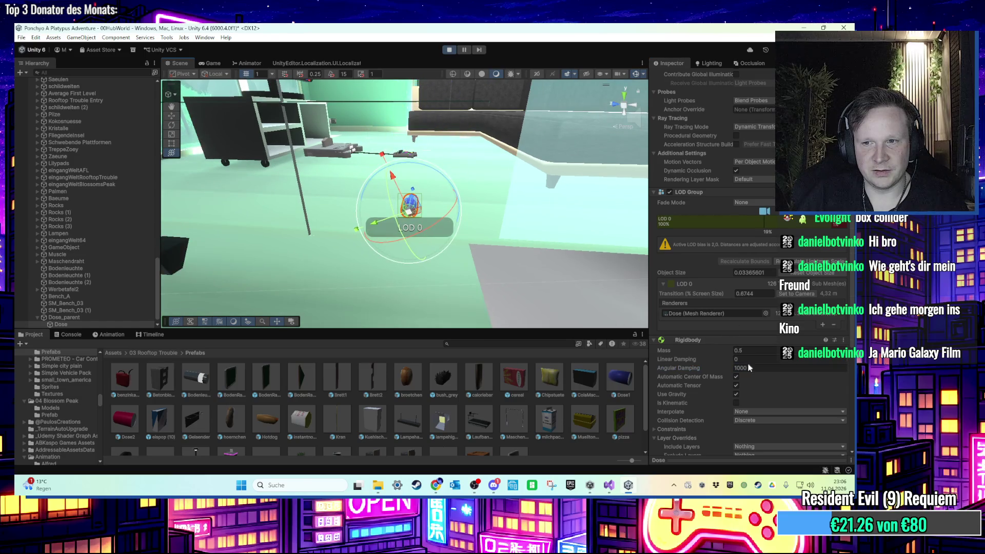
mouse_move(422, 208)
mouse_down()
mouse_move(432, 90)
mouse_move(418, 203)
mouse_up()
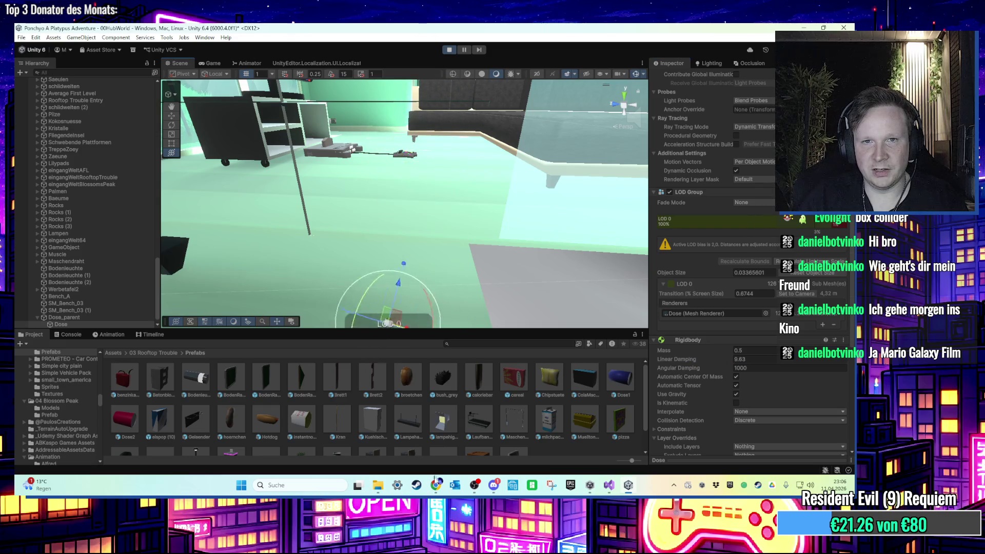
drag(339, 267, 397, 265)
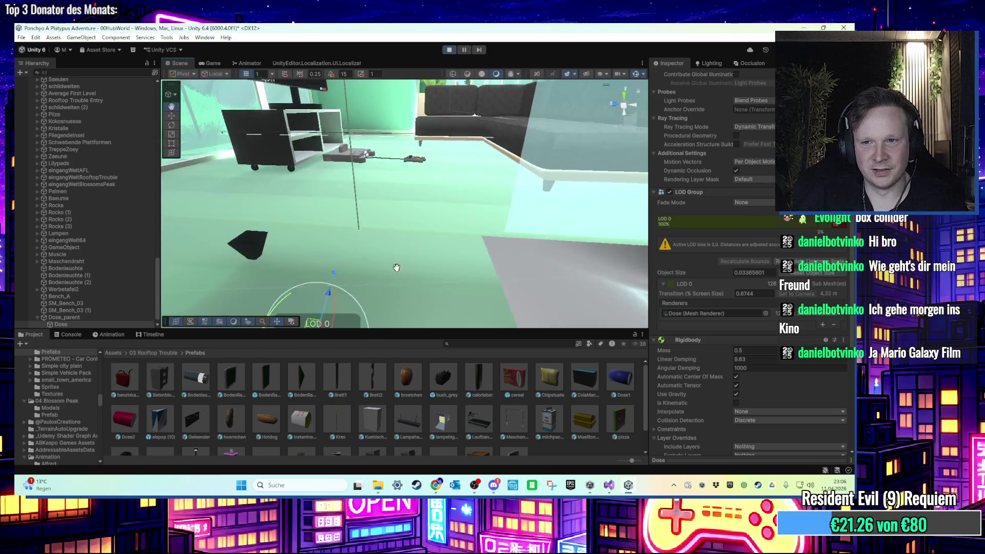
Stop, set linear damping to 0.1, rerun the play test, then stop again
click(449, 50)
click(757, 380)
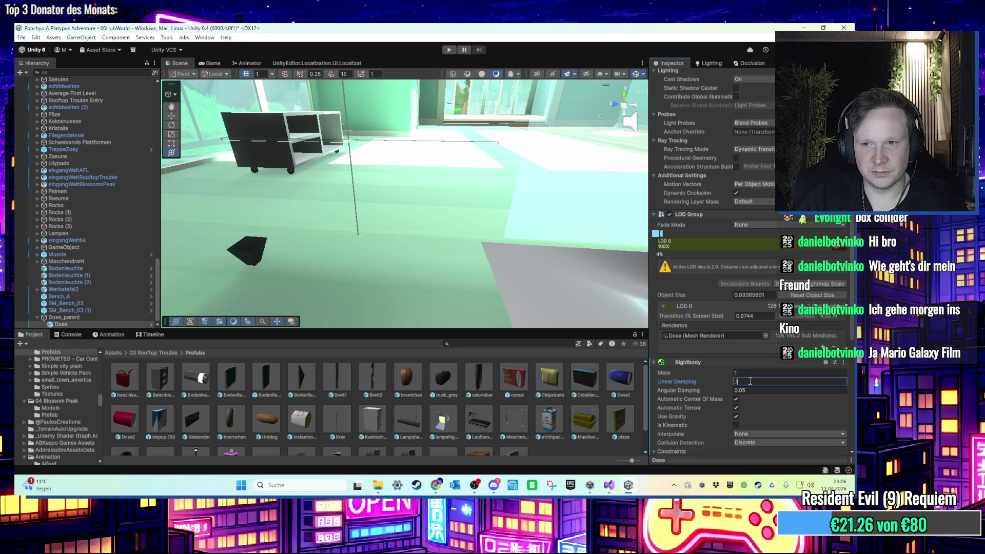
click(449, 50)
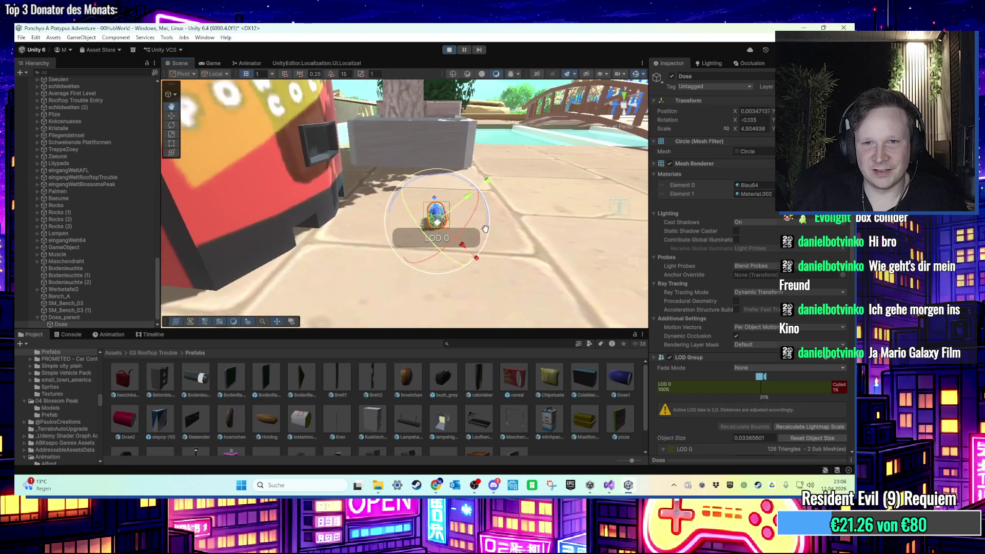
click(448, 50)
click(113, 317)
Frame Dose_parent and begin searching its components for 'mesh'
double_click(112, 318)
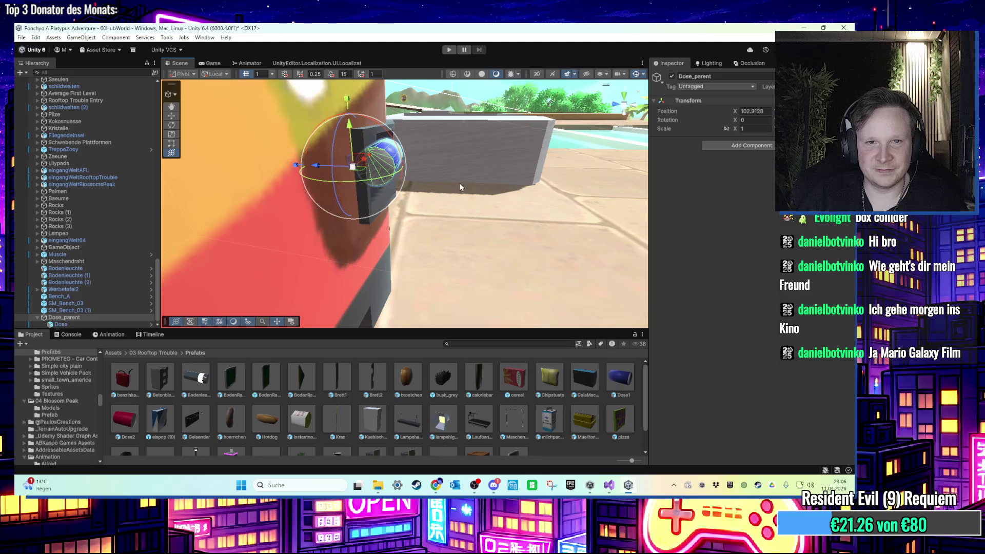
click(735, 144)
text(mesh)
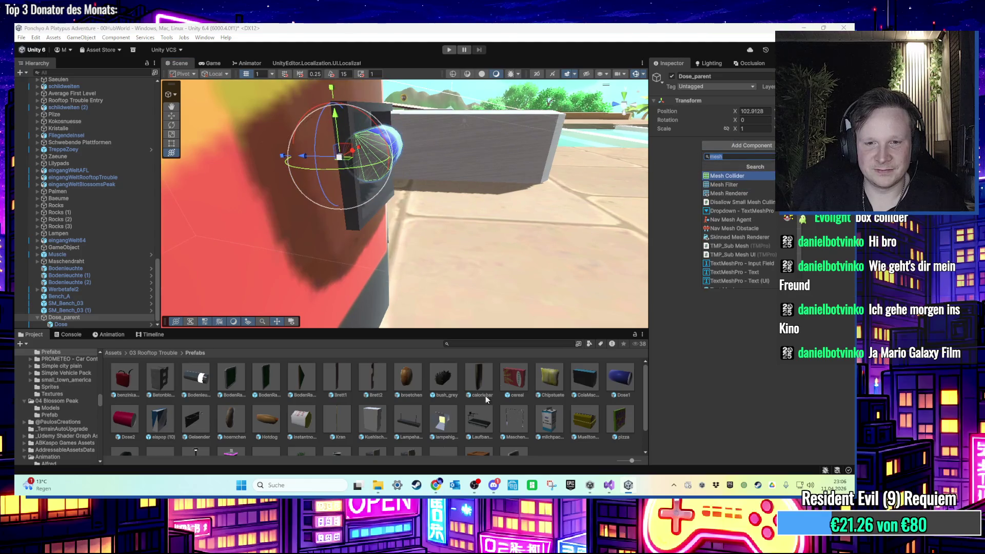
Browse from Assets through Scenes to the Scripts > Level folder
click(116, 352)
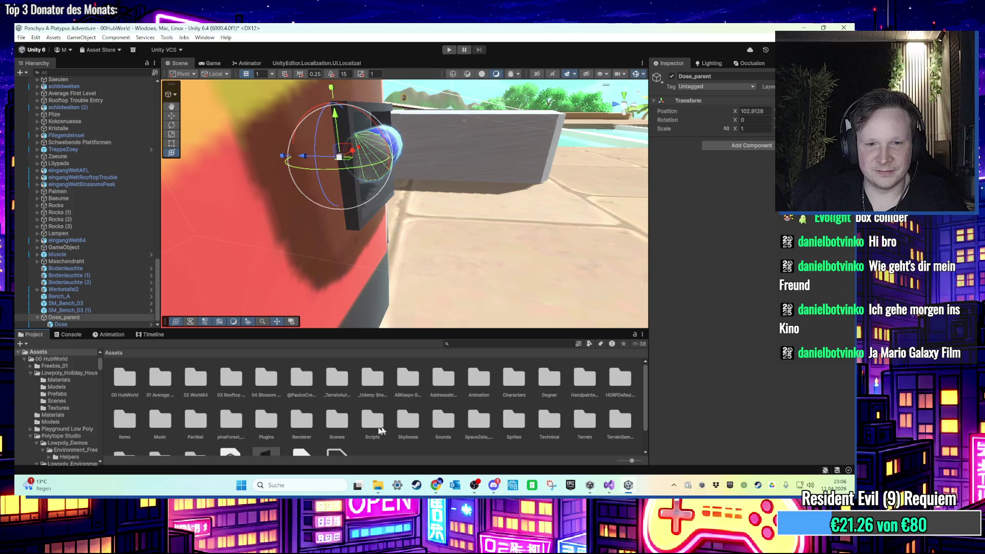
double_click(334, 423)
click(116, 353)
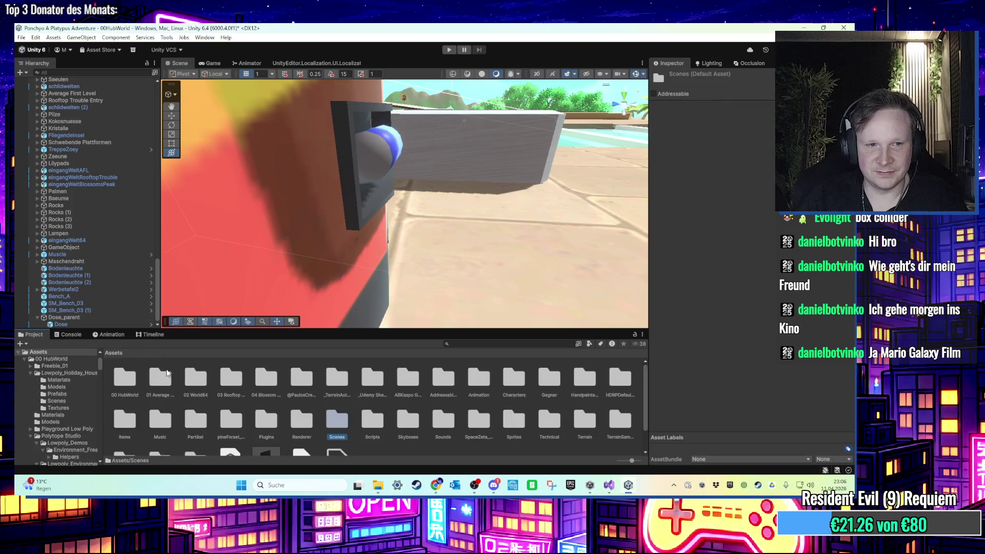
double_click(373, 429)
double_click(202, 390)
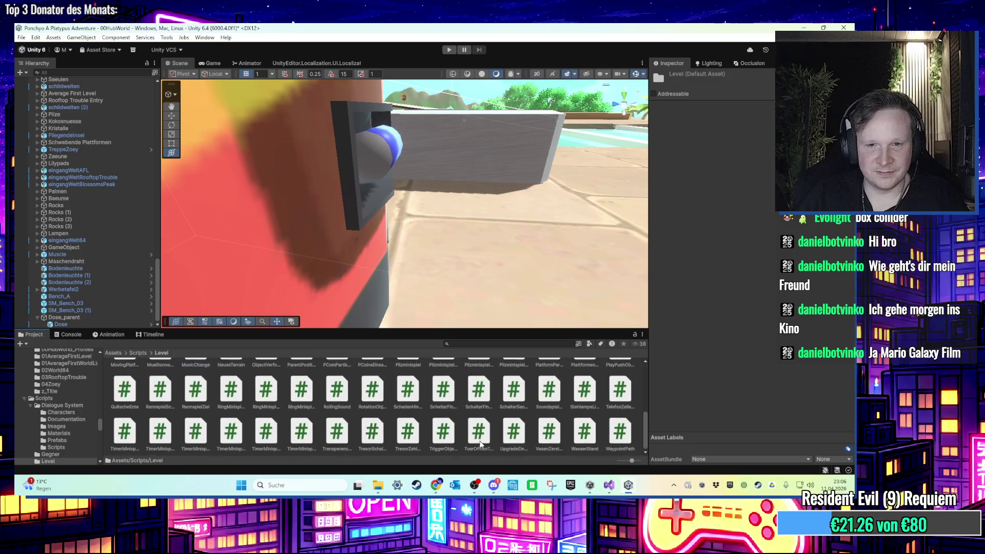
Create a MonoBehaviour script named ForceStart in the Level folder and open it in Visual Studio
right_click(567, 444)
mouse_move(635, 181)
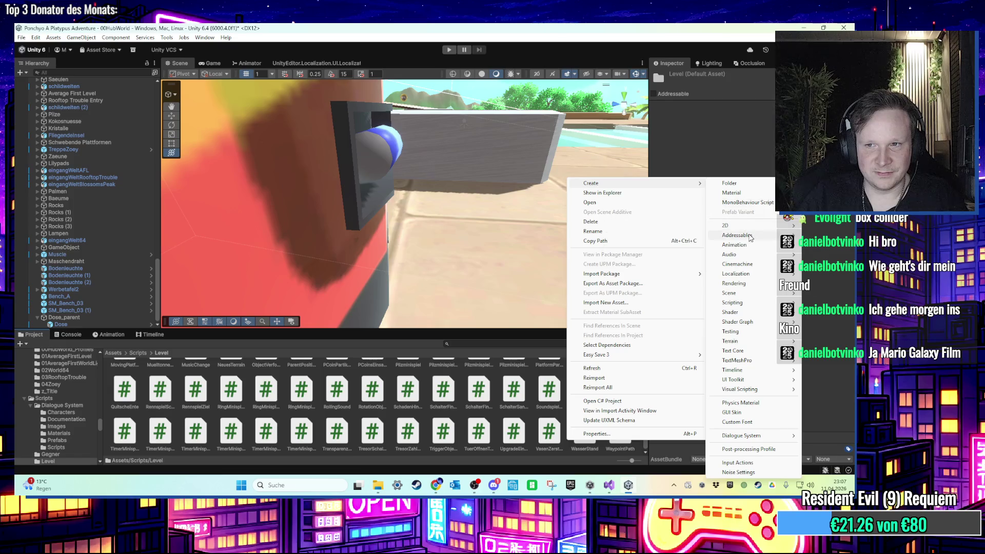
click(753, 203)
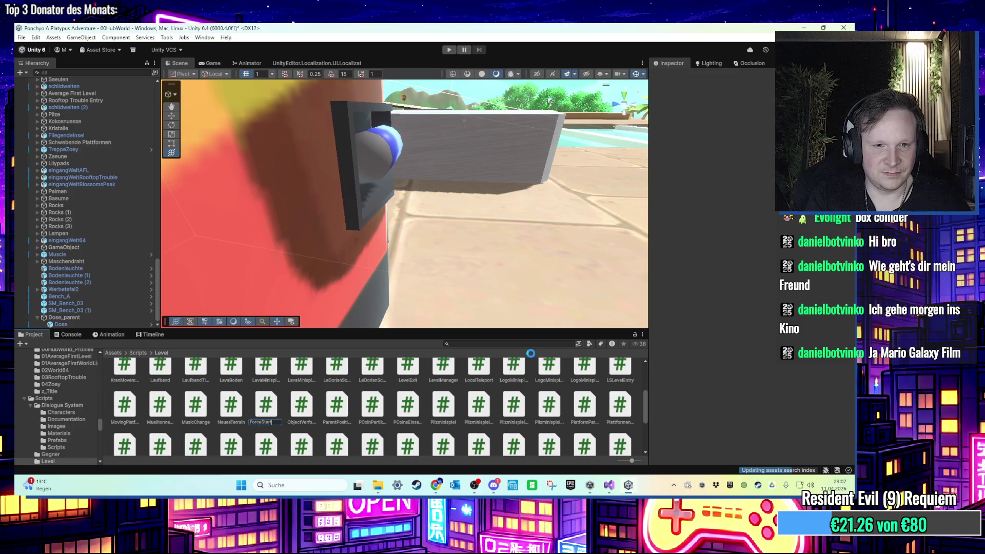
key(alt+Tab)
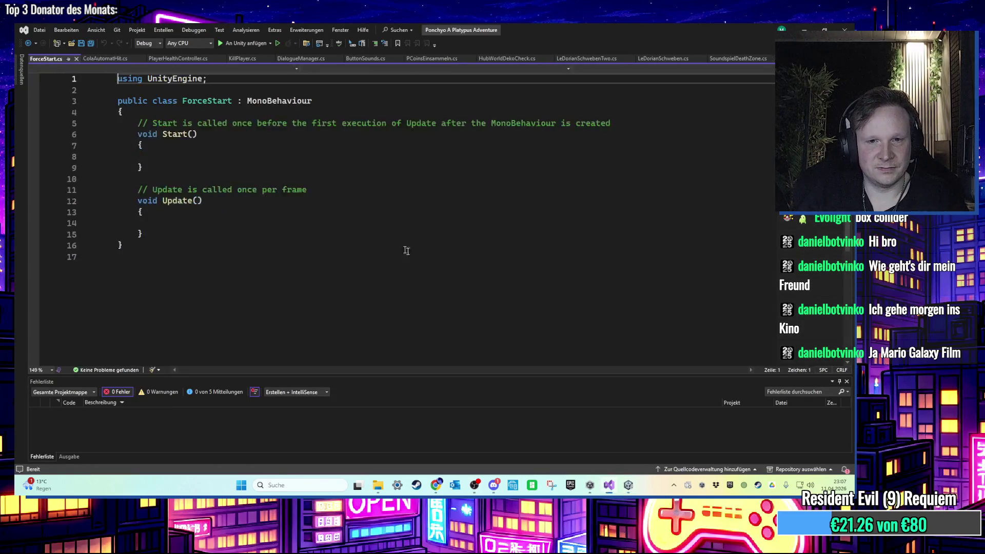
Declare a public Rigidbody field named rb in the ForceStart class
ctrl+scroll(189, 187, up, 3)
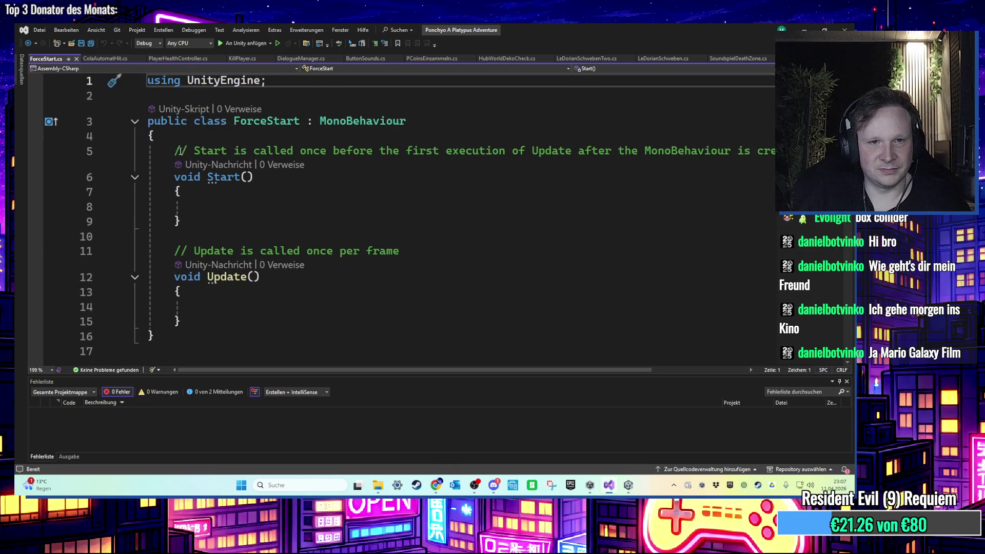
click(613, 492)
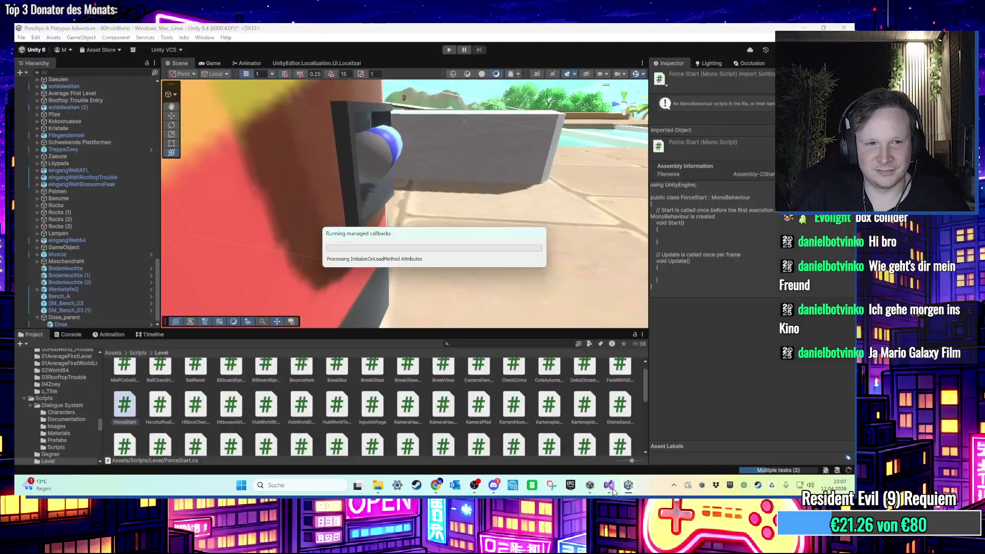
click(610, 487)
click(222, 137)
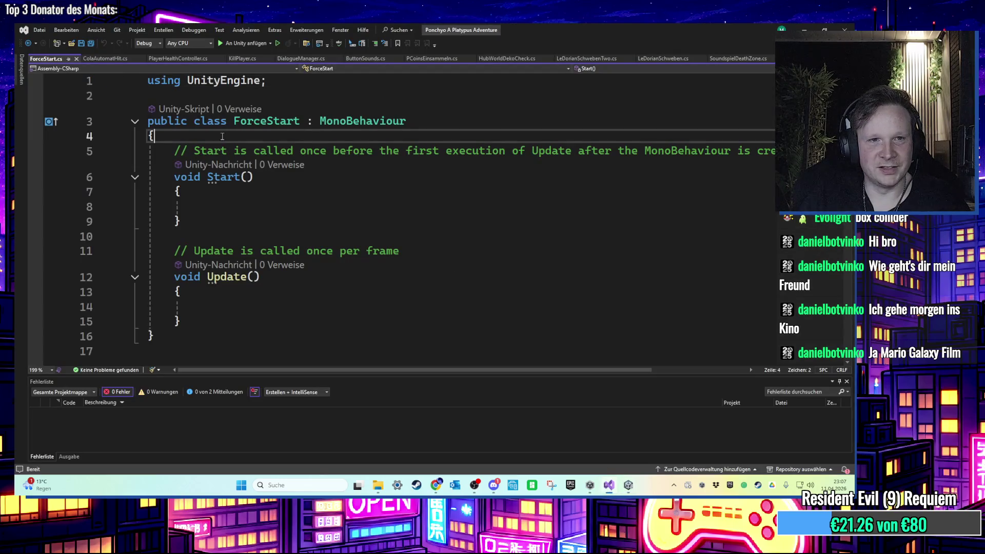
key(Return)
key(Return)
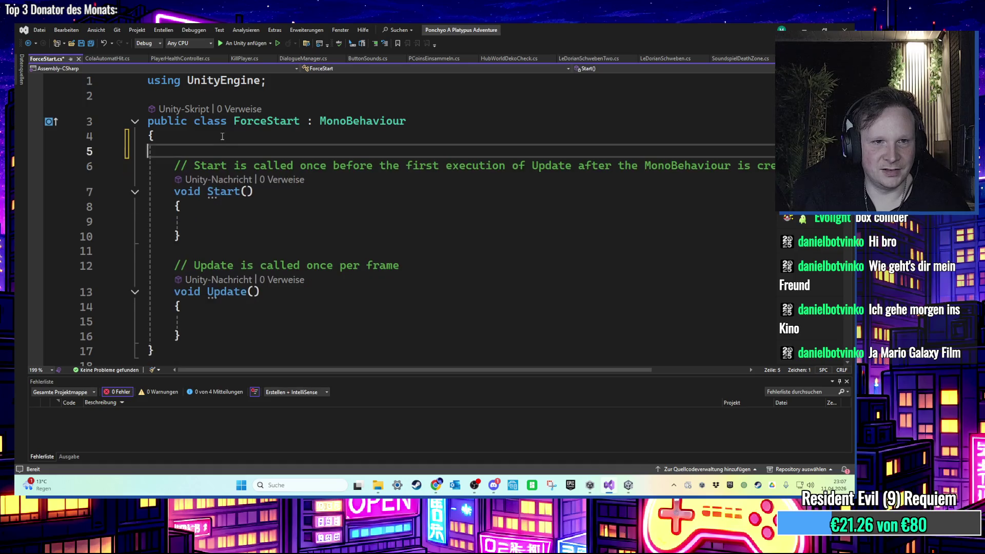
text(public )
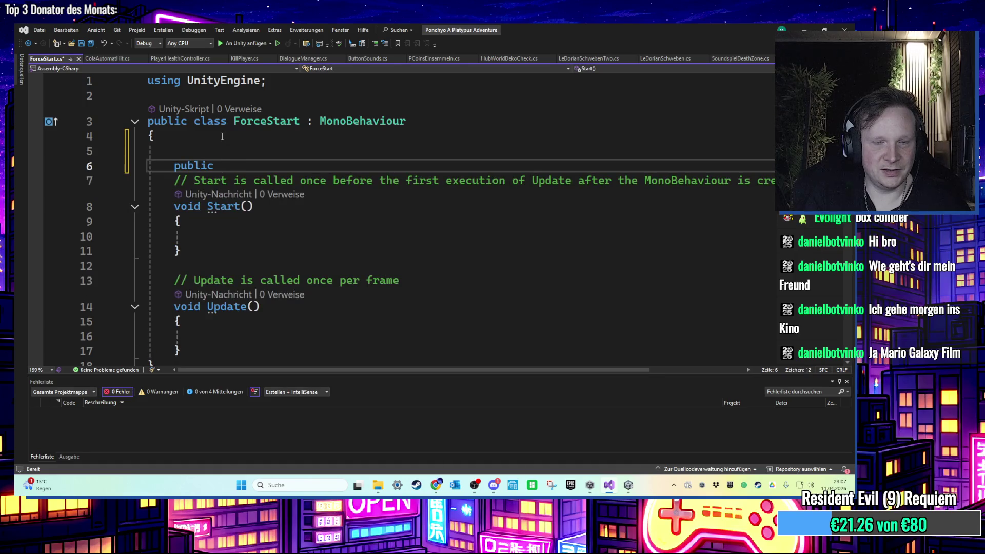
text(Rigi)
key(Tab)
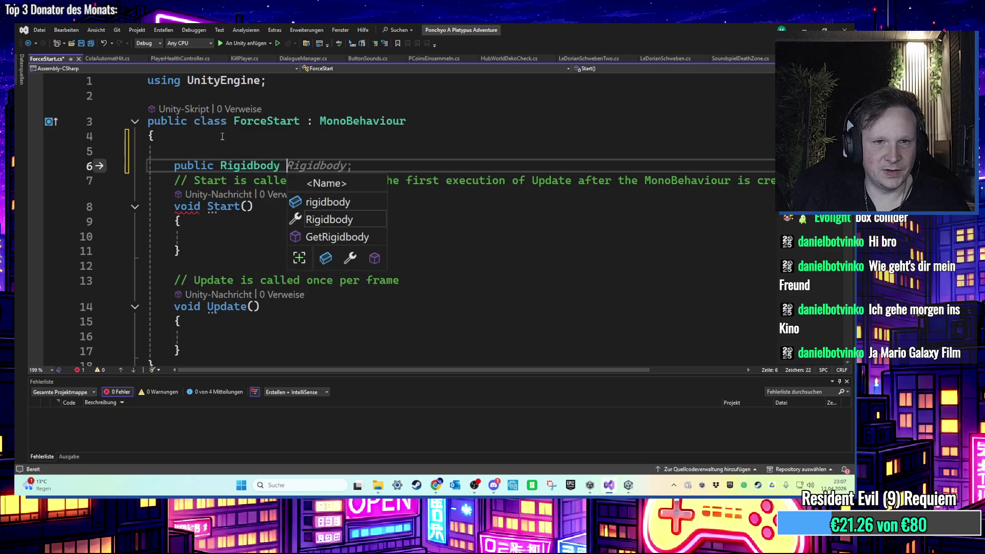
text(rb;)
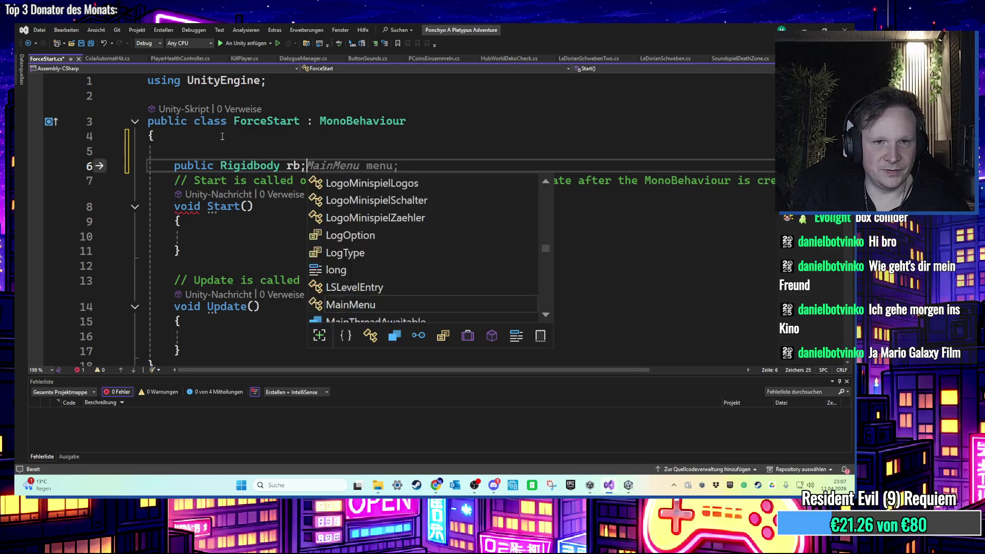
key(Return)
Delete the unused Update method from ForceStart
scroll(230, 261, down, 2)
mouse_move(185, 277)
mouse_down()
mouse_move(154, 205)
mouse_move(185, 201)
mouse_up()
key(BackSpace)
key(BackSpace)
key(BackSpace)
key(BackSpace)
scroll(211, 249, up, 2)
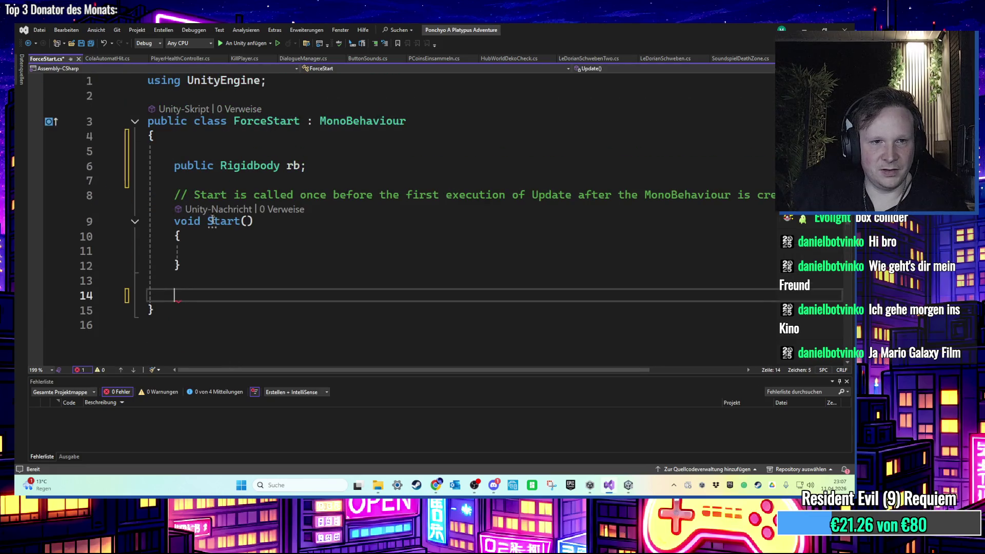
Write rb.AddForce(transform.position) inside Start and save the script
click(211, 249)
text(r)
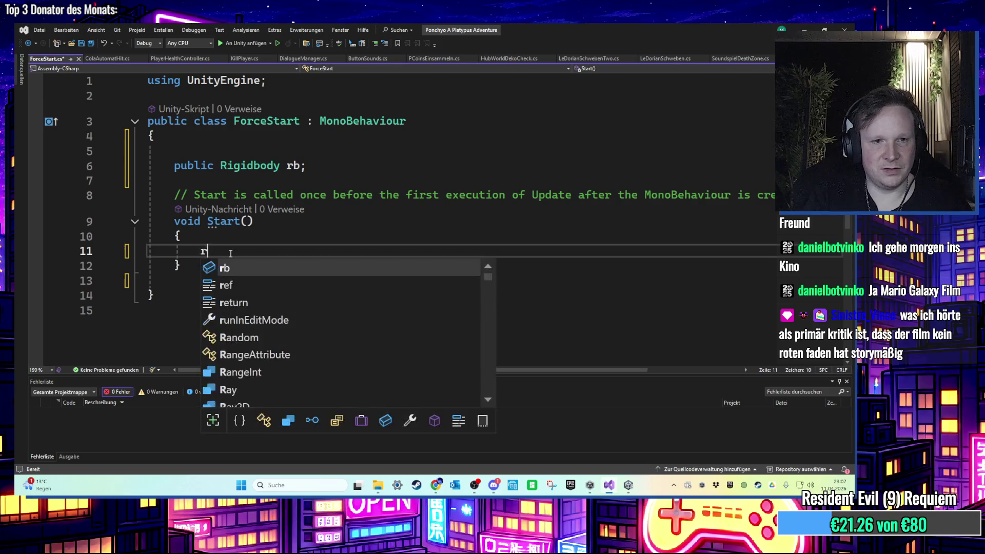
text(b.tad)
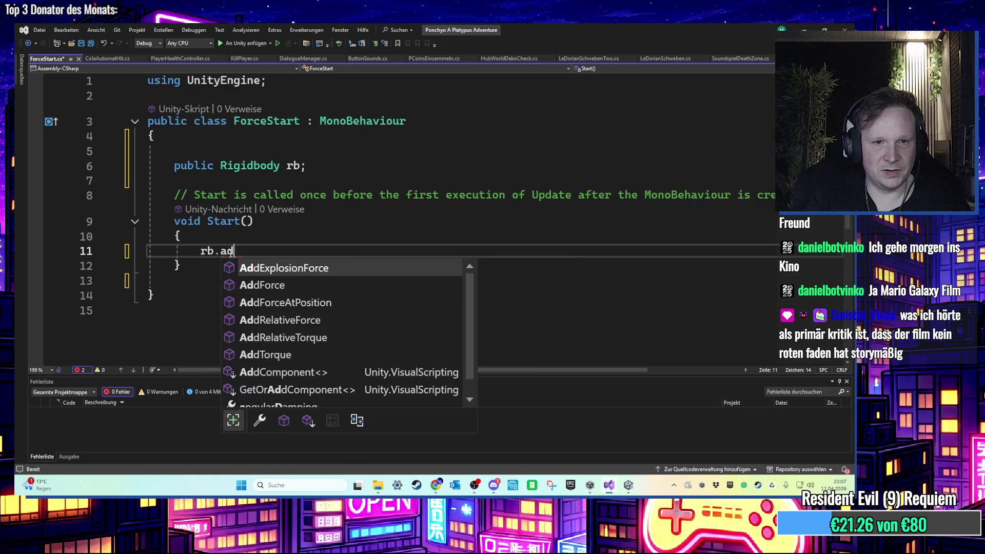
text(df)
key(Tab)
text(()
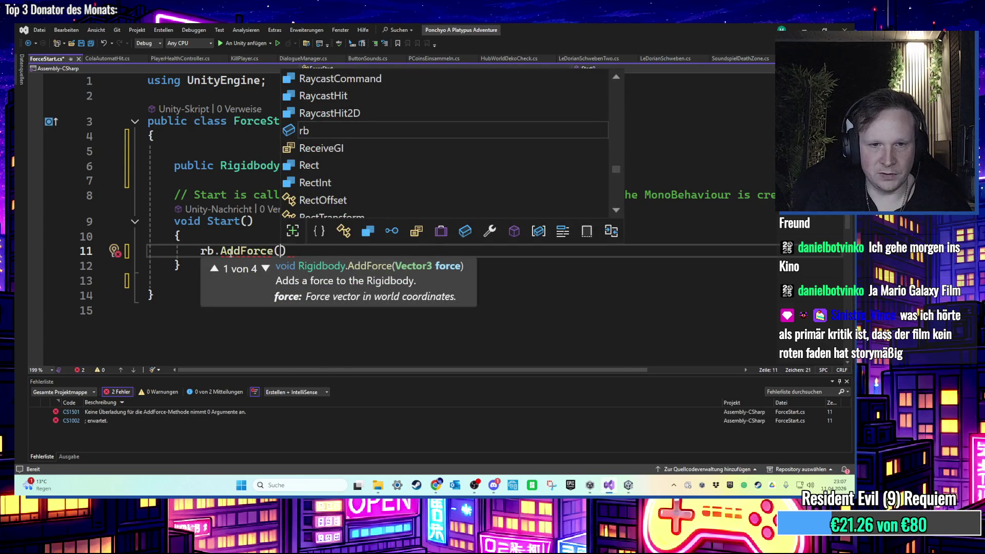
text(tr)
key(Tab)
key(Tab)
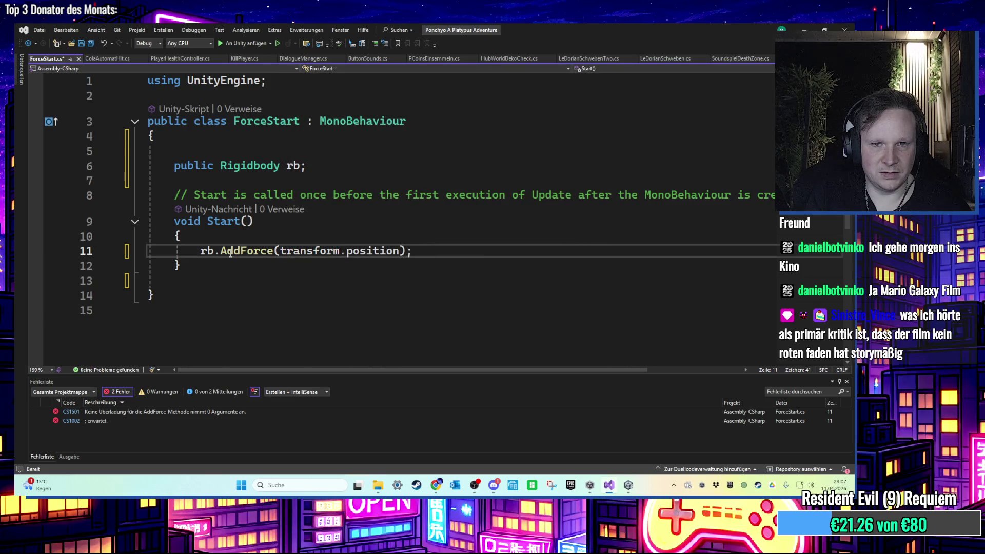
key(ctrl+s)
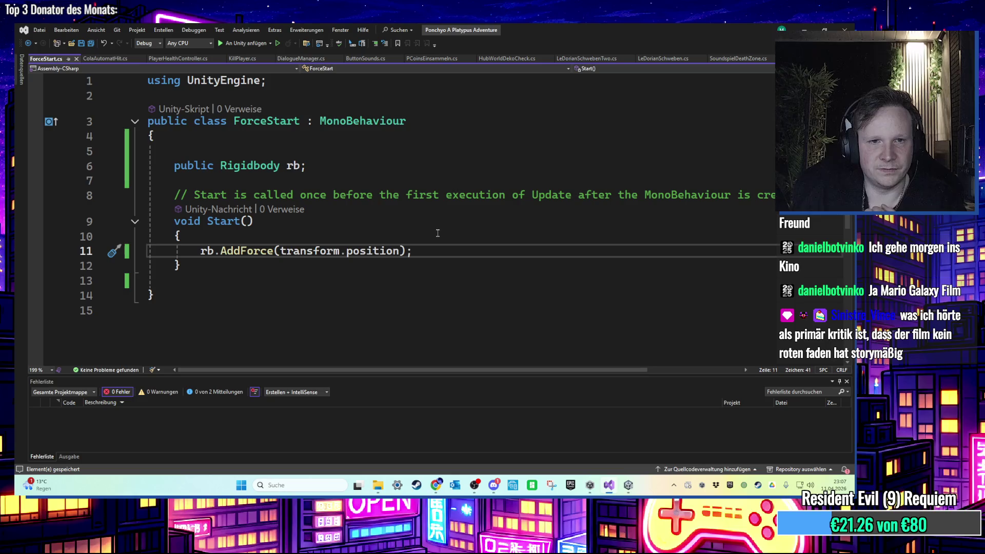
Complete the call as rb.AddForce(transform.position, ForceMode.Force)
click(260, 250)
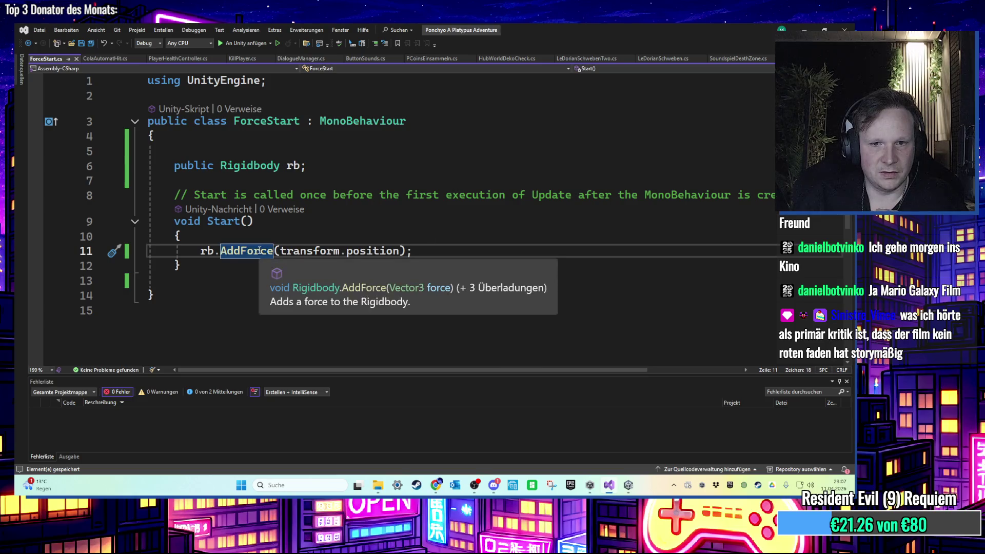
click(402, 252)
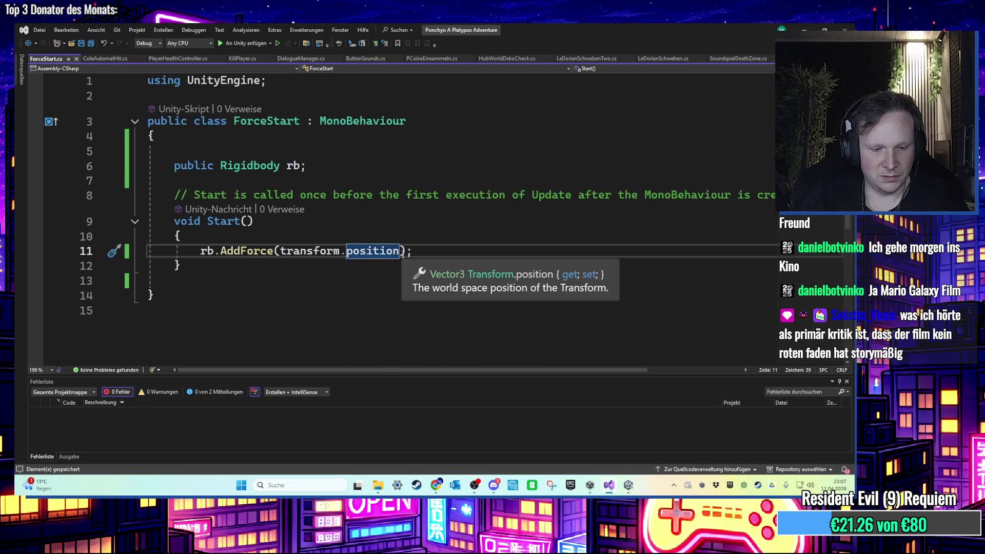
text(,)
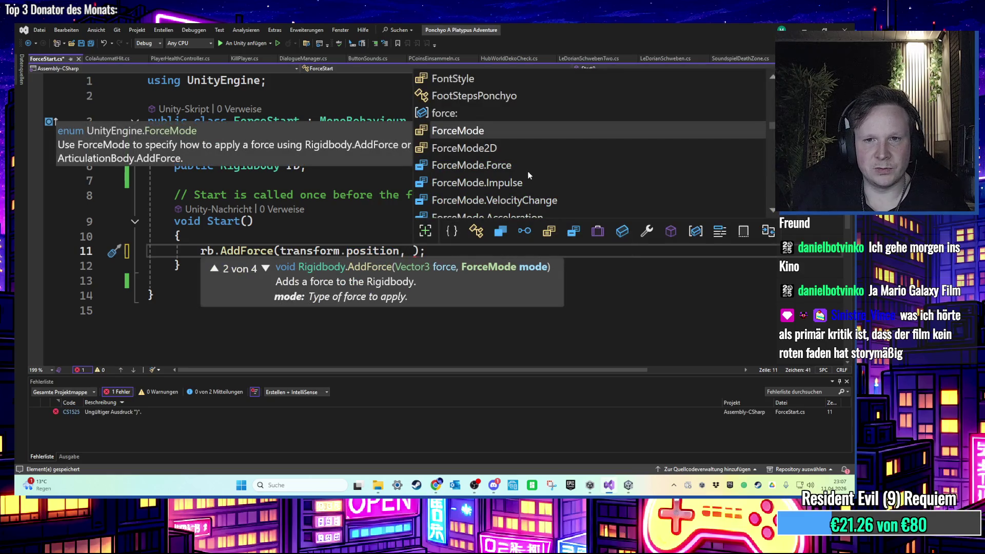
scroll(528, 171, down, 1)
scroll(527, 171, up, 1)
double_click(518, 164)
text(,)
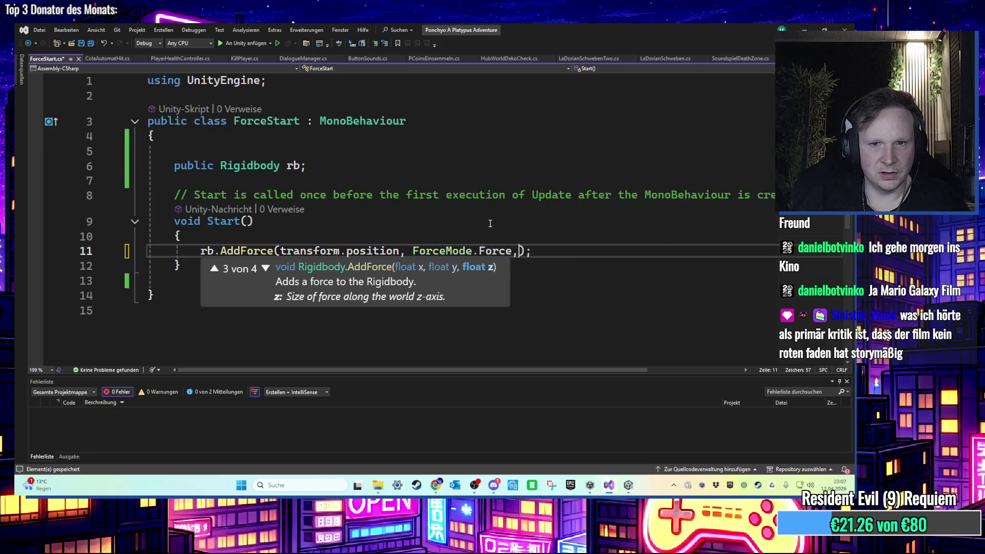
key(BackSpace)
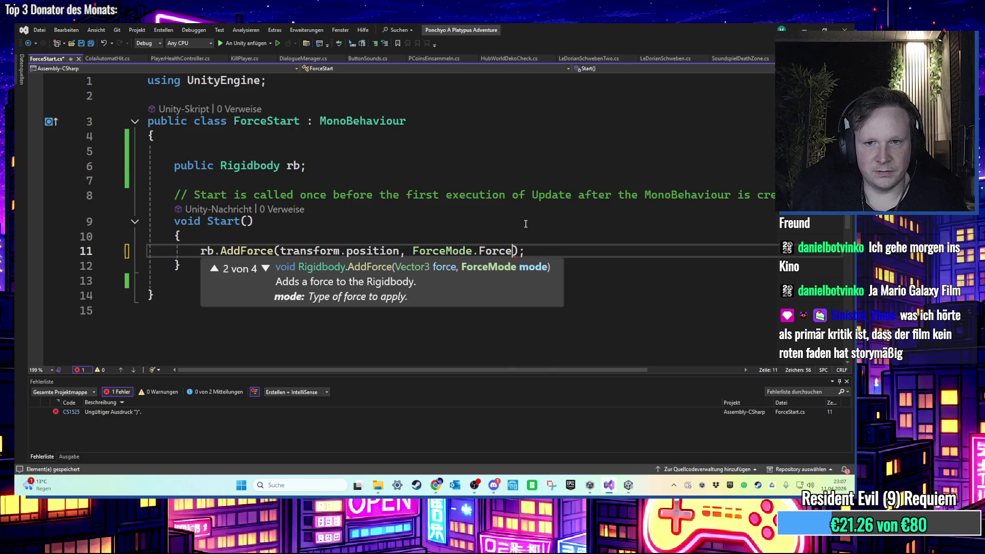
click(517, 220)
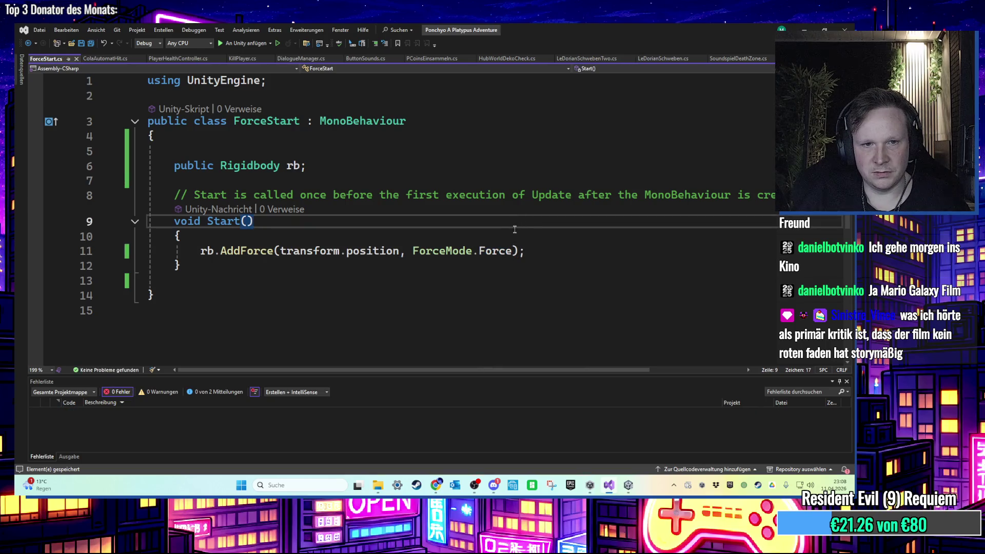
drag(510, 230, 519, 250)
click(521, 250)
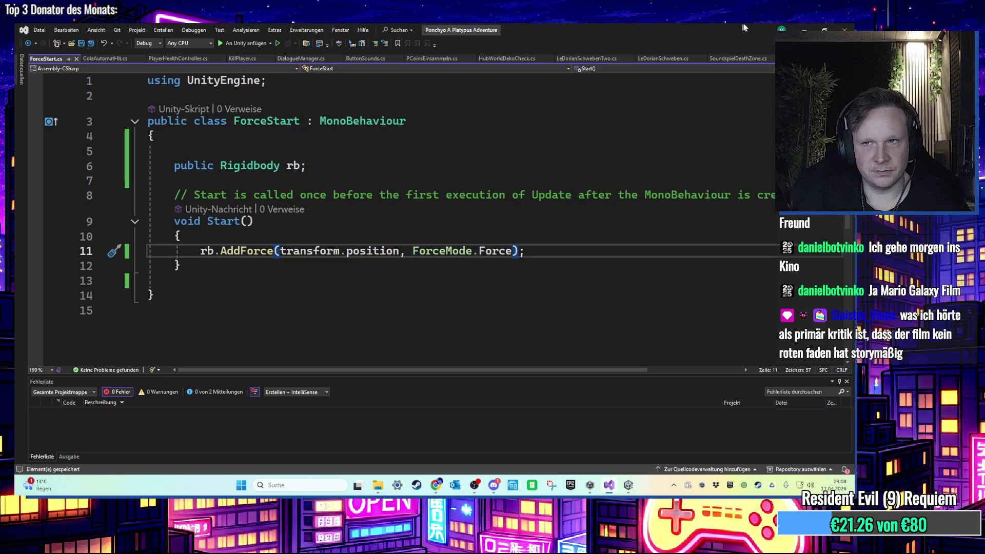
click(802, 28)
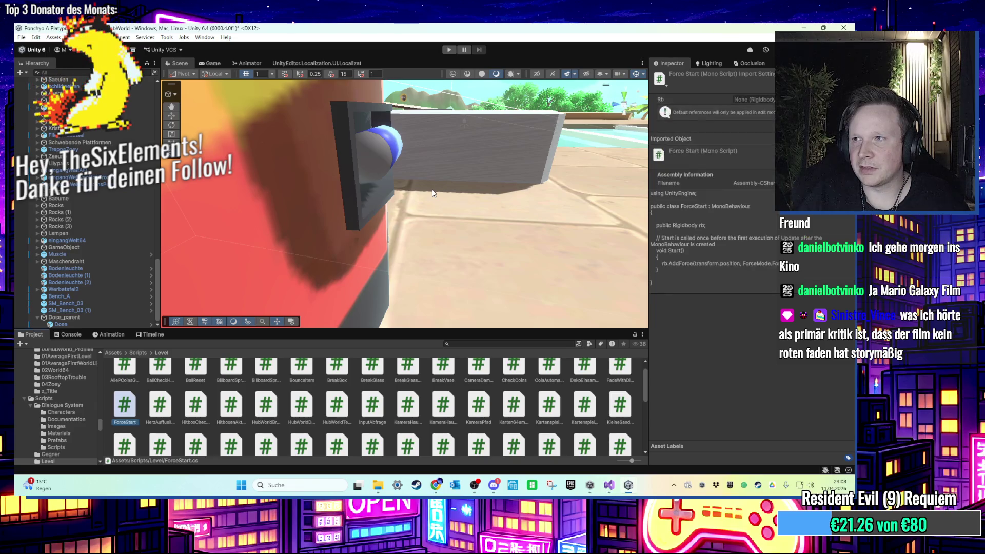
Add the Force Start script component to Dose_parent
drag(432, 192, 328, 162)
click(328, 162)
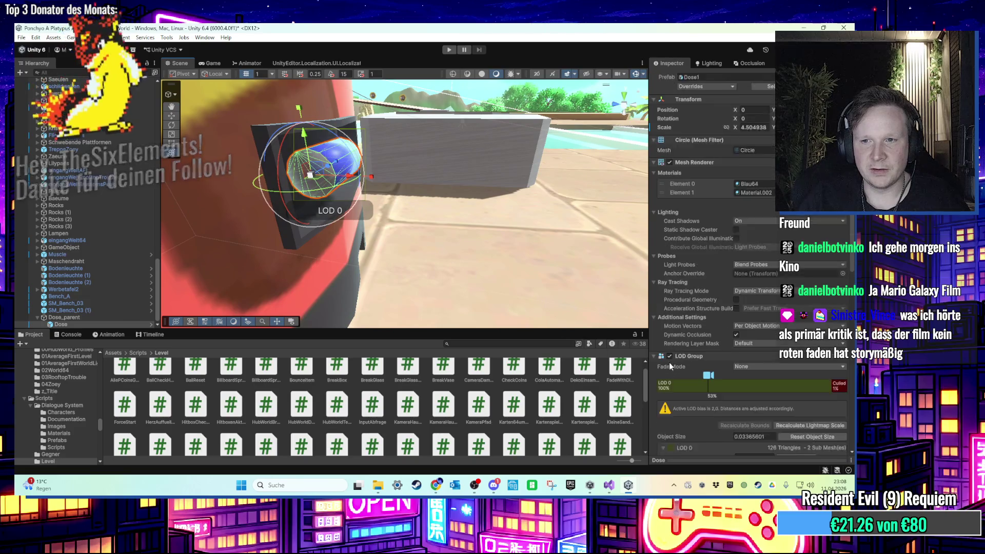
key(ctrl+z)
key(ctrl+z)
key(ctrl+z)
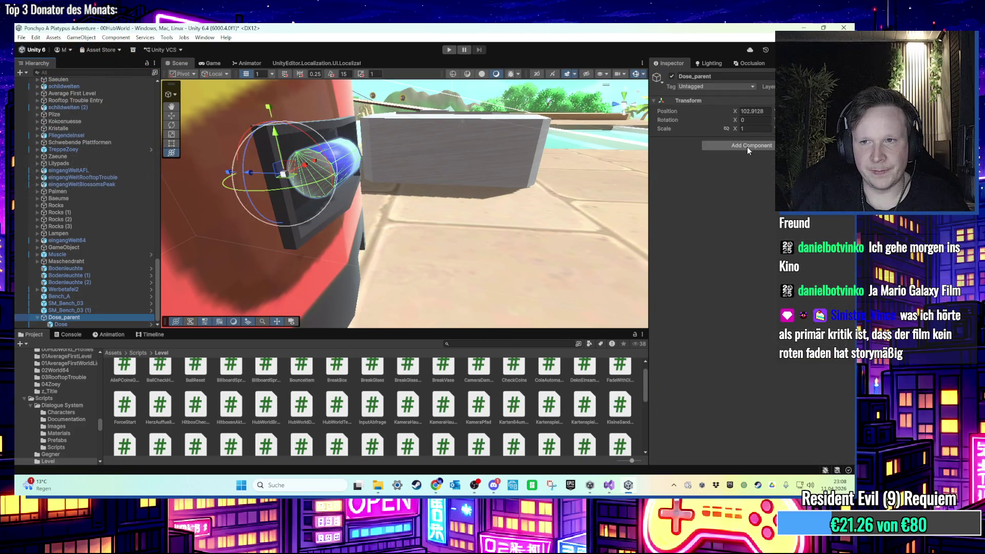
click(747, 146)
text(force)
key(Return)
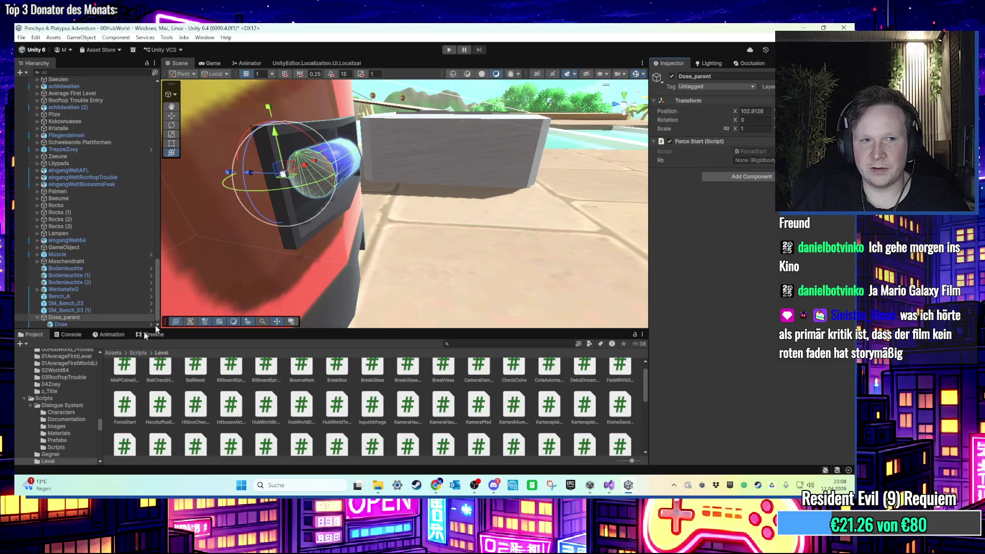
Assign the Dose can's Rigidbody to the Force Start Rb field
drag(60, 324, 754, 160)
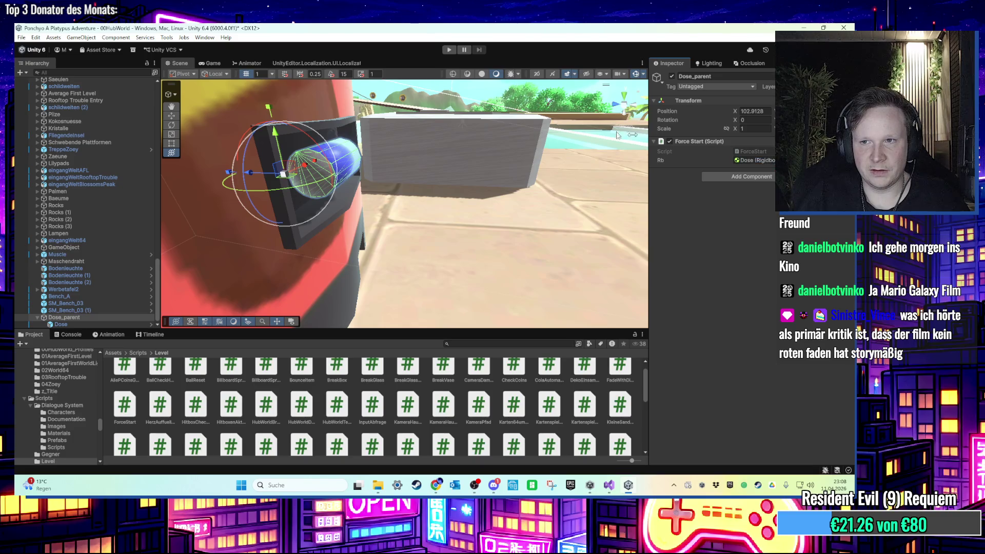
scroll(448, 138, down, 3)
mouse_move(180, 63)
mouse_down()
mouse_move(250, 92)
mouse_move(277, 176)
mouse_move(411, 171)
mouse_move(435, 148)
mouse_up()
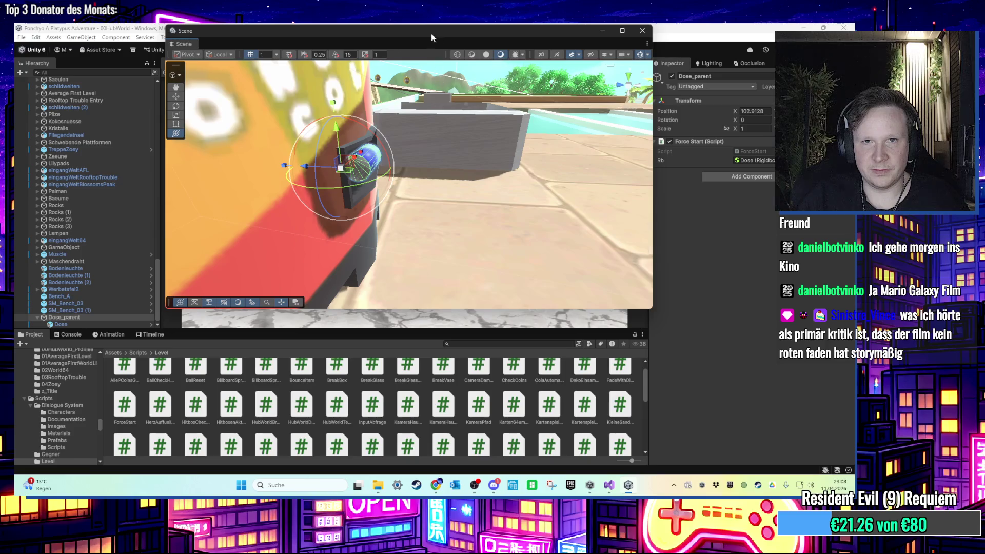
Play-test the soda can, close the floating Scene window, and stop play mode
drag(432, 39, 424, 104)
click(449, 50)
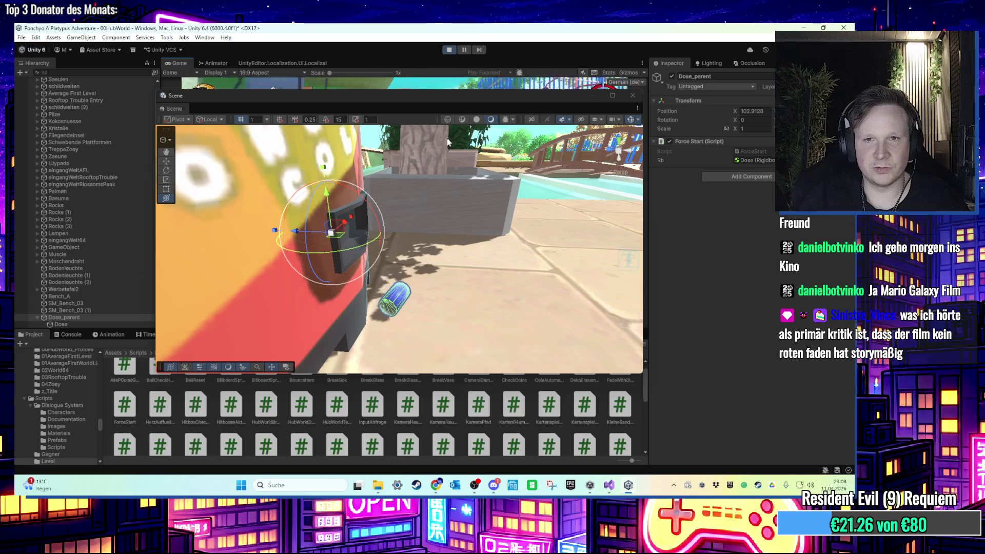
click(627, 97)
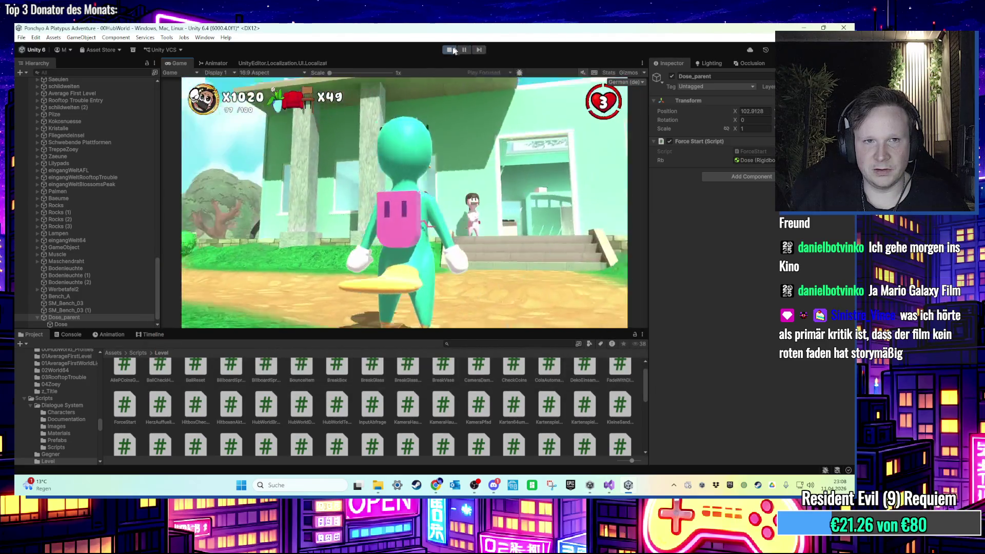
click(449, 50)
click(205, 37)
mouse_move(231, 48)
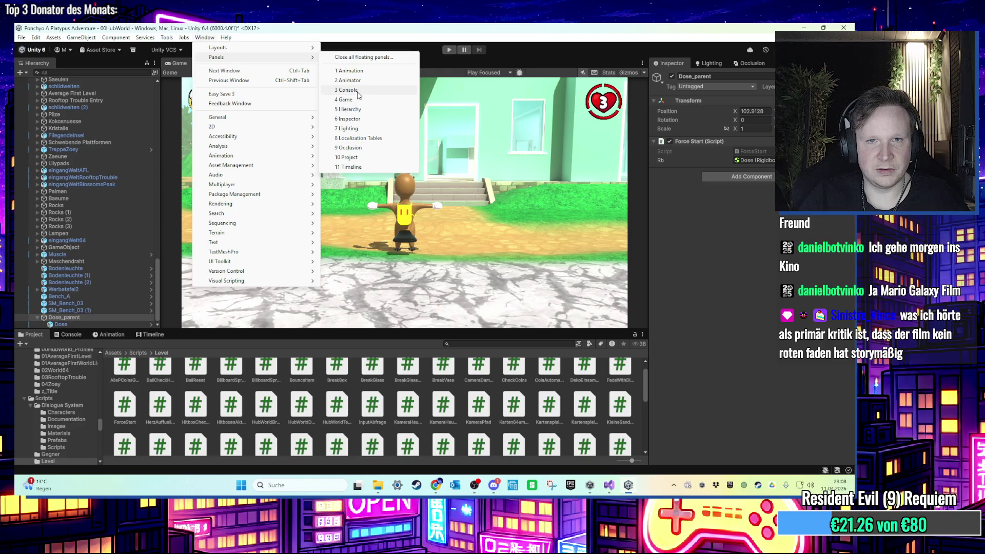
Close all floating panels via Window > Panels
click(262, 84)
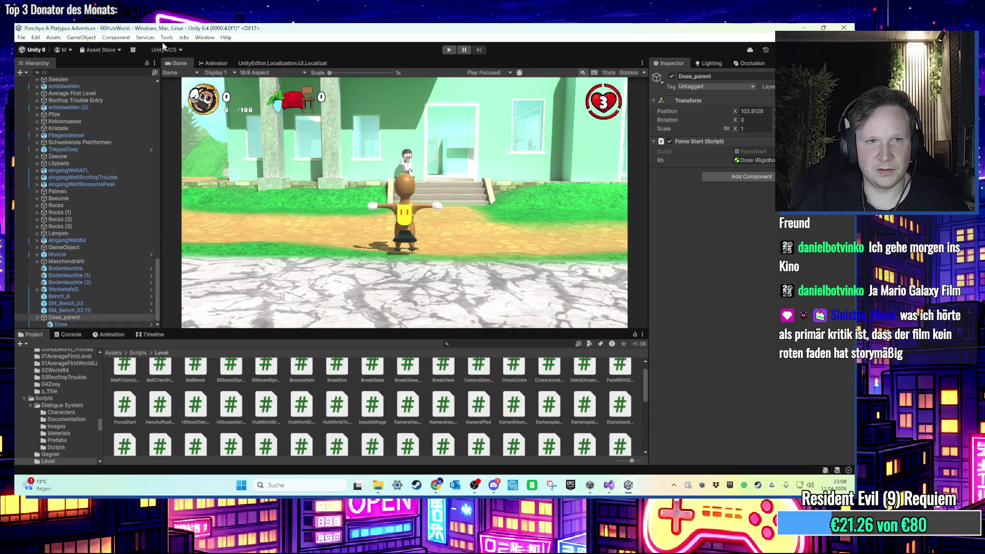
click(204, 38)
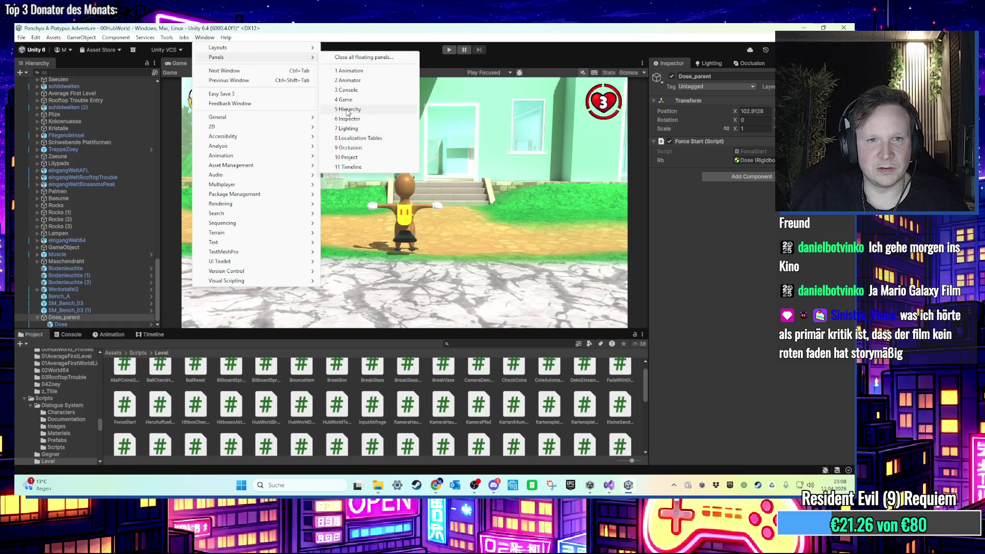
mouse_move(244, 226)
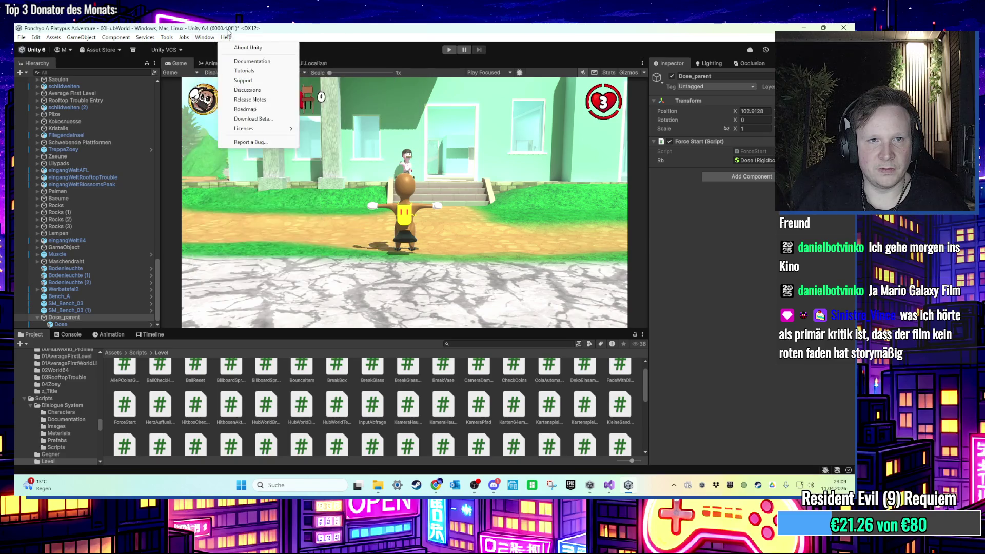
mouse_move(178, 43)
mouse_move(117, 40)
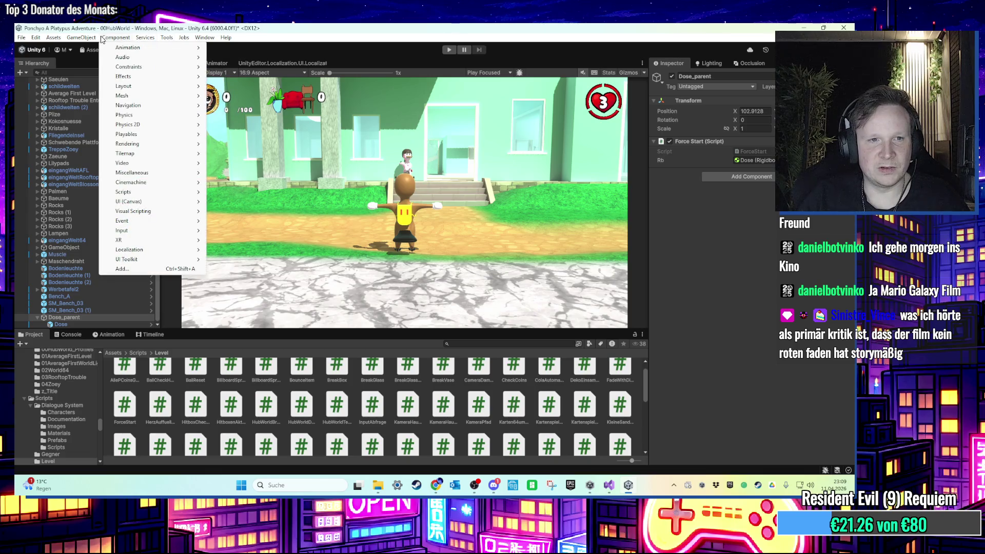
mouse_move(211, 43)
mouse_move(244, 51)
mouse_move(348, 102)
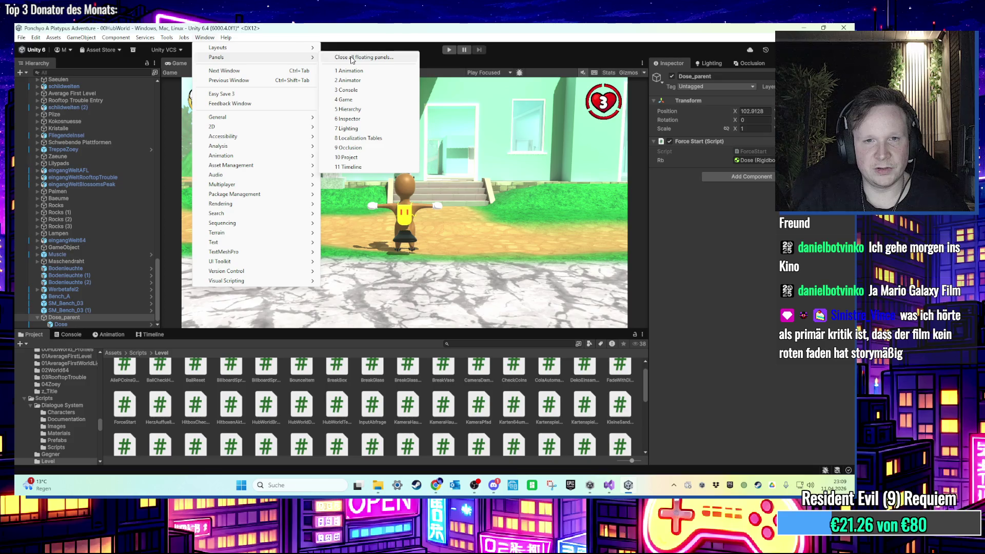
click(351, 58)
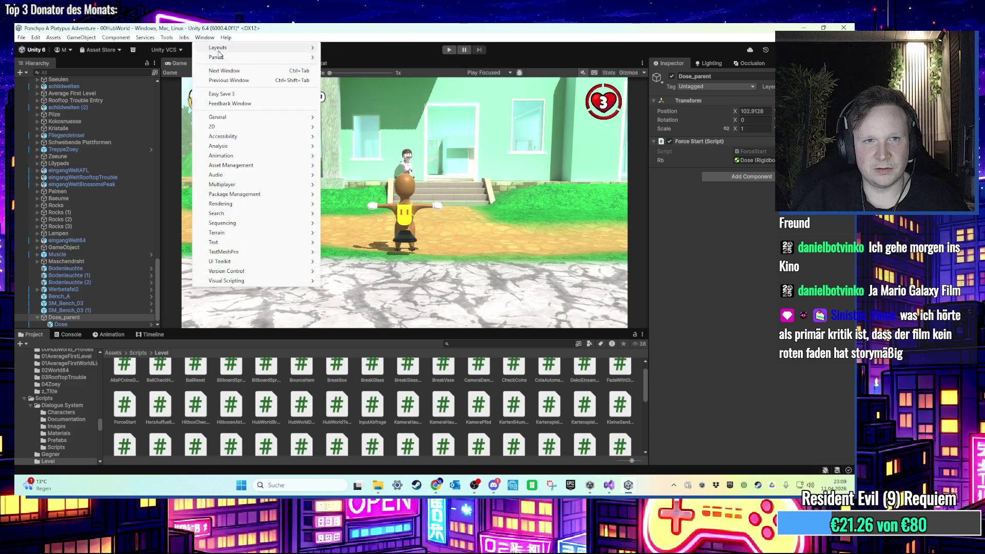
Reopen the Scene view from Window > General > Scene
mouse_move(244, 58)
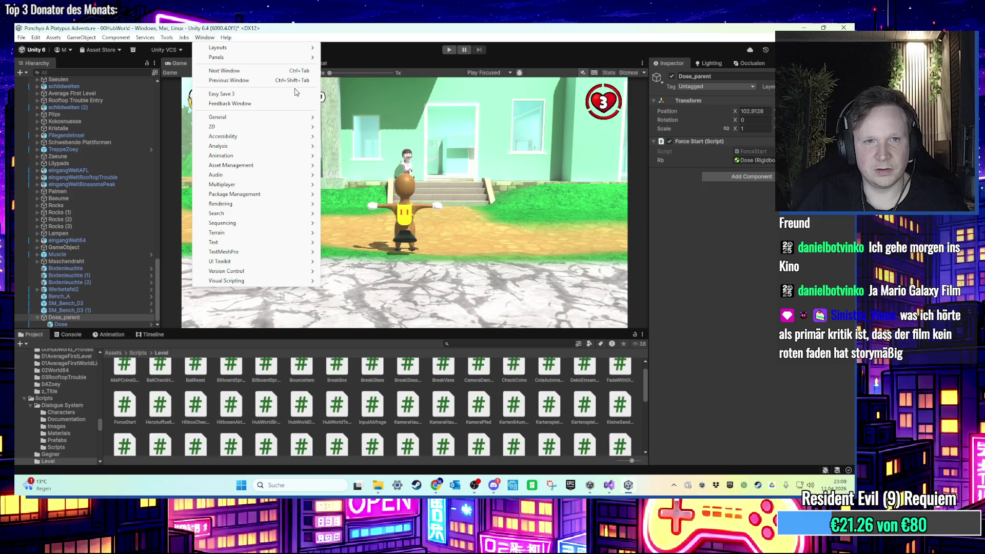
mouse_move(287, 60)
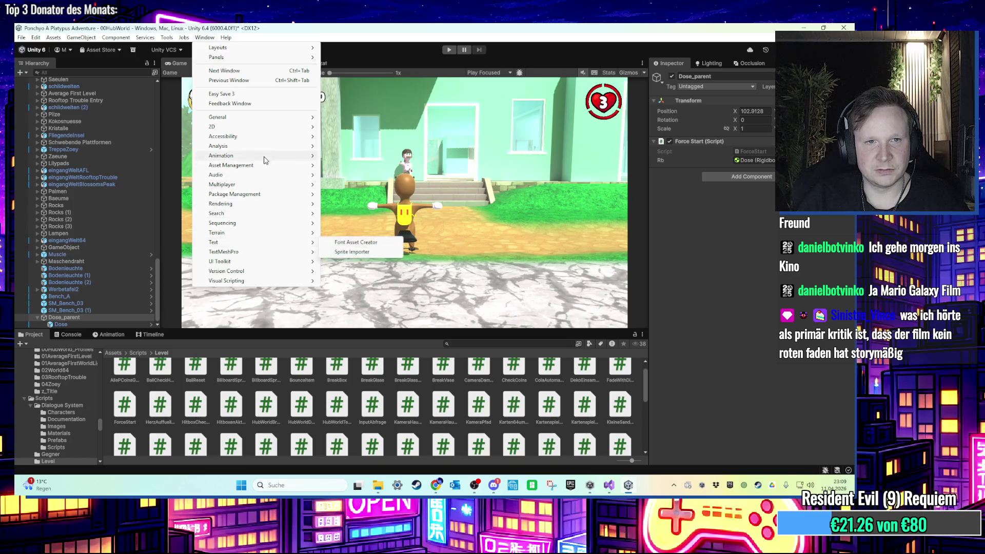
mouse_move(256, 117)
click(344, 118)
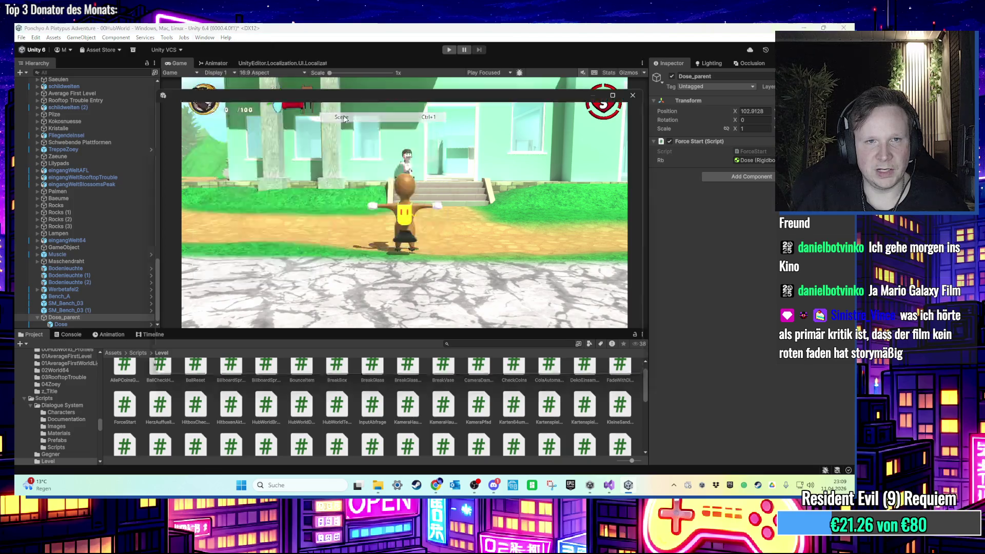
Float the Scene view, navigate to the Dose can at the cola machine, and dock it again
mouse_move(190, 67)
mouse_down()
mouse_move(211, 109)
mouse_move(300, 134)
mouse_move(374, 178)
mouse_up()
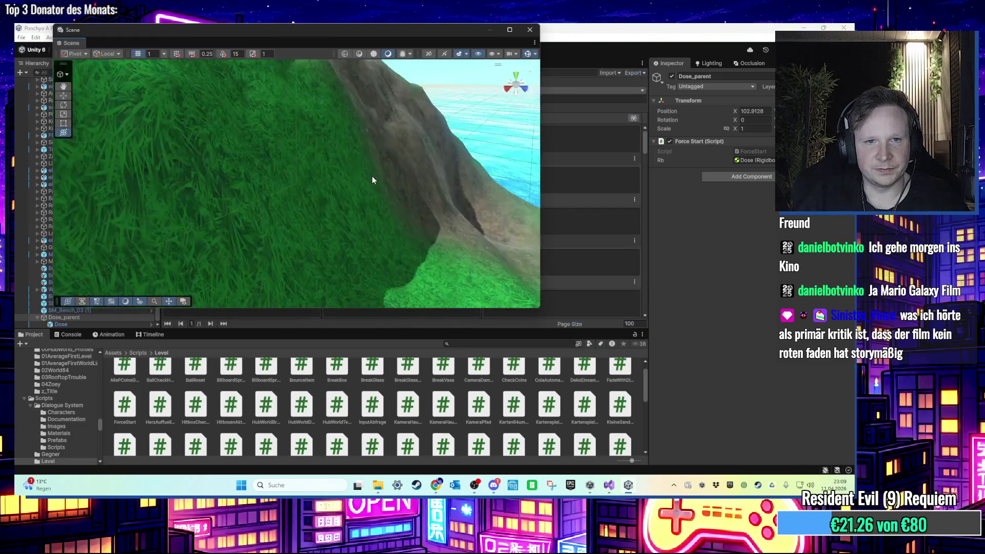
scroll(374, 179, down, 10)
mouse_move(301, 155)
mouse_down()
mouse_move(303, 193)
mouse_move(372, 179)
mouse_up()
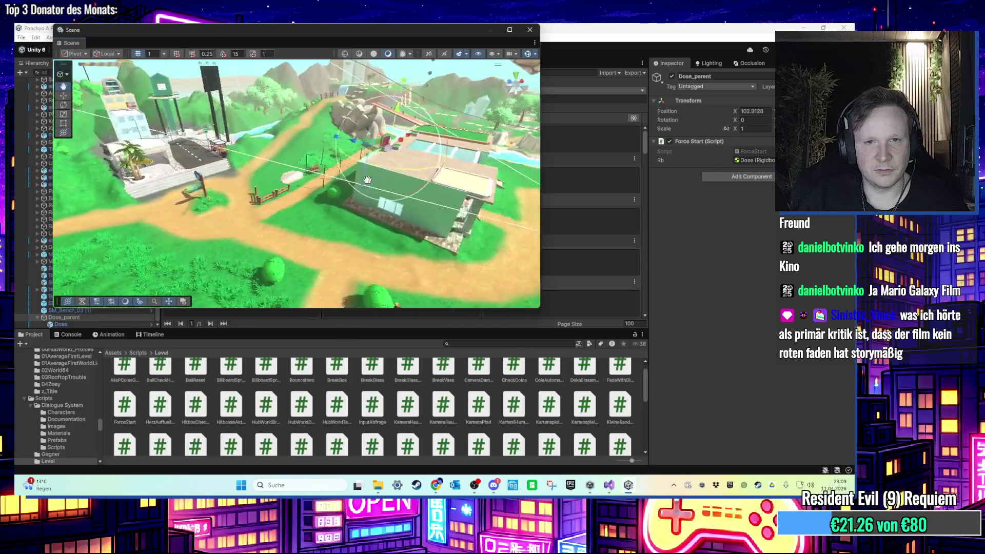
scroll(371, 179, up, 10)
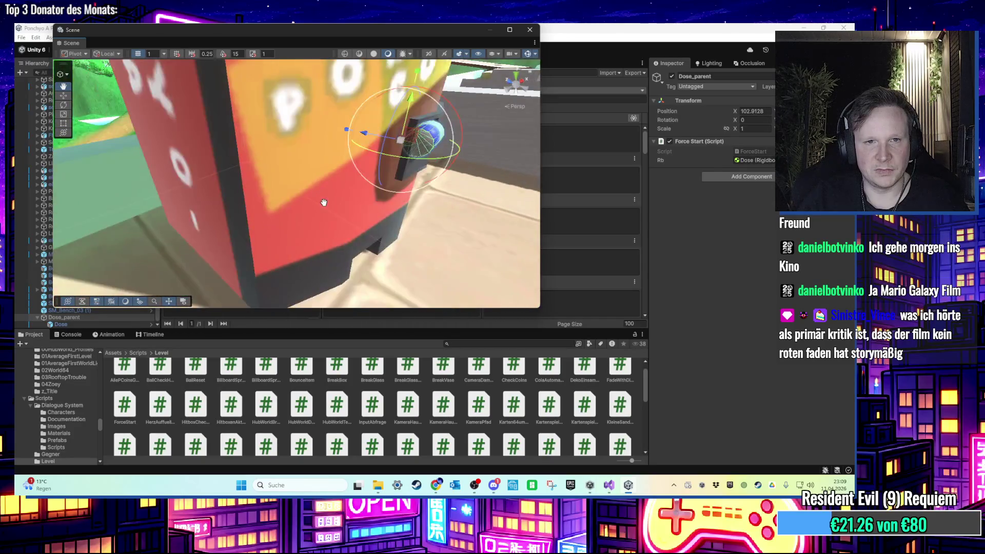
drag(324, 203, 321, 203)
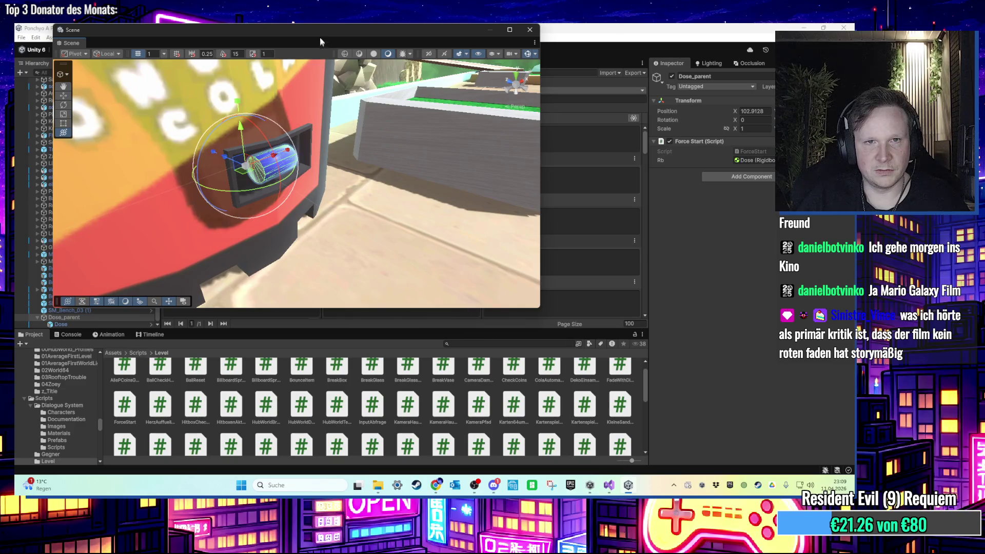
drag(320, 38, 433, 97)
click(610, 486)
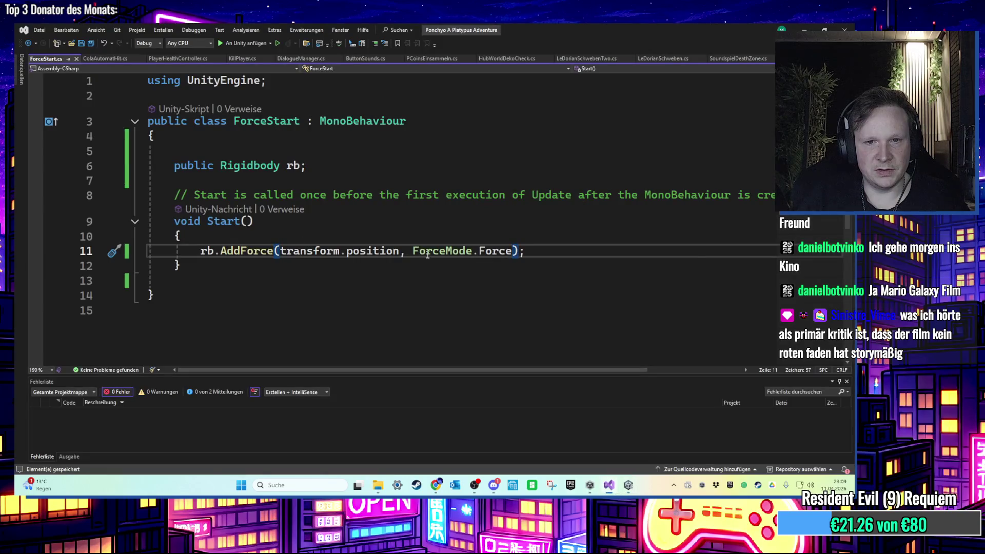
Rename the AddForce call to AddExplosionForce and delete an unfinished rb.Add line
double_click(247, 251)
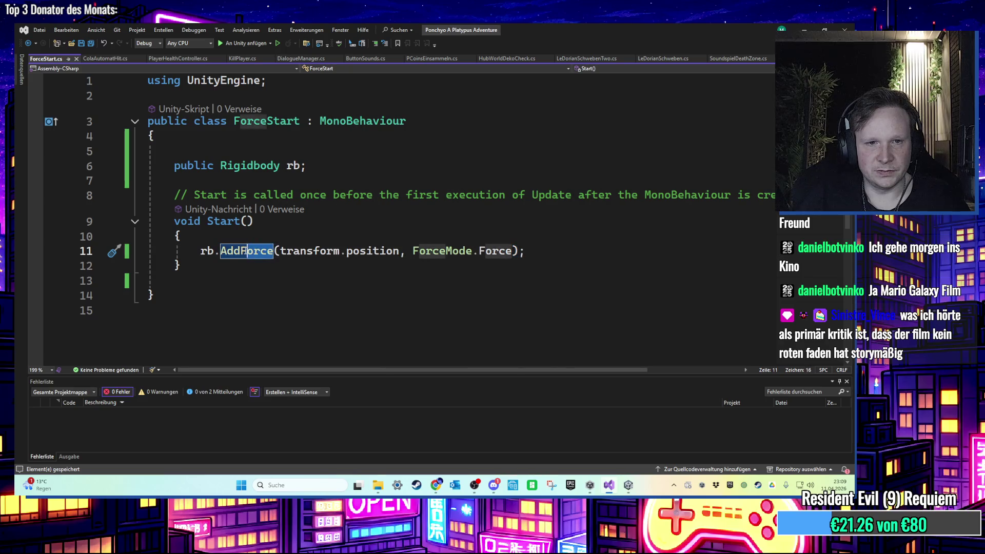
text(AddEx)
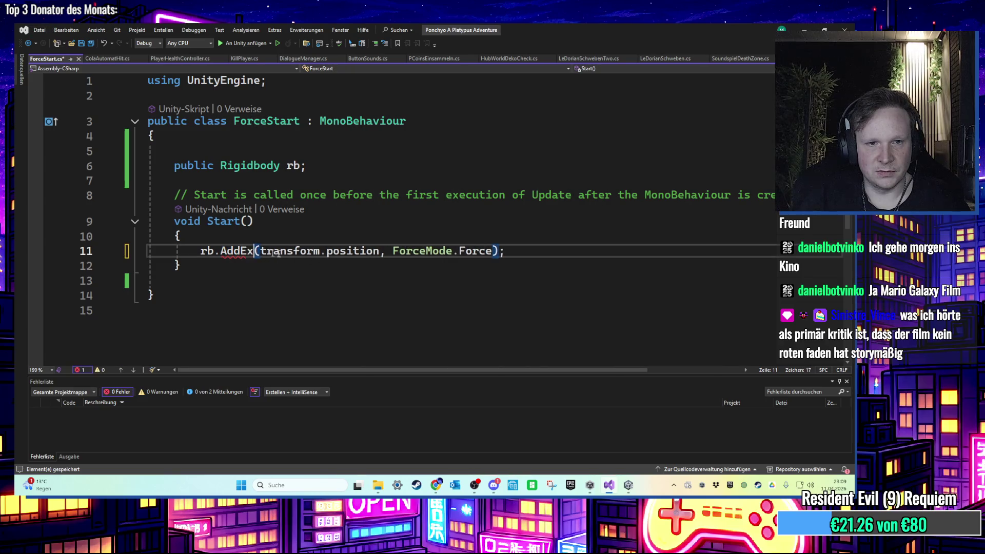
text(plosion)
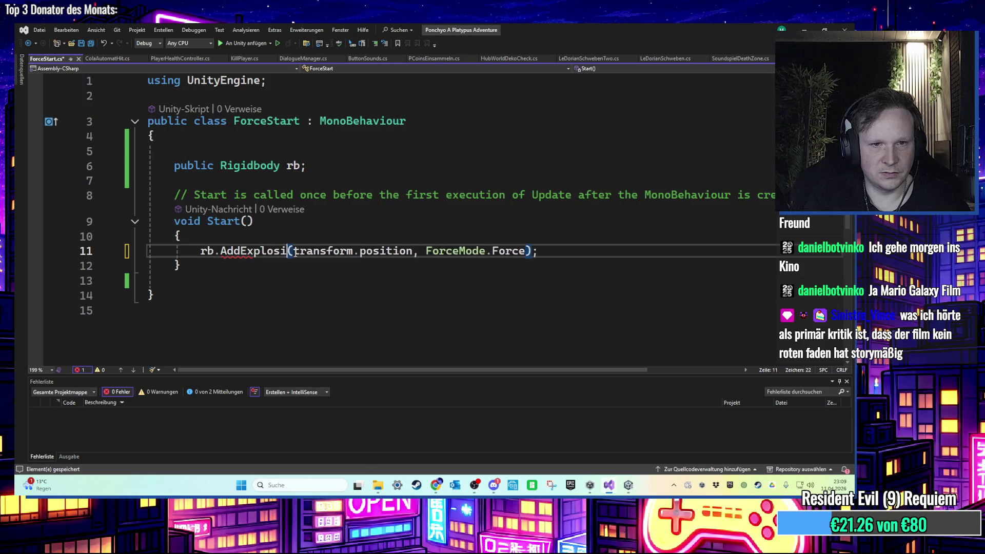
click(281, 259)
click(572, 251)
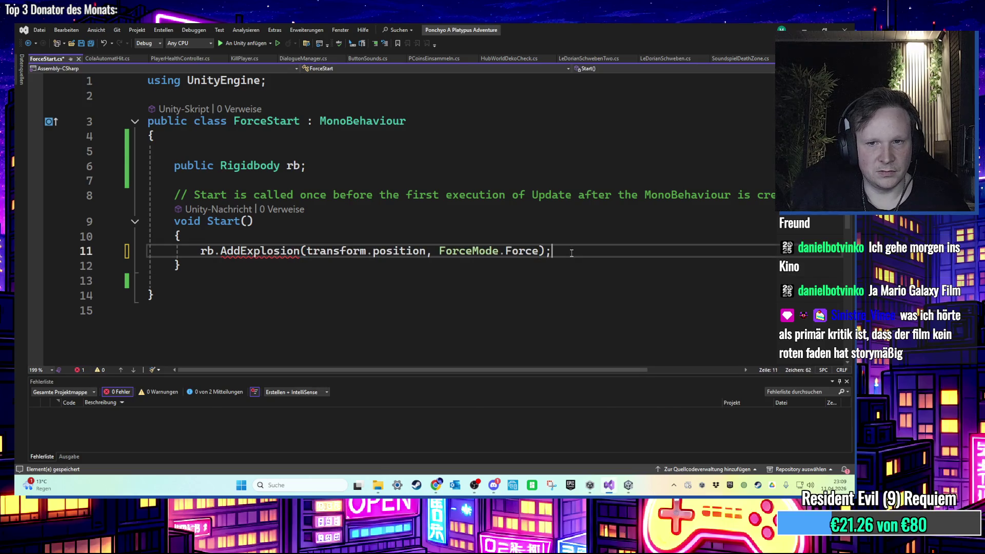
key(Return)
text(rb.Add)
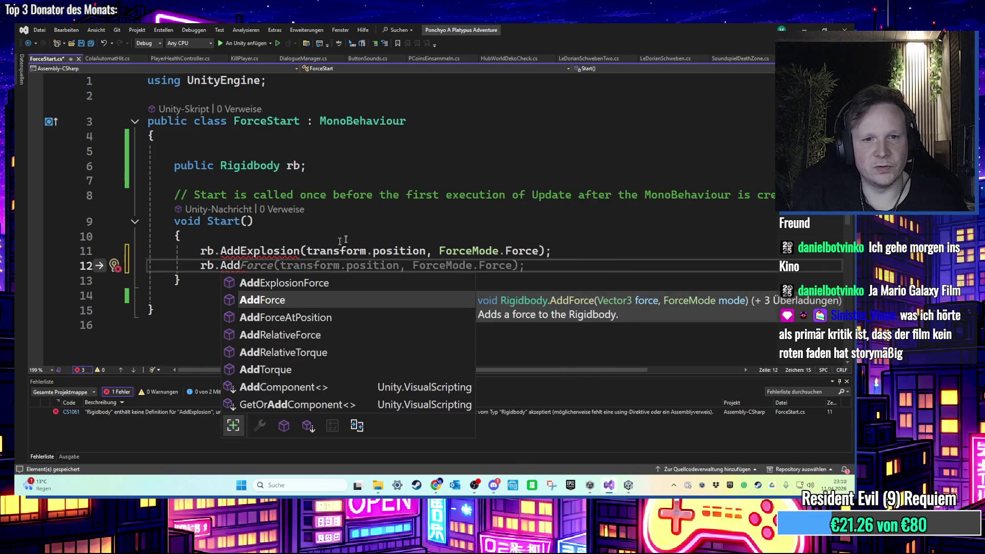
click(307, 252)
text(Force)
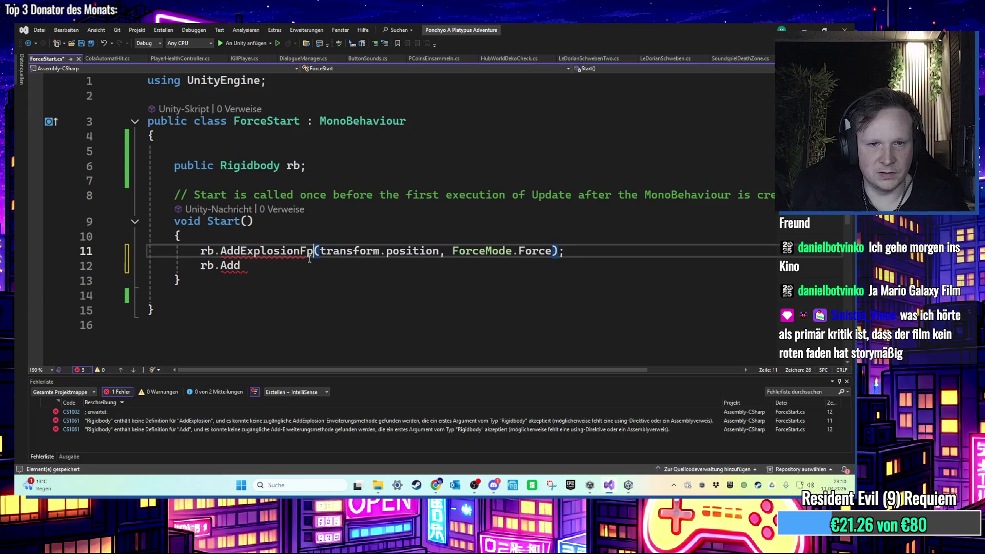
key(End)
key(shift+Down)
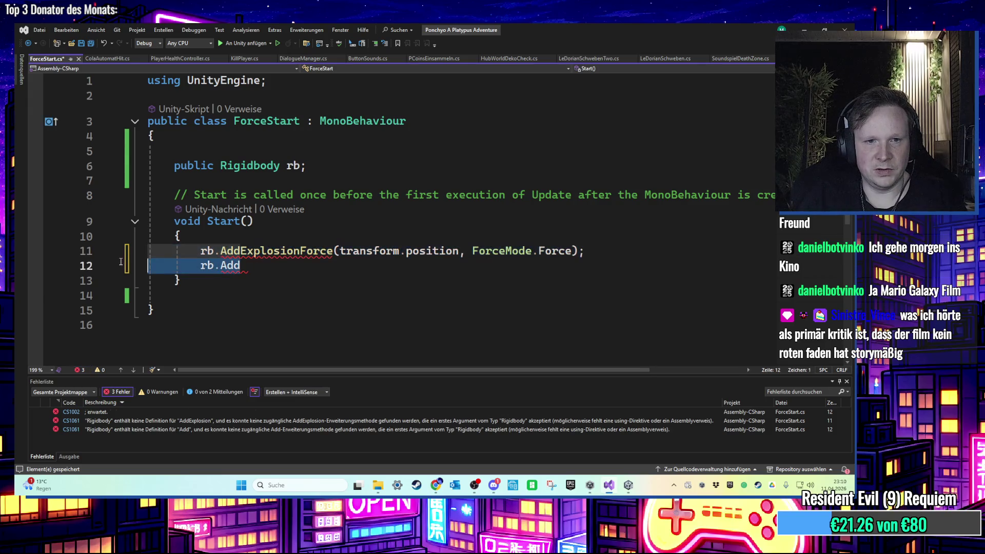
key(Delete)
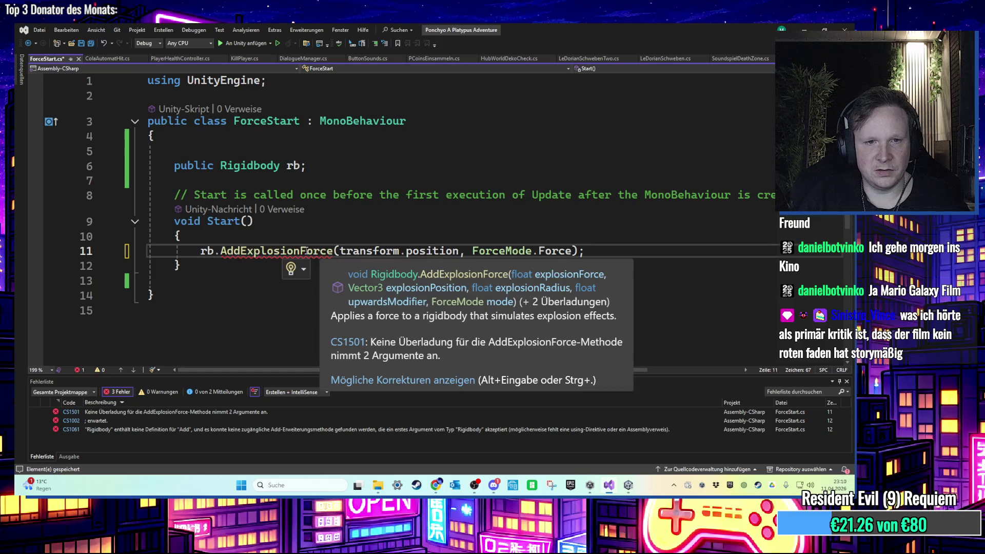
Revert the method name to AddForce and start a new rb.Add line below it
click(320, 255)
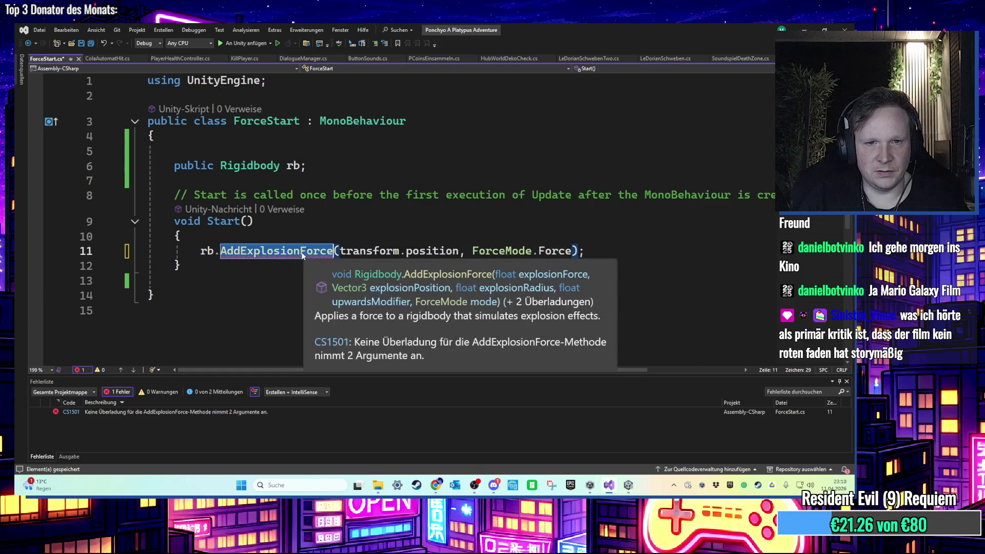
click(253, 252)
key(BackSpace)
key(BackSpace)
key(Delete)
key(Delete)
key(Delete)
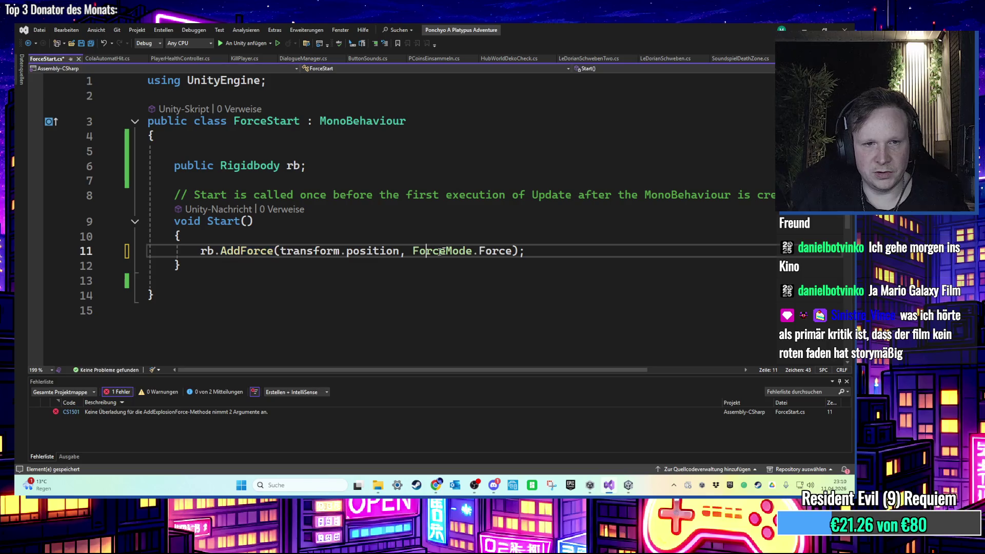
click(529, 252)
key(Return)
text(rb.Add)
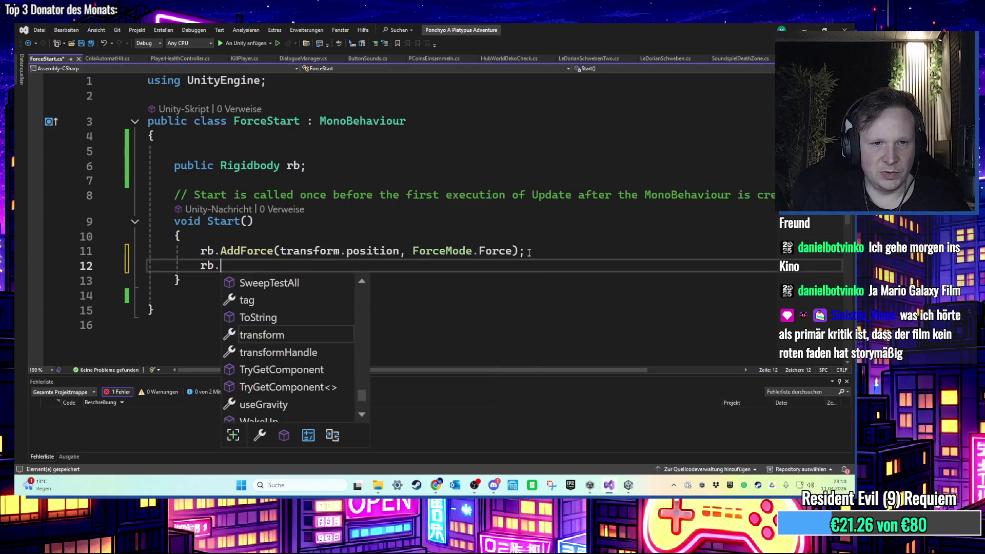
Write rb.AddExplosionForce(10f * Time.deltaTime, transform.position, 3f); and save
key(Up)
text(()
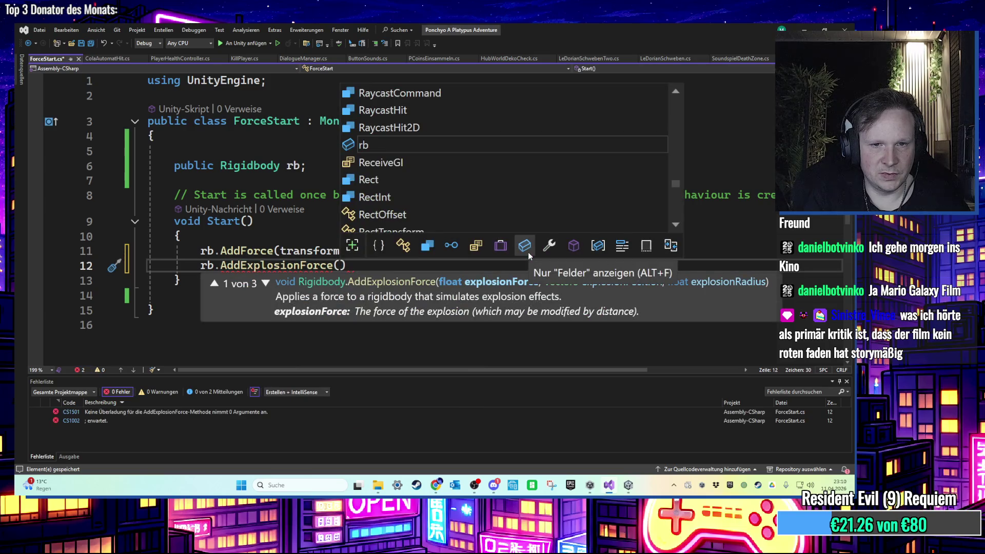
text(10f*)
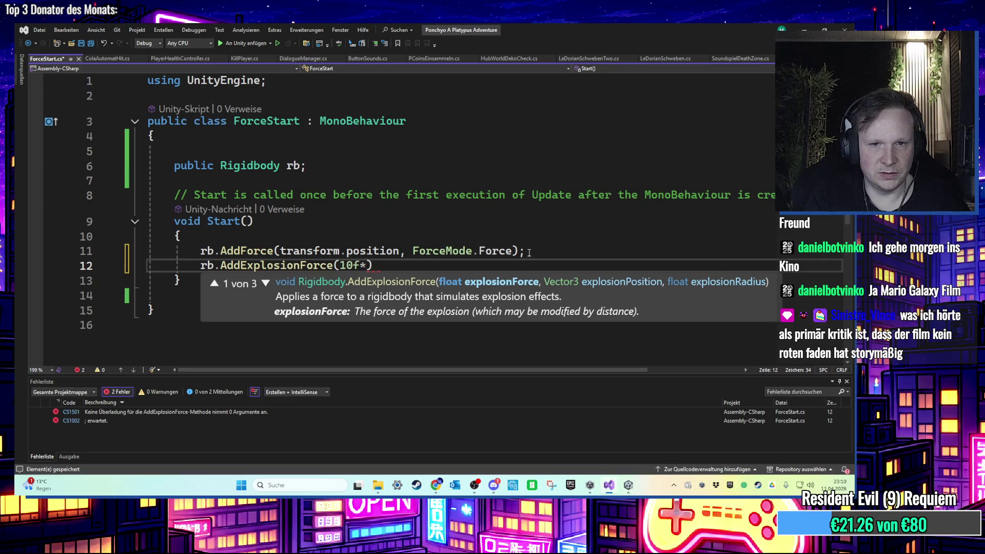
text(Time.)
text(del)
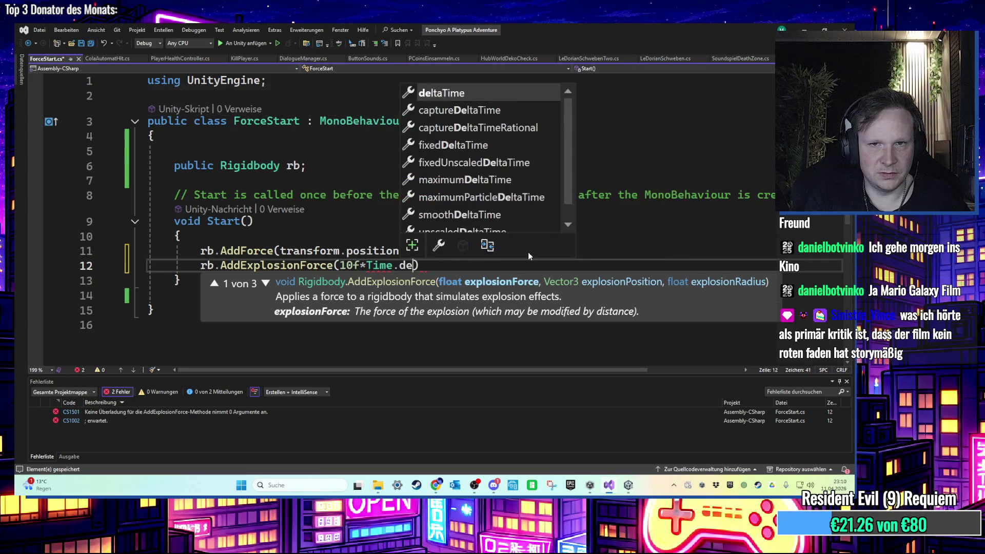
key(Tab)
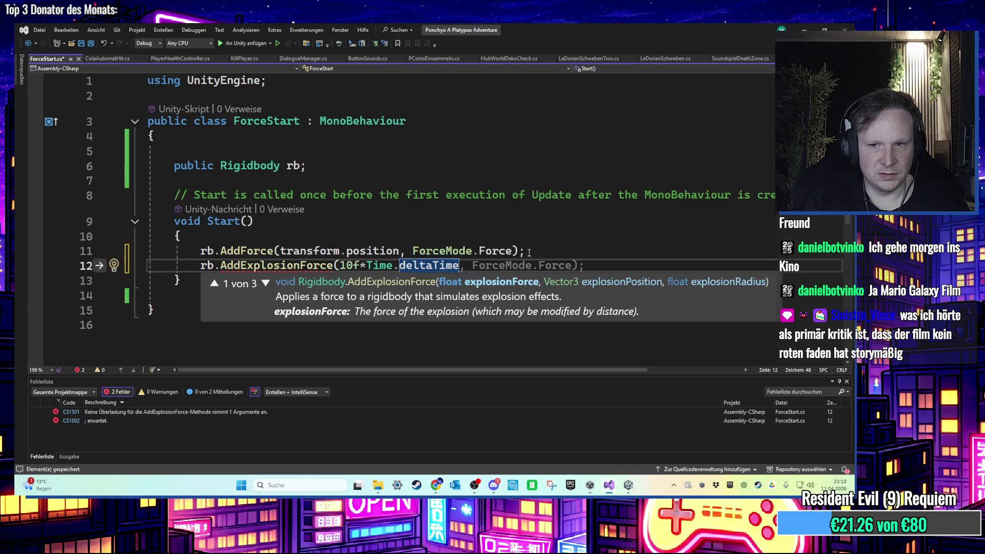
text(,)
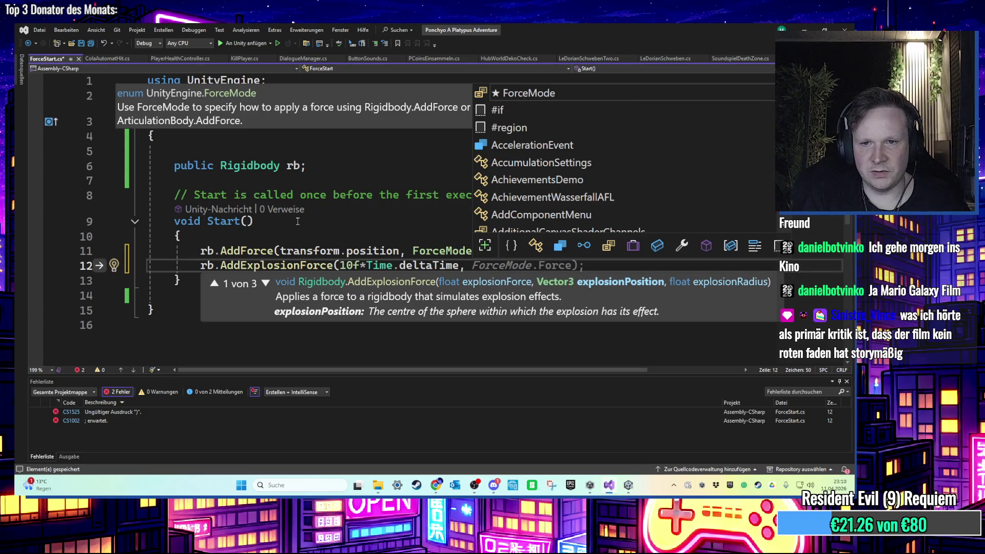
text(transform.)
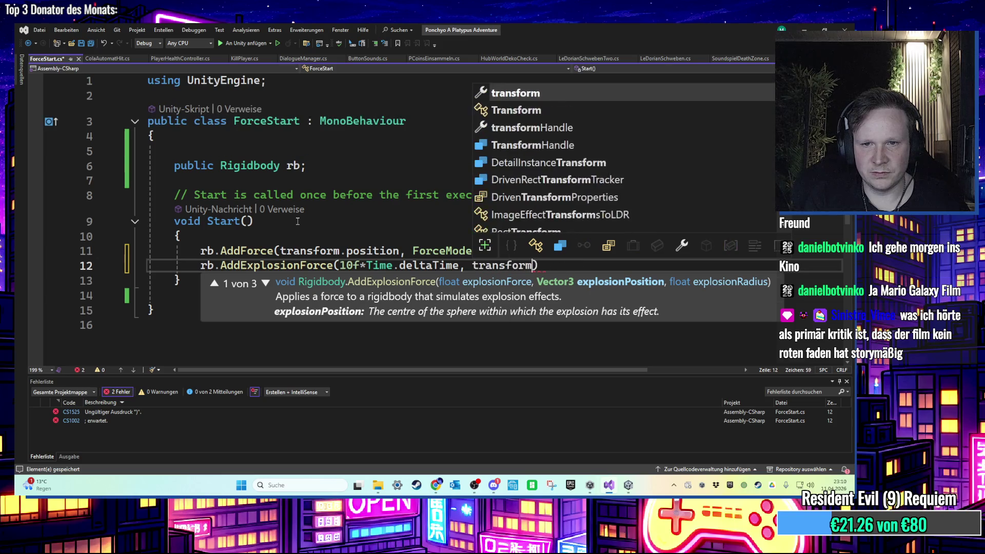
key(BackSpace)
text(, )
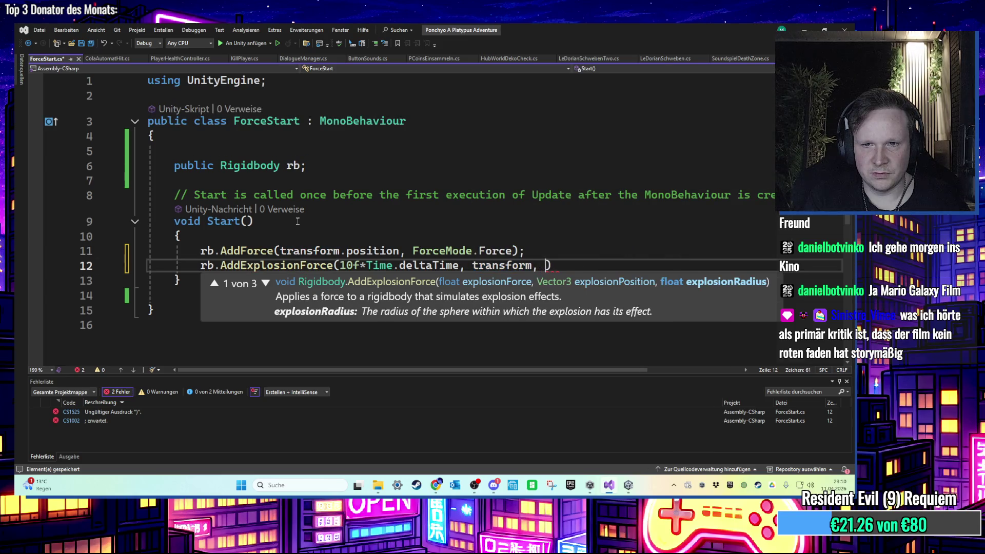
text(3f)
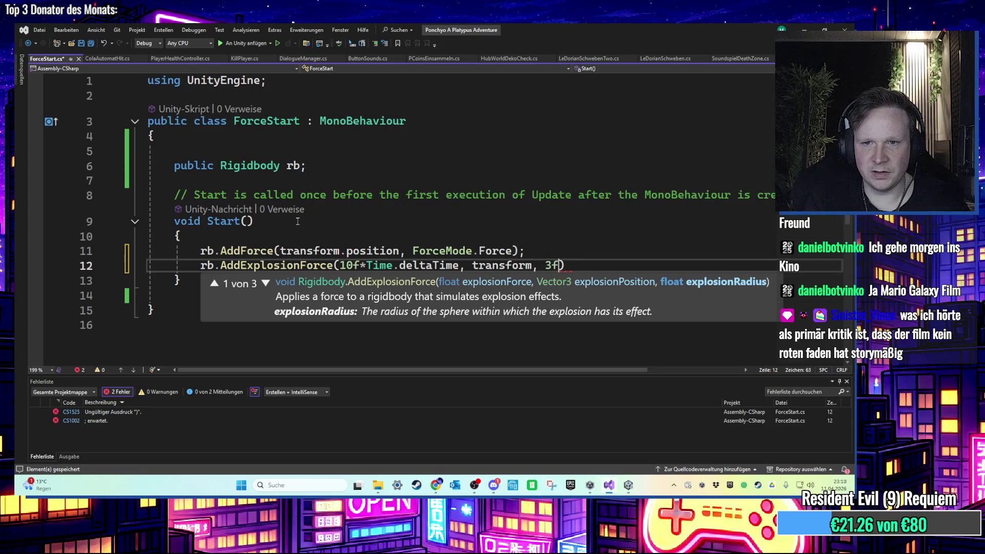
text();)
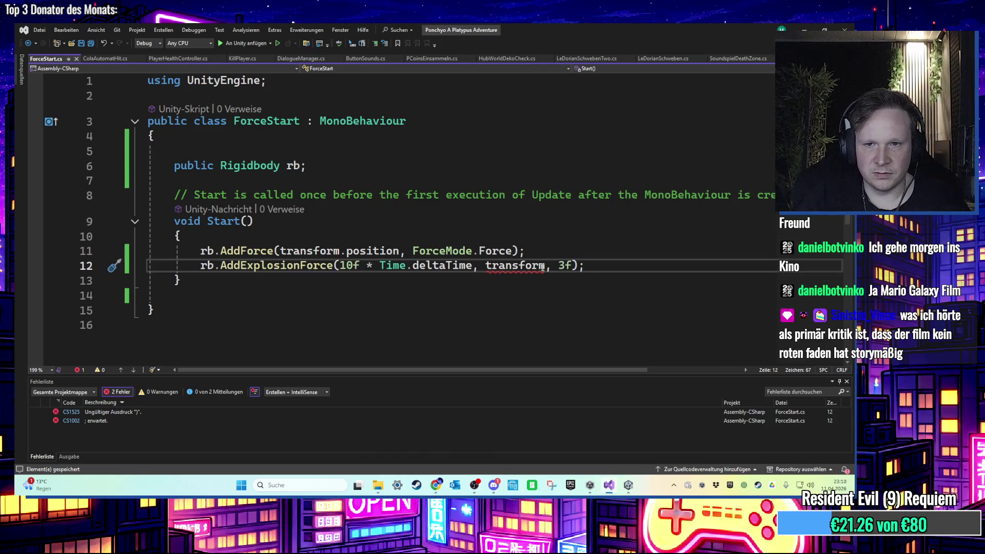
click(547, 268)
text(.position)
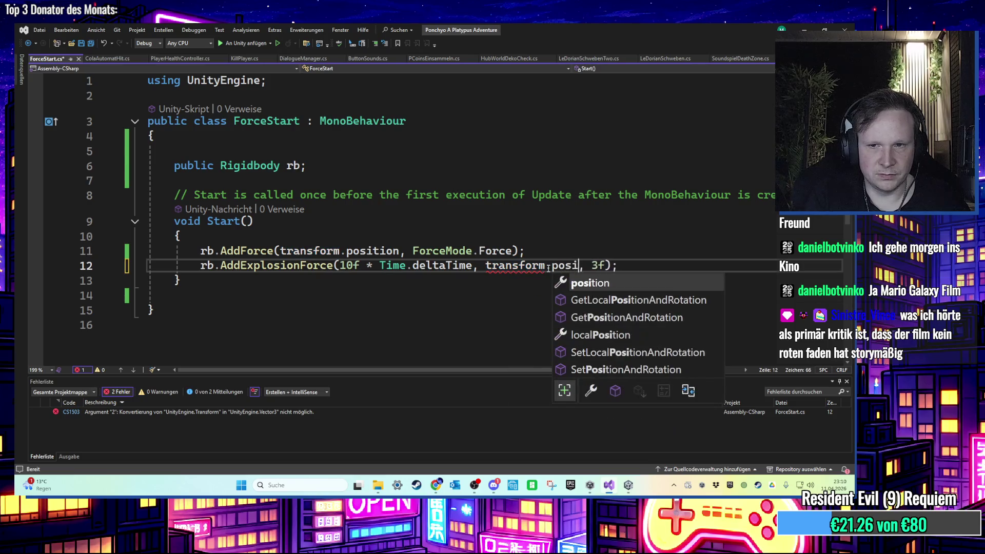
key(Escape)
click(207, 237)
key(ctrl+s)
Comment out the AddForce line with // and save the script
click(201, 251)
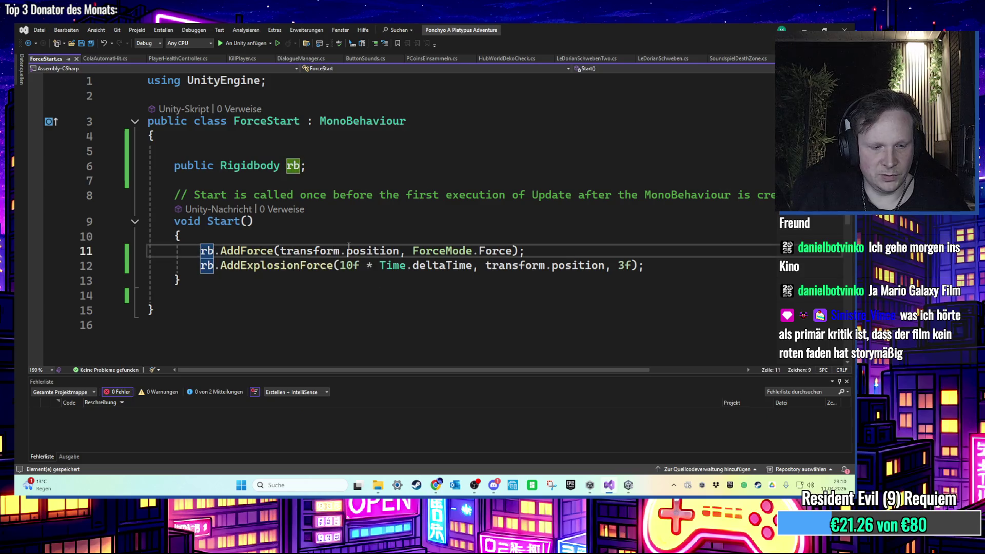
text(//)
click(512, 195)
key(ctrl+s)
key(alt+Tab)
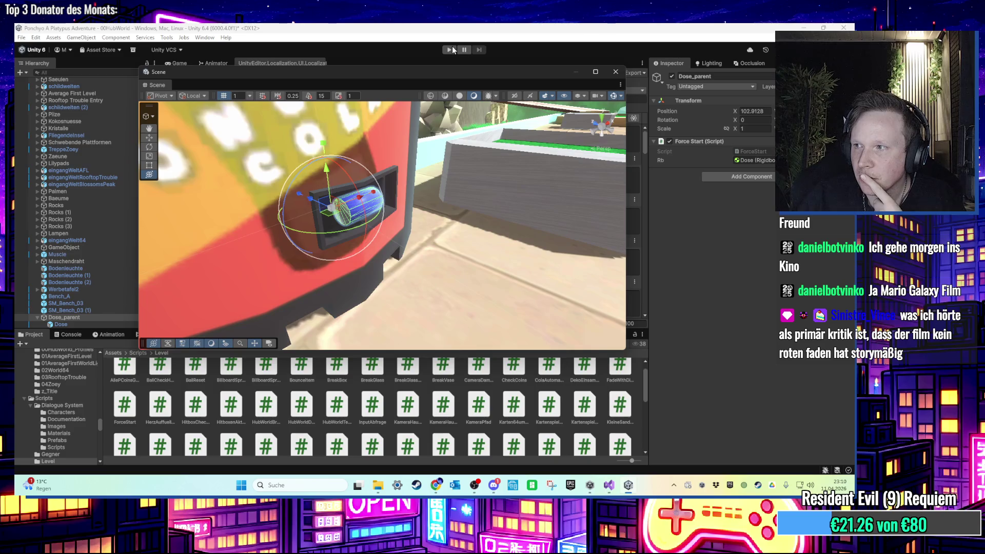
Play-test the can's explosion push at the cola machine, then stop play mode
click(452, 50)
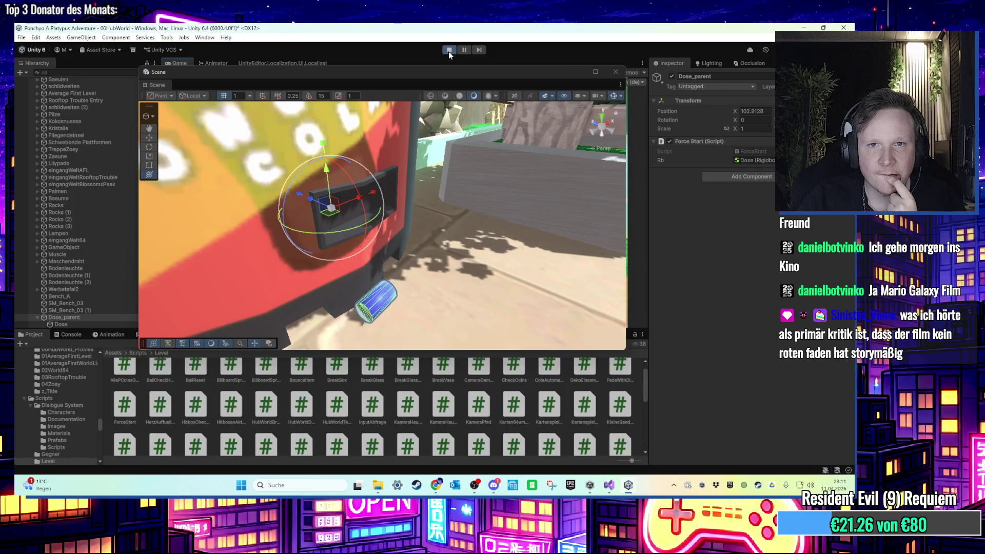
key(ctrl+p)
drag(410, 225, 472, 232)
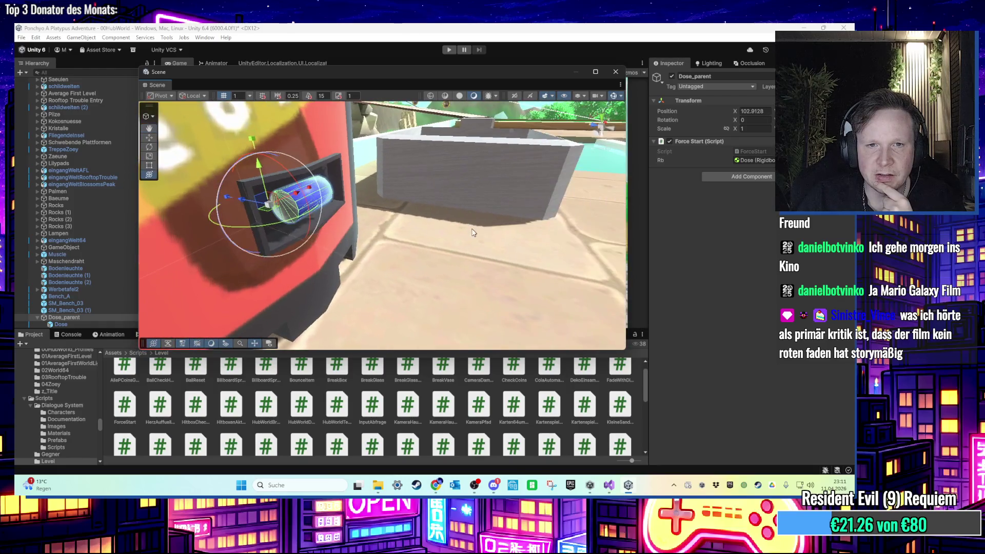
Raise the AddExplosionForce force from 10f to 10000f in ForceStart
click(609, 486)
scroll(382, 246, down, 1)
scroll(382, 247, up, 1)
click(346, 266)
text(00)
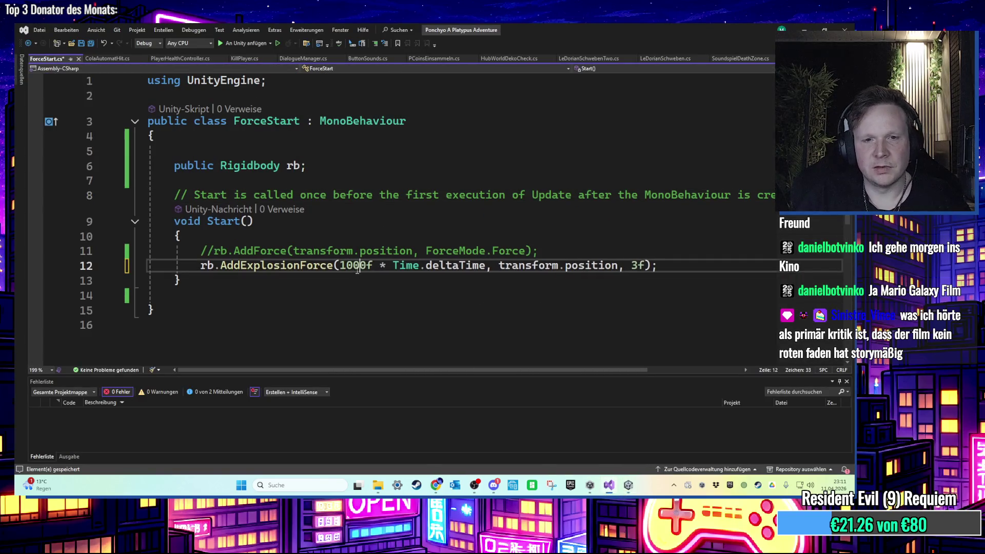
text(0)
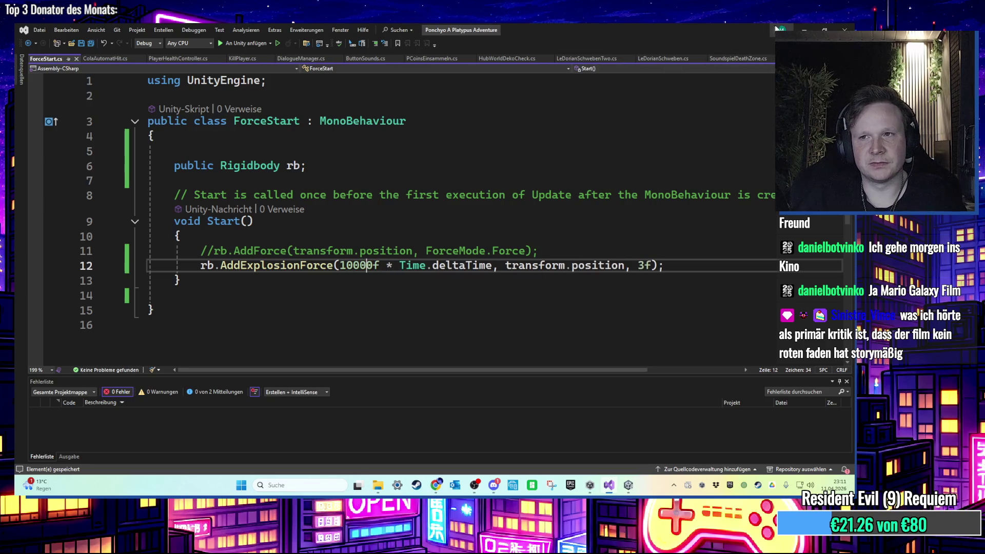
click(804, 30)
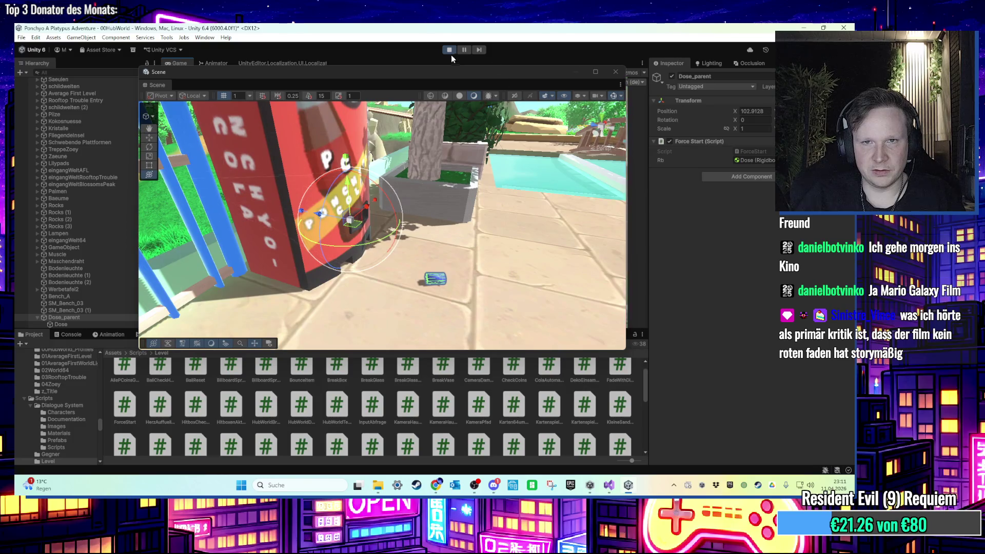
Bring ForceStart.cs back up in Visual Studio, scrolled to the top
key(alt+Tab)
scroll(344, 277, up, 2)
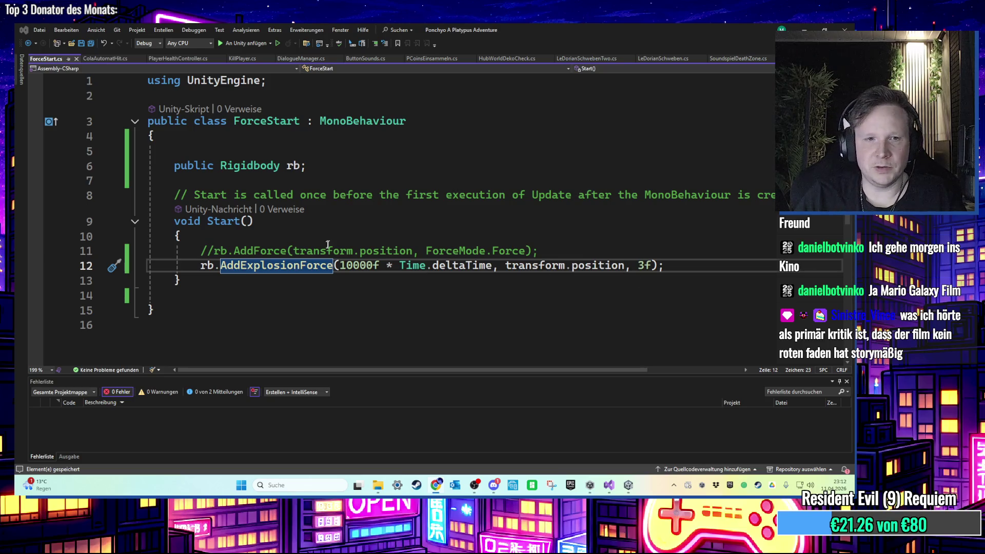
Rename the Start method to FixedUpdate
click(330, 243)
double_click(222, 221)
text(F)
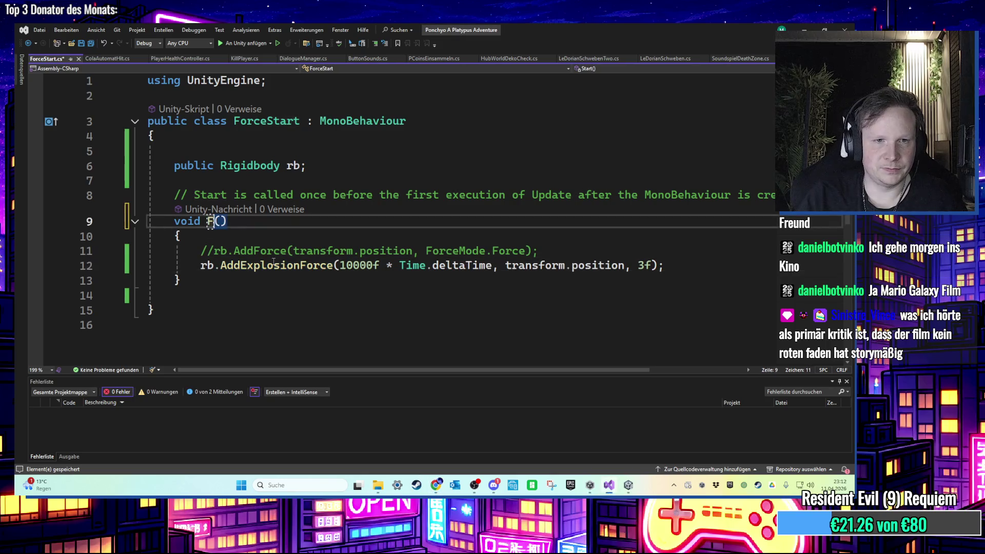
text(ixedUpdate)
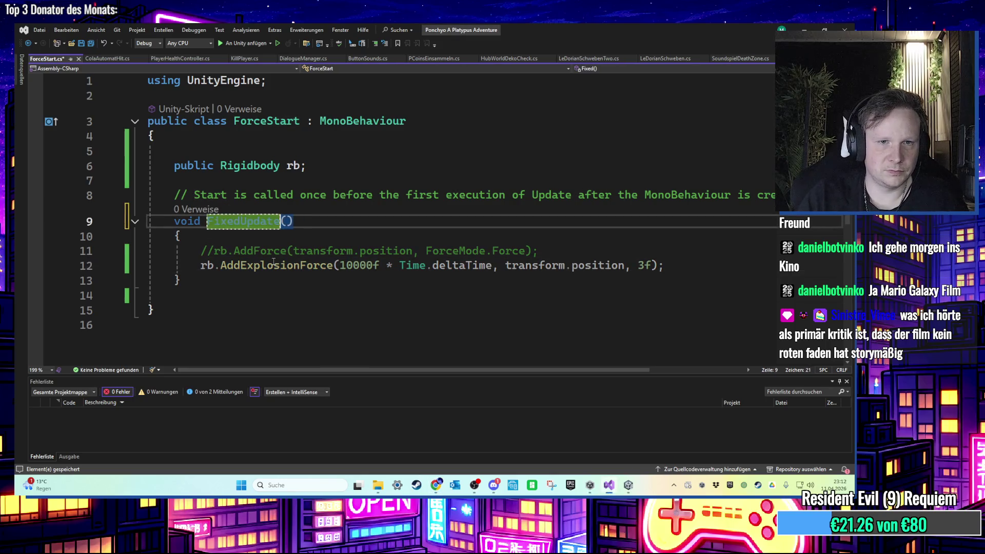
click(227, 195)
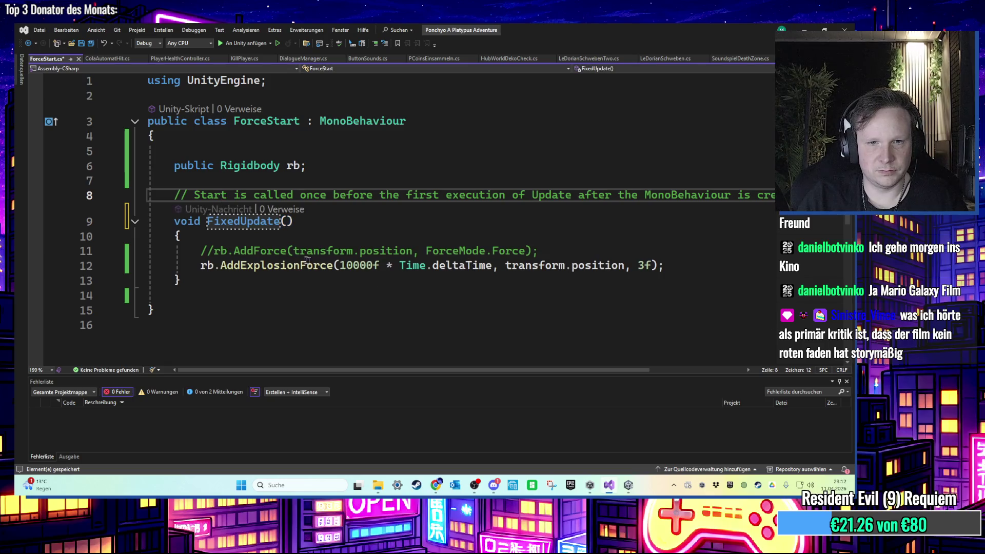
Lower the explosion force from 10000f to 1f
drag(373, 265, 353, 266)
key(BackSpace)
key(BackSpace)
click(303, 282)
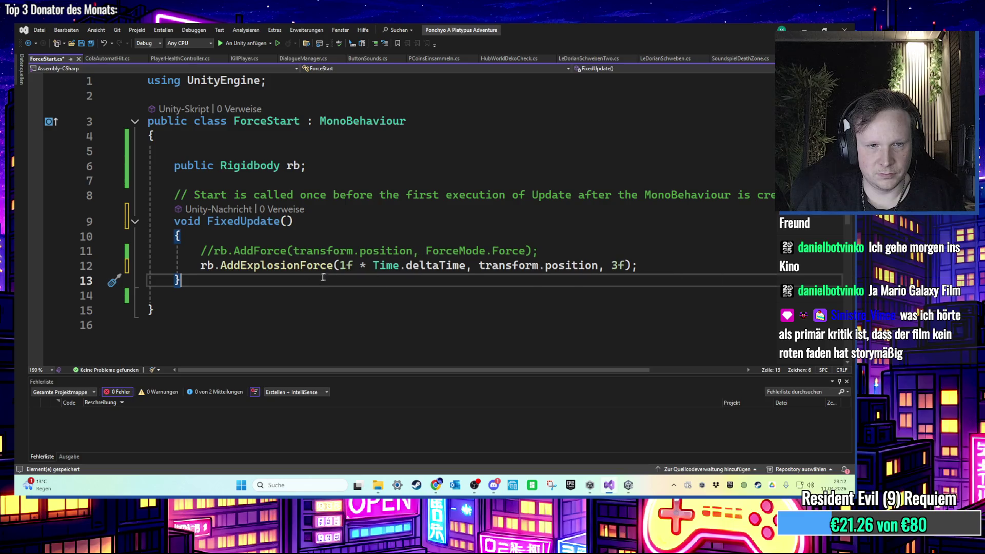
click(651, 270)
Start a new 'public float' field line below the rb field
click(360, 170)
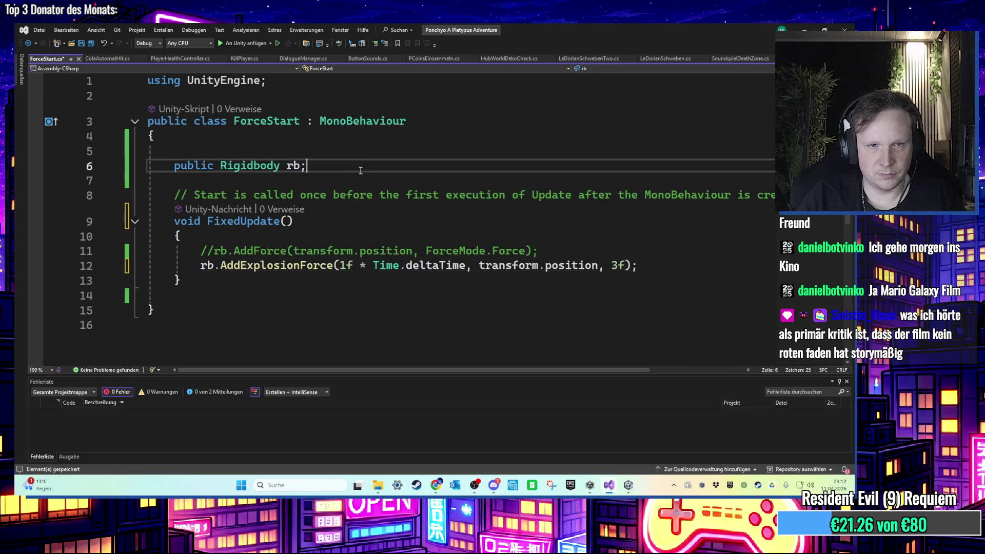
key(Return)
key(ctrl+space)
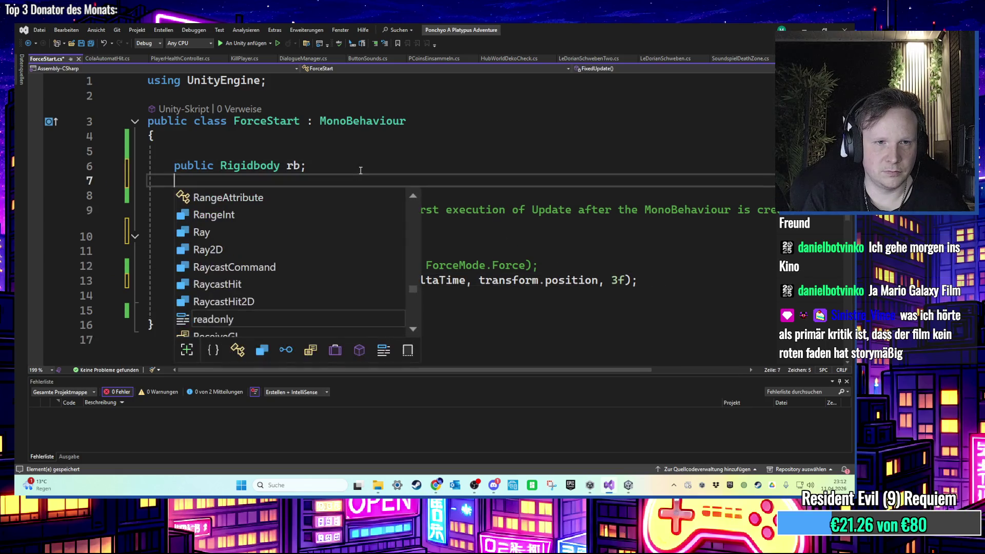
text(public float timer;)
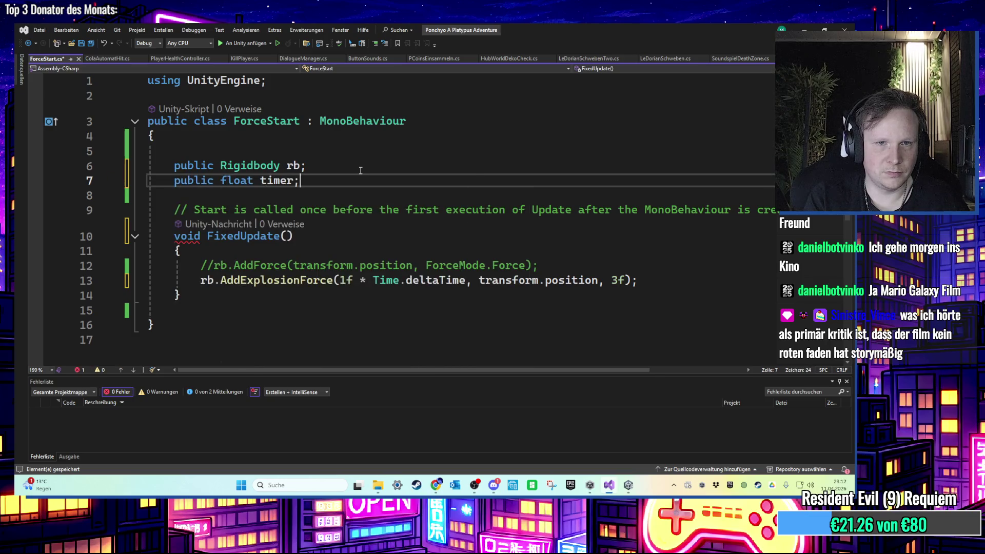
Give the timer field a starting value and count it down by Time.deltaTime in FixedUpdate
key(BackSpace)
text(=)
key(BackSpace)
text(.2)
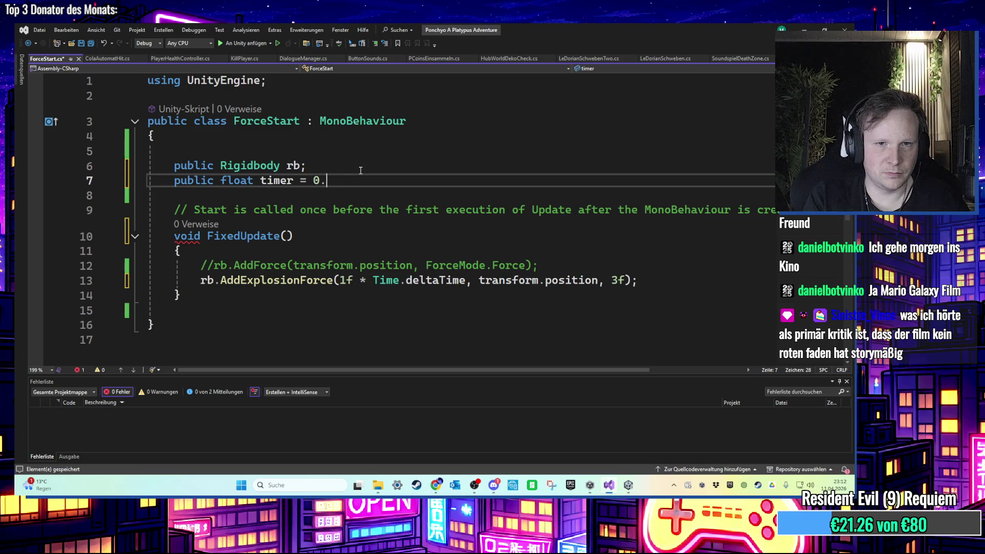
text(f;)
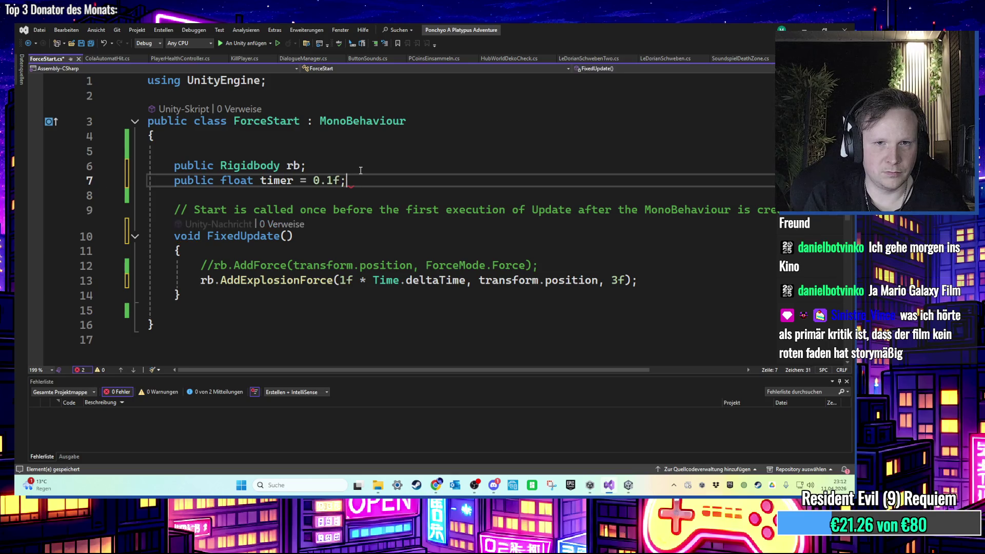
click(648, 282)
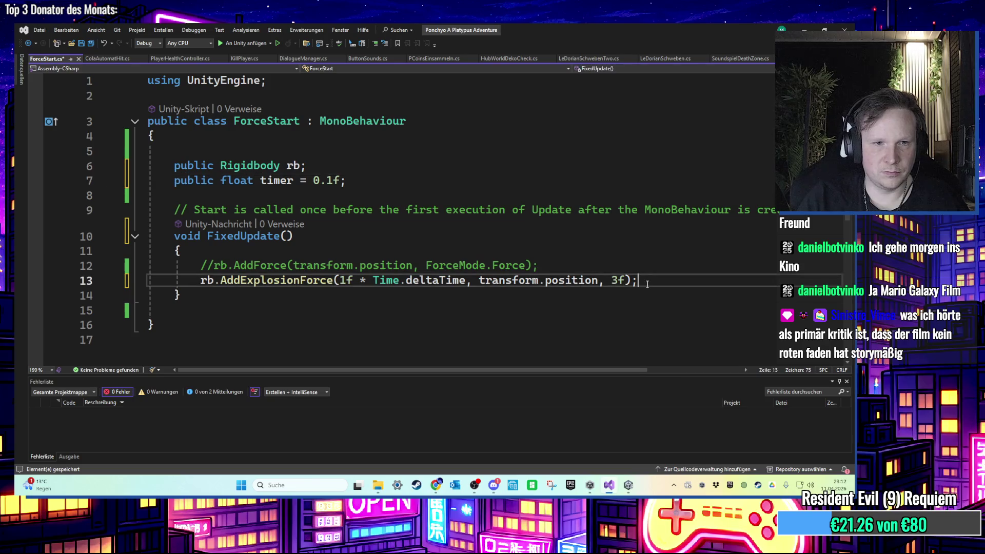
key(Return)
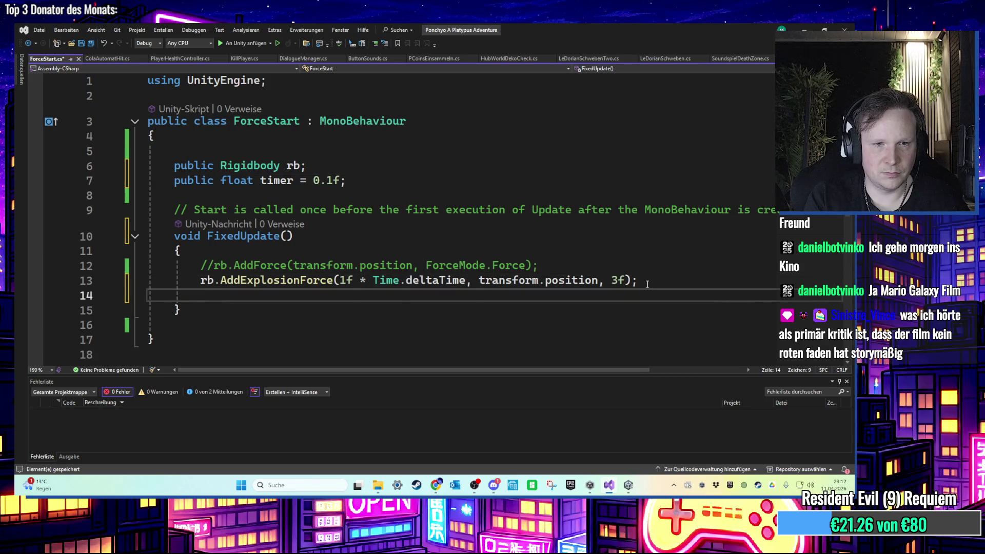
text(Timer)
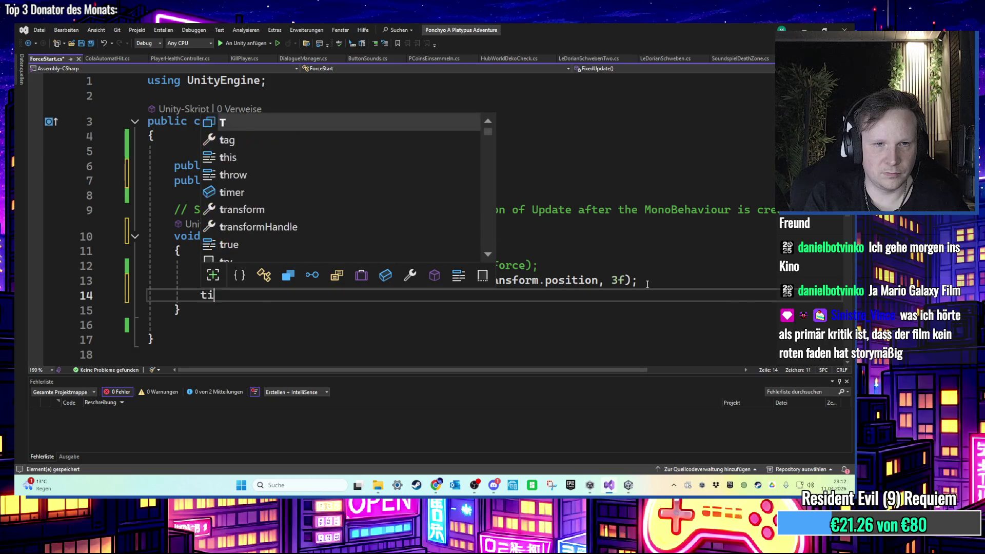
key(Escape)
key(Tab)
key(ctrl+Left)
key(ctrl+Left)
key(ctrl+Left)
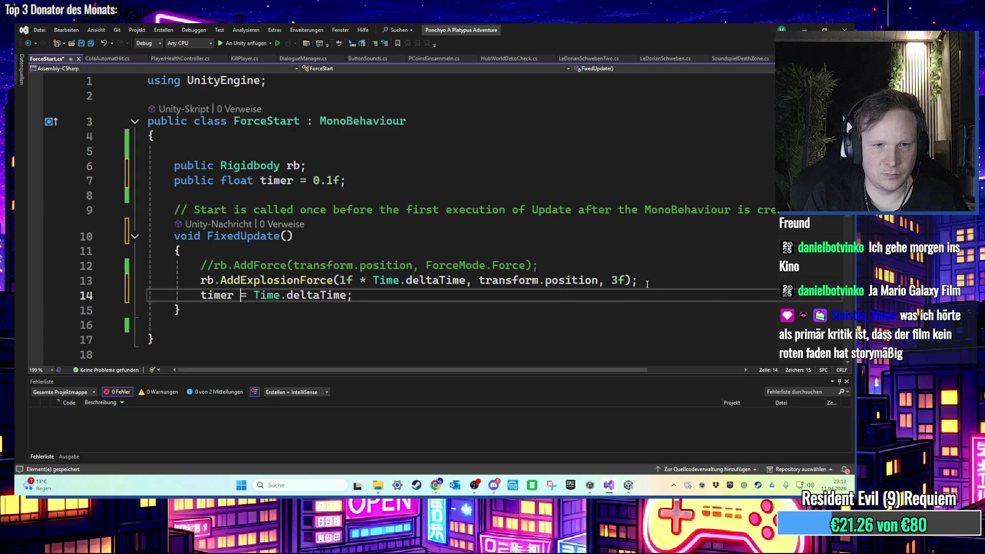
text(-)
click(373, 300)
Add if (timer < 0f) { this.enabled = false; } and save ForceStart
key(Return)
key(Return)
text(if)
key(BackSpace)
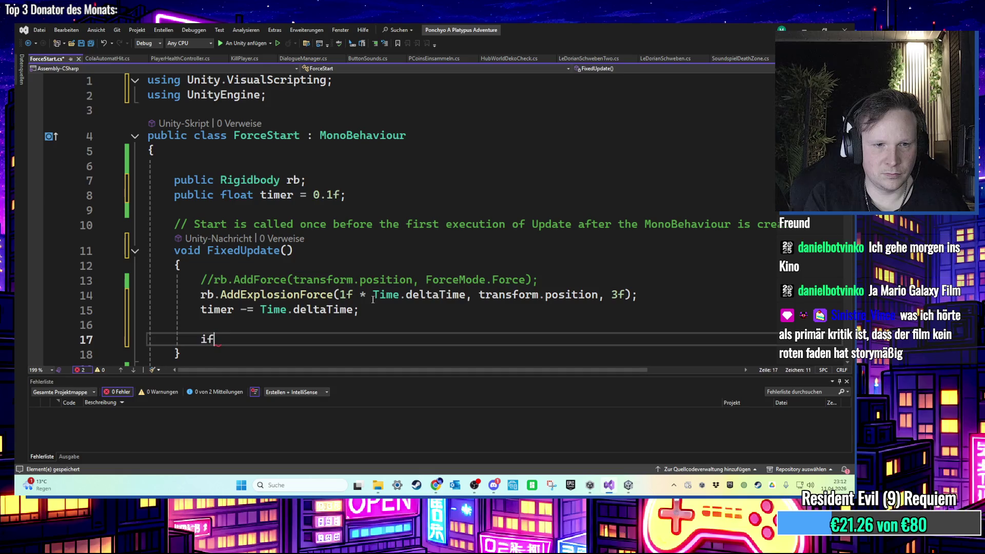
text(f)
key(Tab)
key(Return)
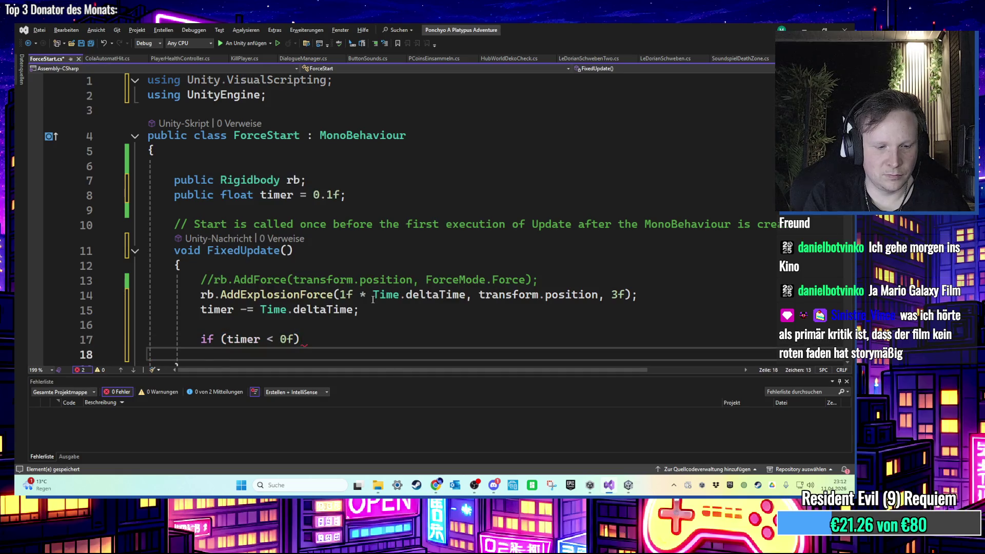
text({)
key(Return)
text(this.enabled = false;)
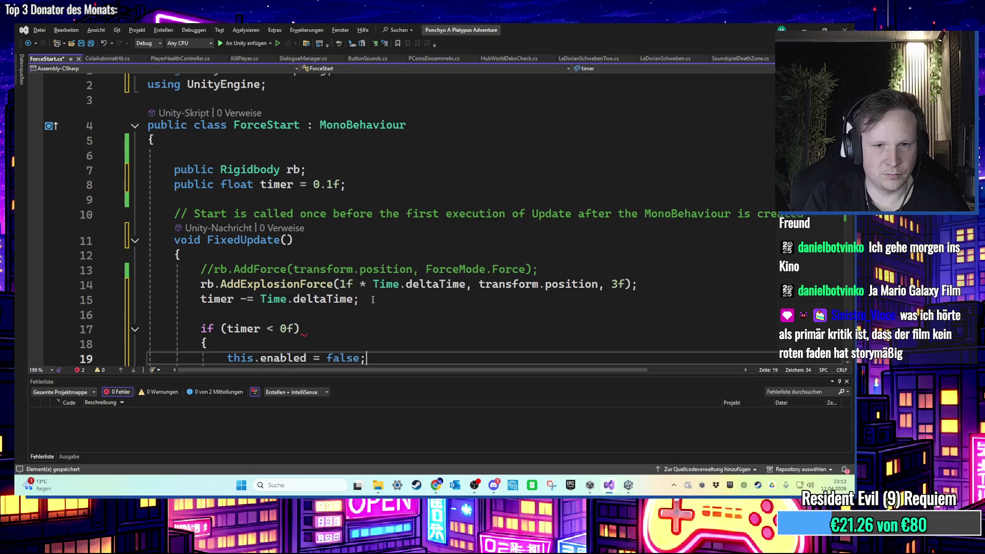
scroll(373, 300, down, 2)
key(ctrl+s)
scroll(565, 205, up, 3)
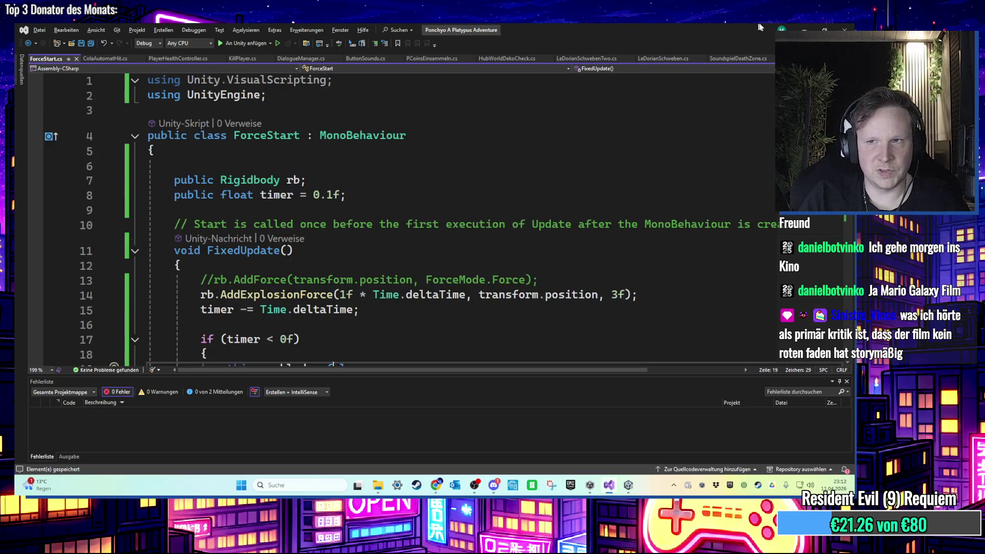
key(alt+Tab)
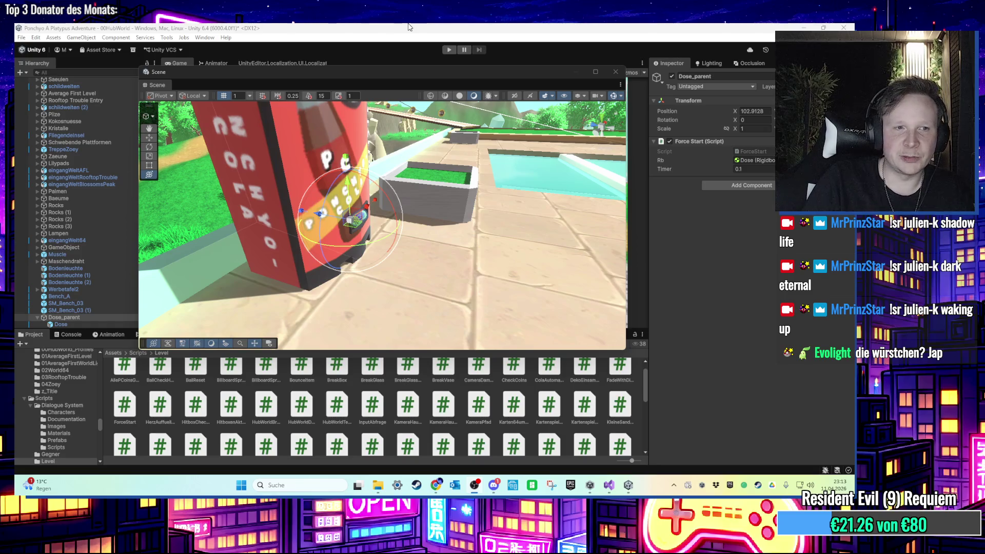
Save the ForceStart script, let Unity recompile it, and start play mode to test the can
key(alt+Tab)
key(ctrl+s)
key(alt+Tab)
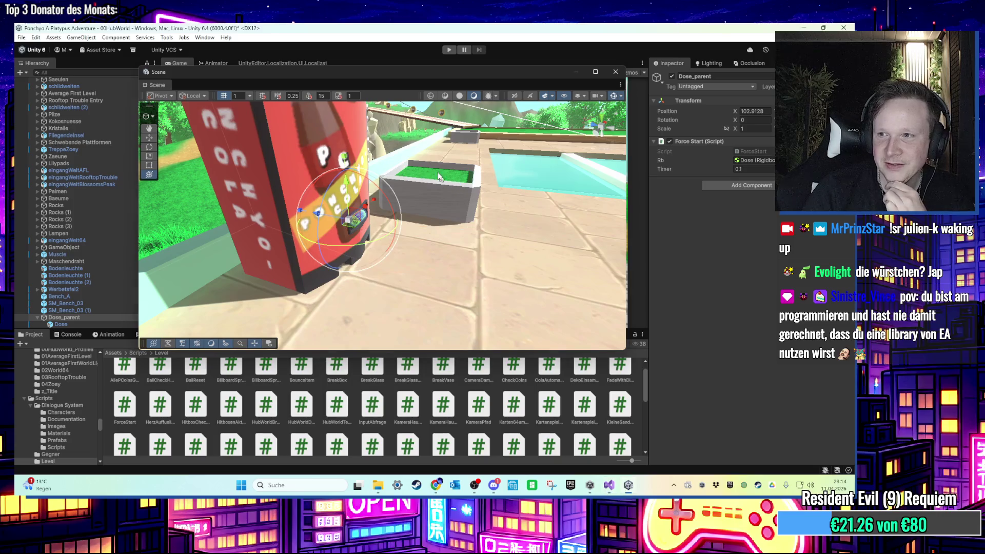
click(449, 51)
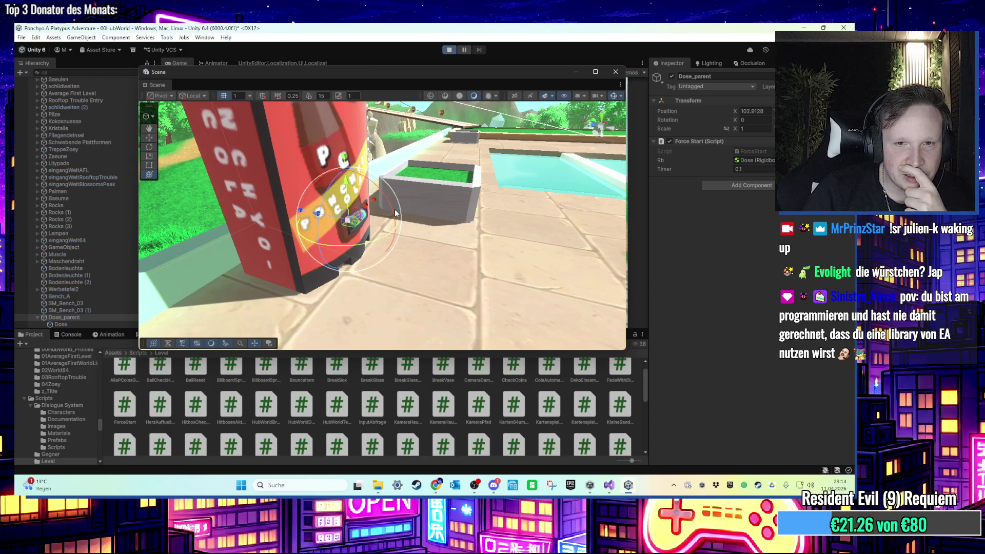
Stop play mode, change the force to 100f, drop '* Time.deltaTime', and save ForceStart
click(446, 50)
key(alt+Tab)
scroll(360, 305, down, 2)
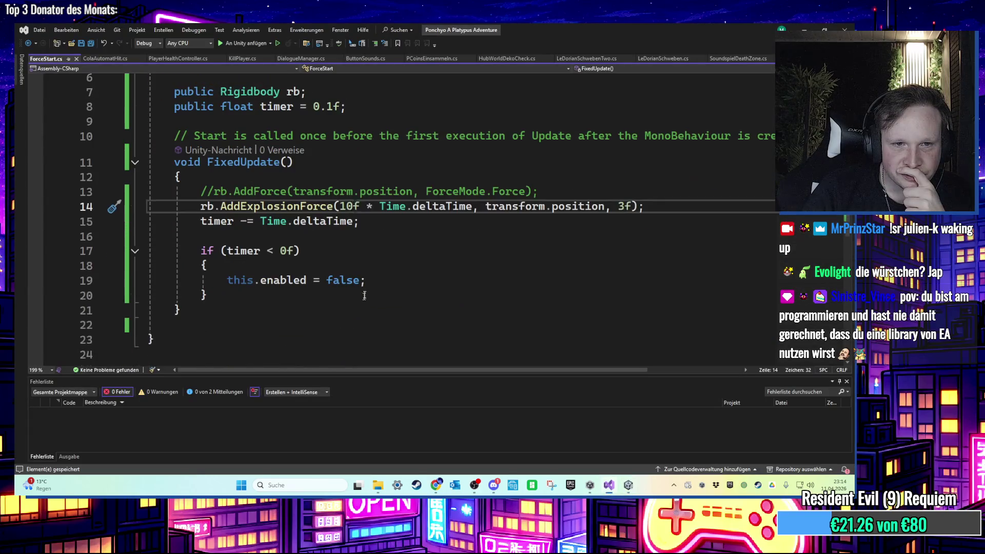
text(0)
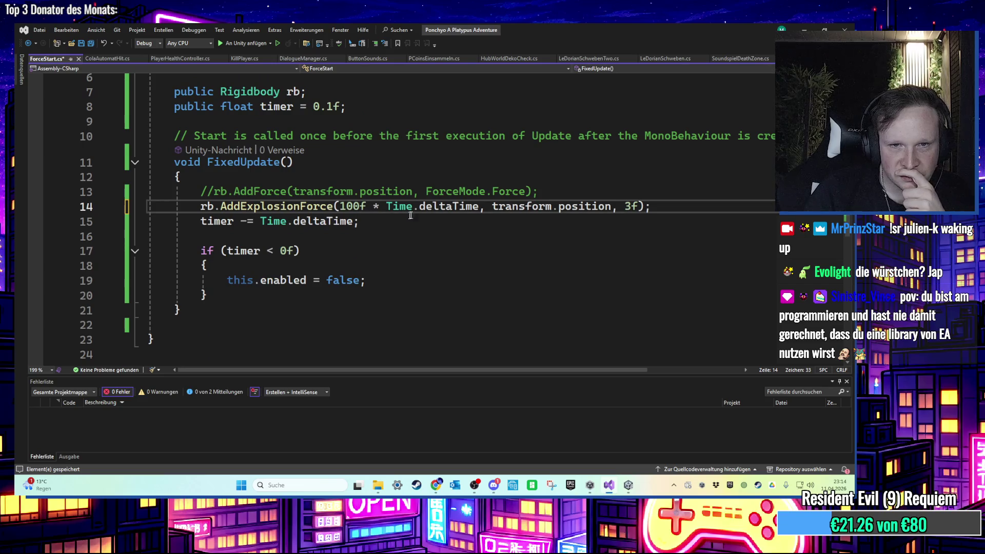
drag(479, 205, 367, 206)
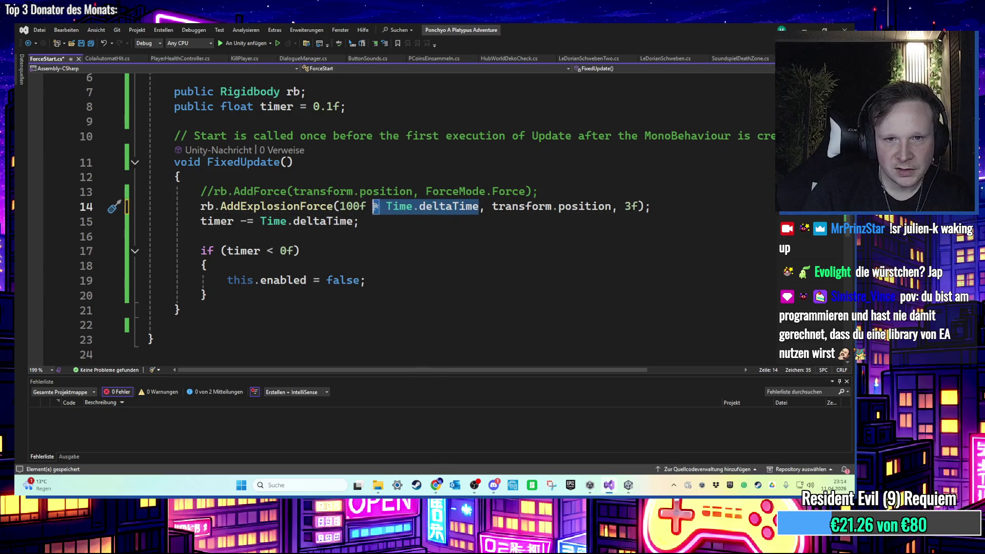
key(BackSpace)
key(Down)
key(Down)
key(ctrl+s)
key(alt+Tab)
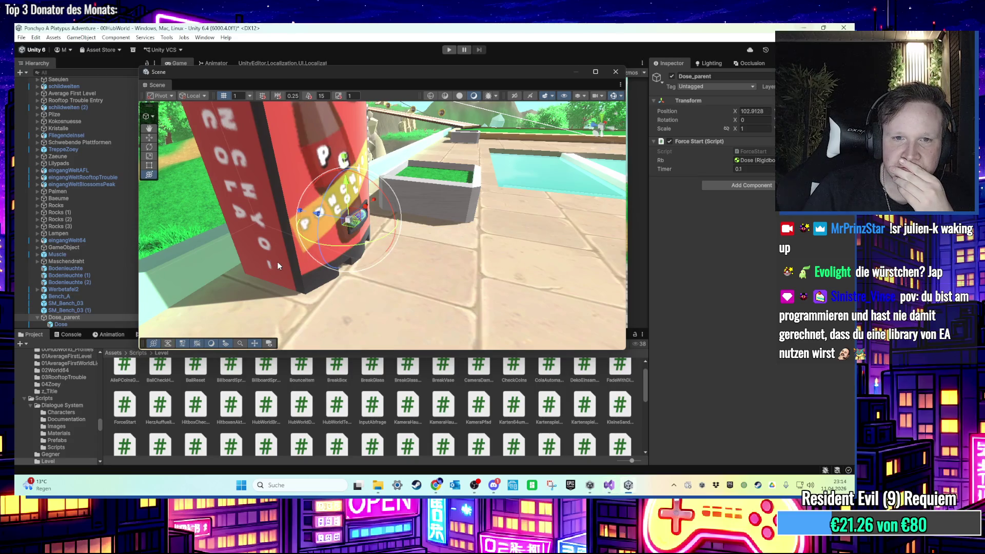
Select Dose_parent, play-test the 100f push, then dock the Scene window beside Game
drag(277, 266, 280, 227)
click(101, 318)
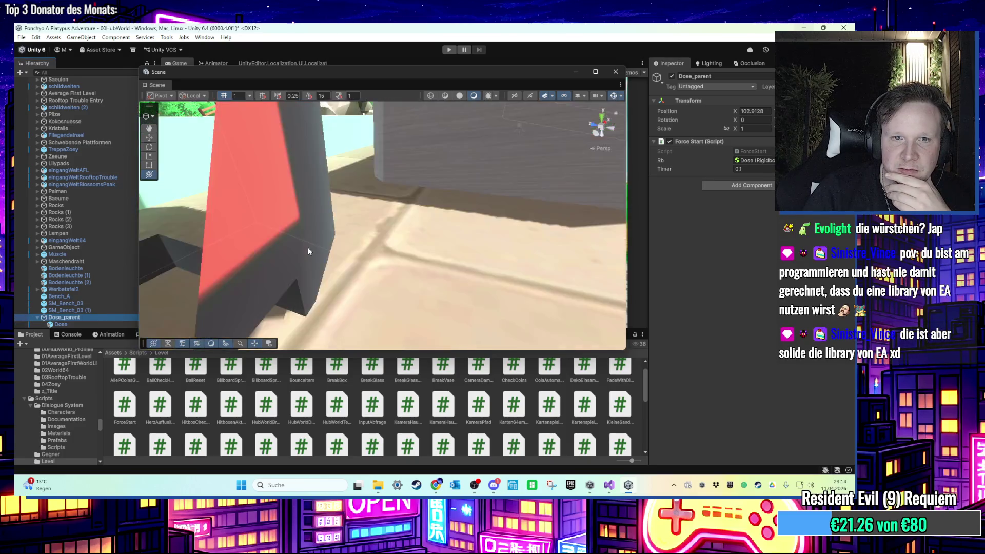
mouse_move(309, 241)
mouse_down()
mouse_move(333, 156)
mouse_move(356, 145)
mouse_move(347, 203)
mouse_up()
key(e)
click(449, 50)
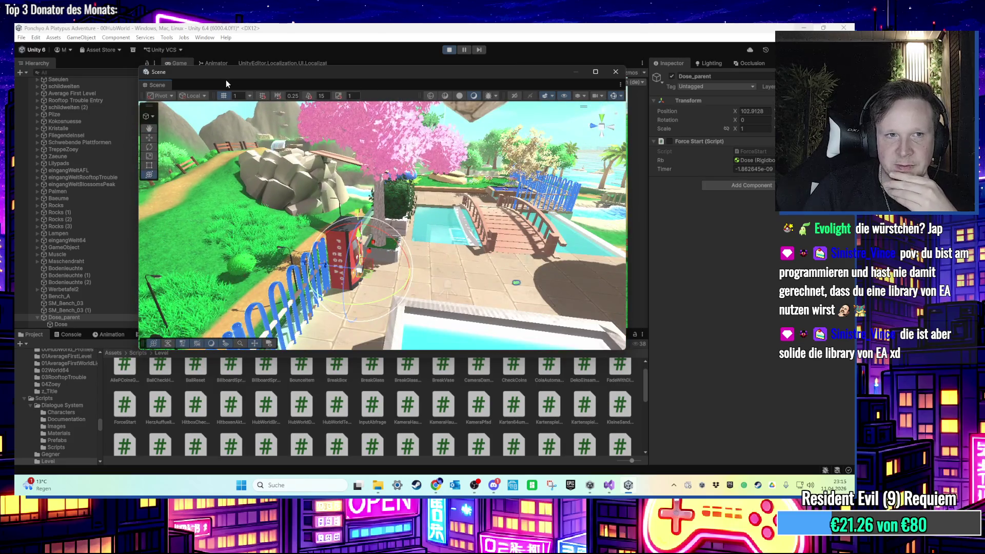
click(449, 50)
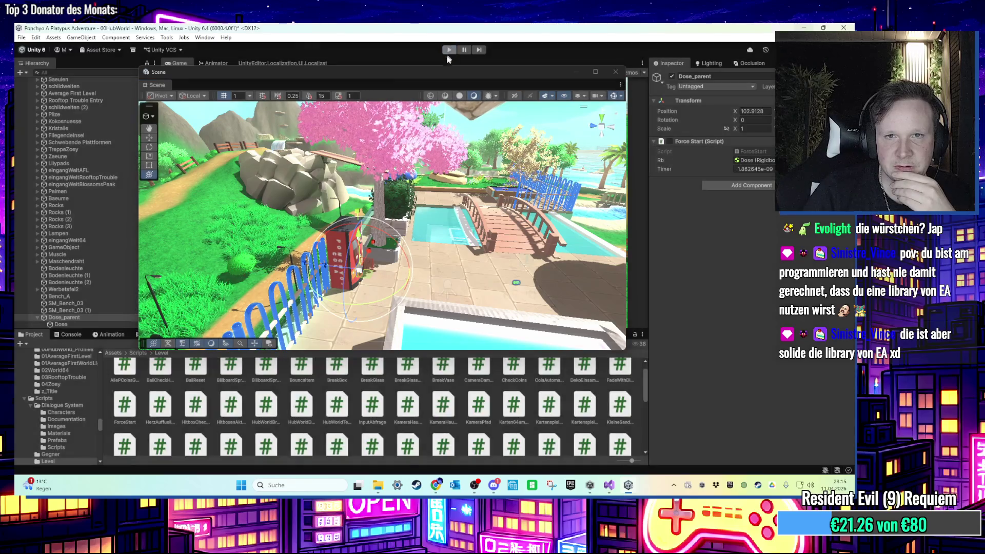
drag(157, 85, 178, 63)
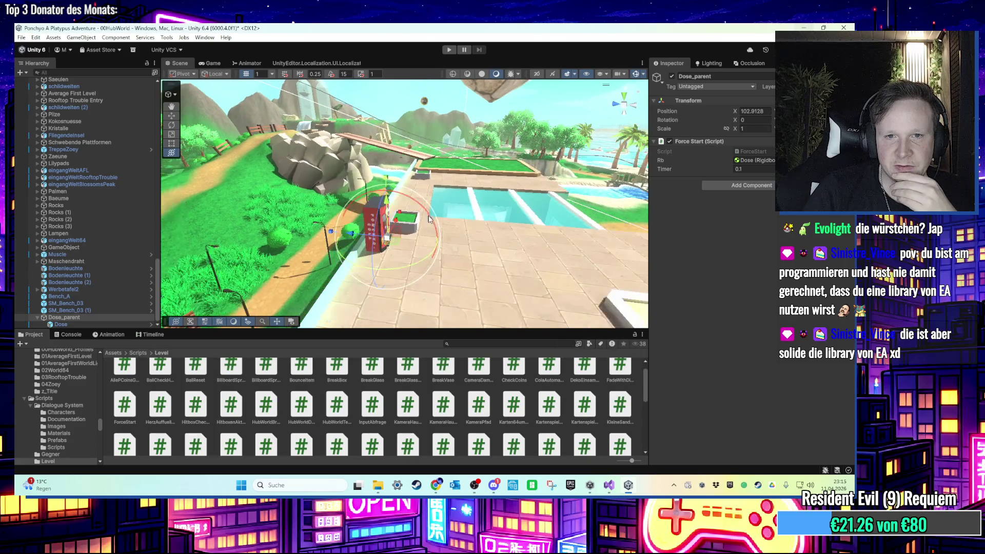
click(609, 485)
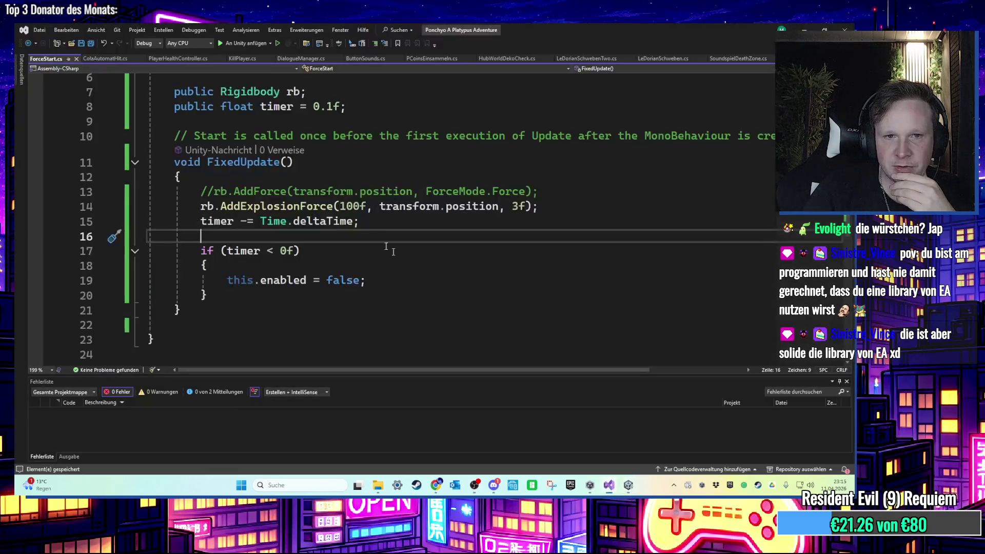
Change the explosion force from 100f to 50f and save the script
click(359, 205)
key(BackSpace)
key(BackSpace)
key(BackSpace)
text(50)
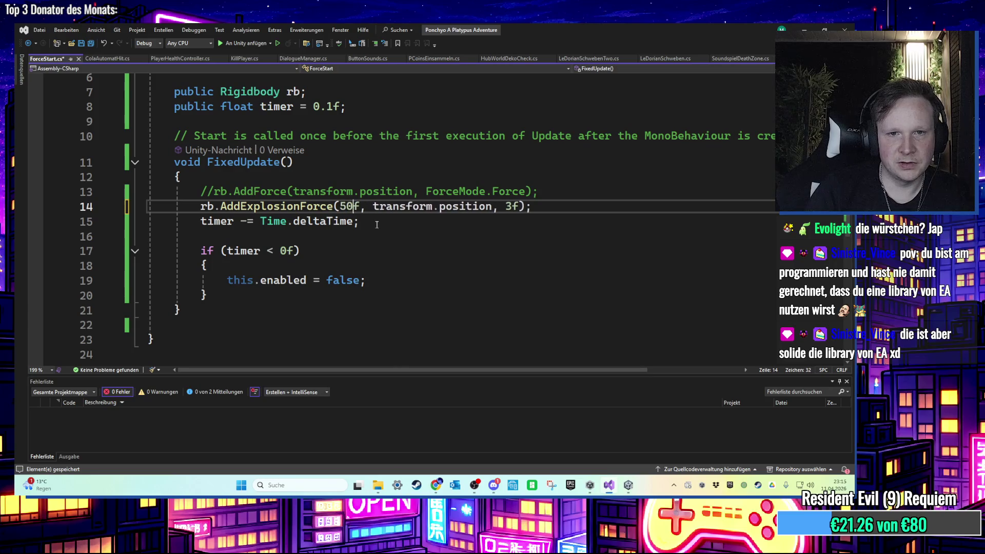
key(ctrl+s)
Add a blank line in FixedUpdate and declare a private float range field
click(455, 222)
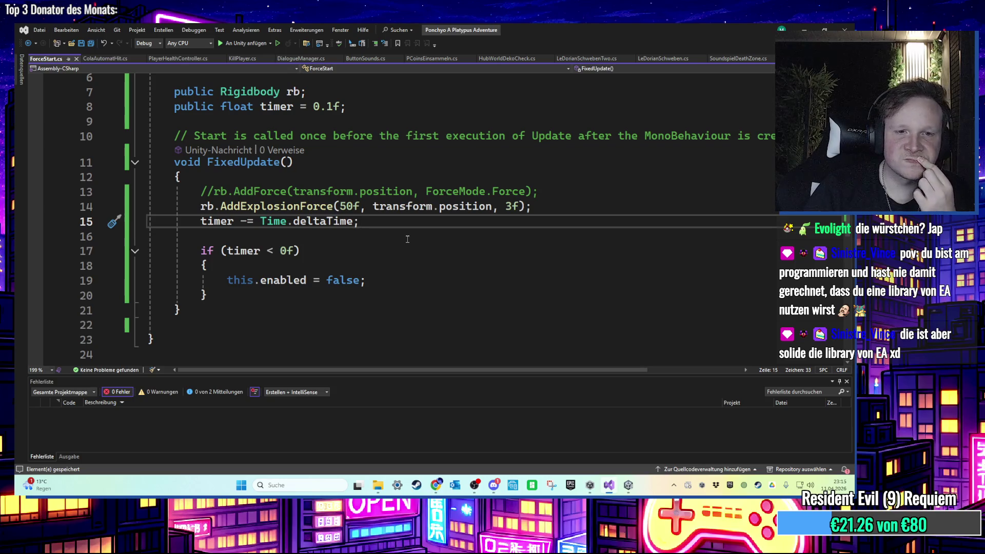
click(488, 192)
click(326, 177)
key(Return)
scroll(333, 190, up, 1)
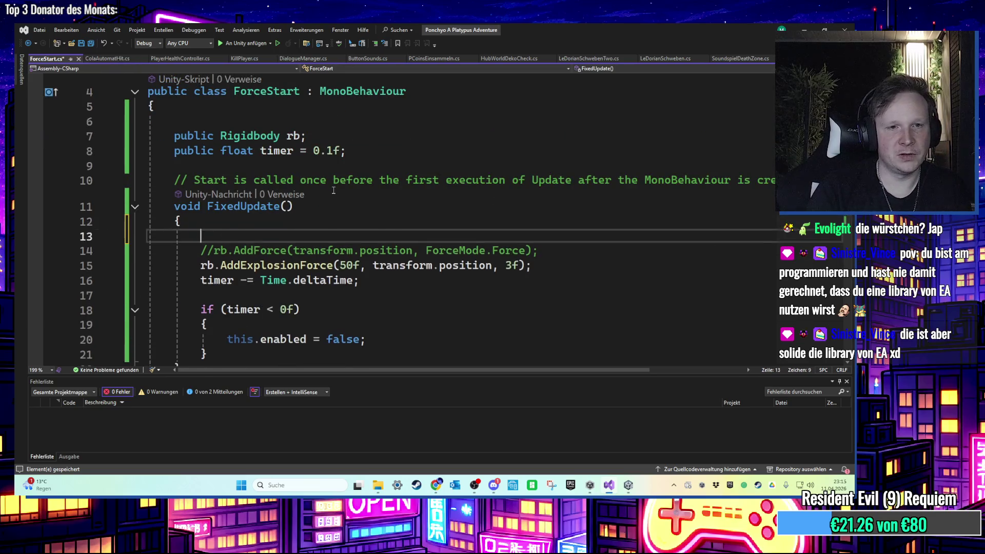
text(rb)
key(BackSpace)
key(BackSpace)
click(421, 188)
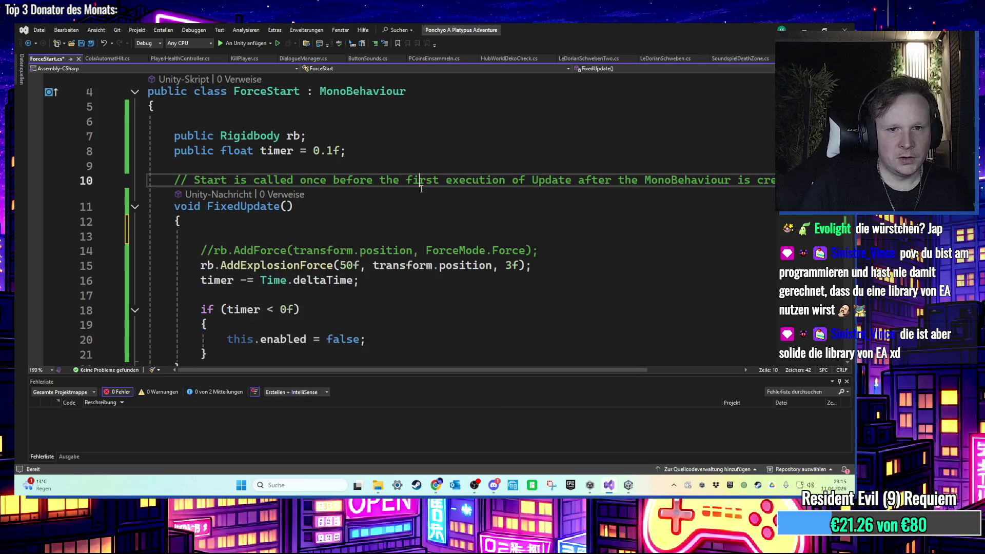
click(366, 152)
key(Return)
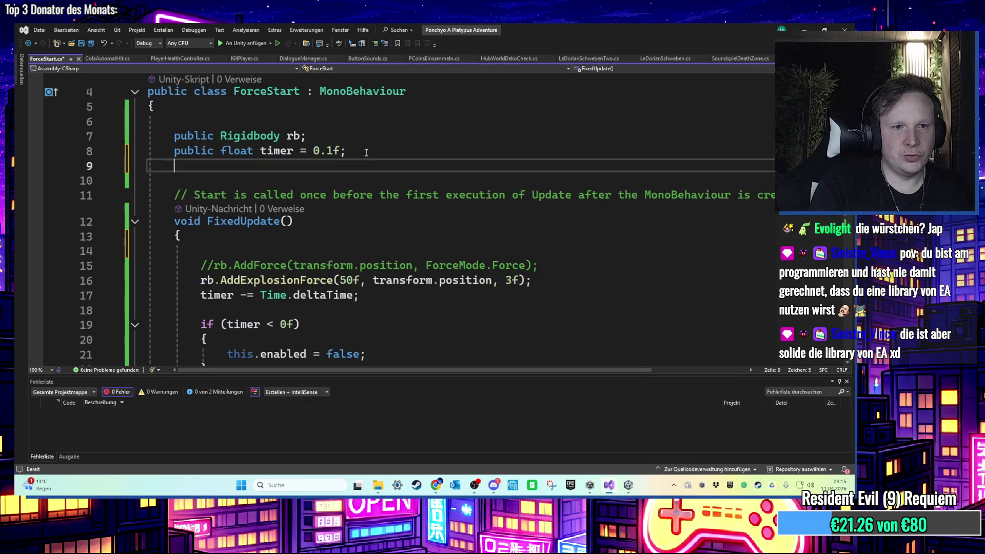
text(private float )
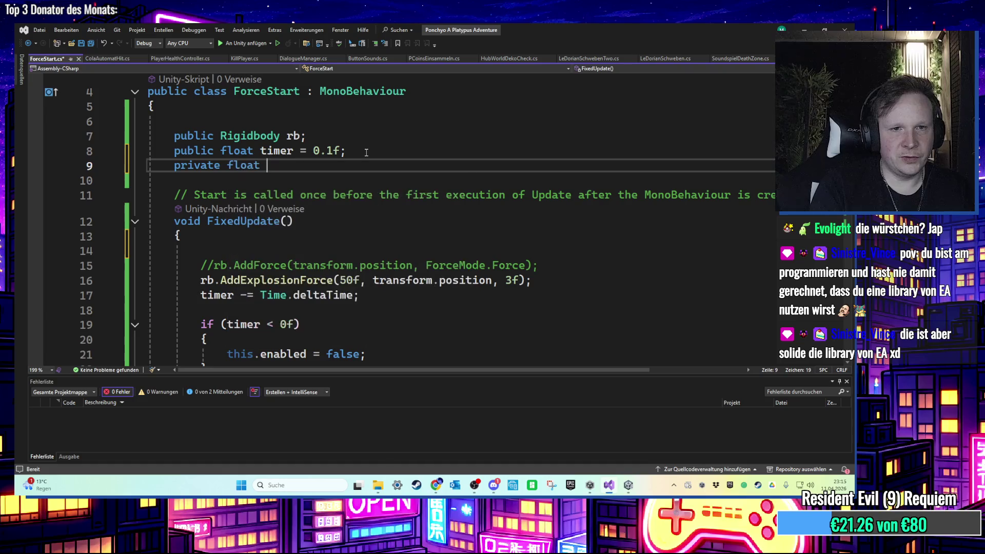
text(range;)
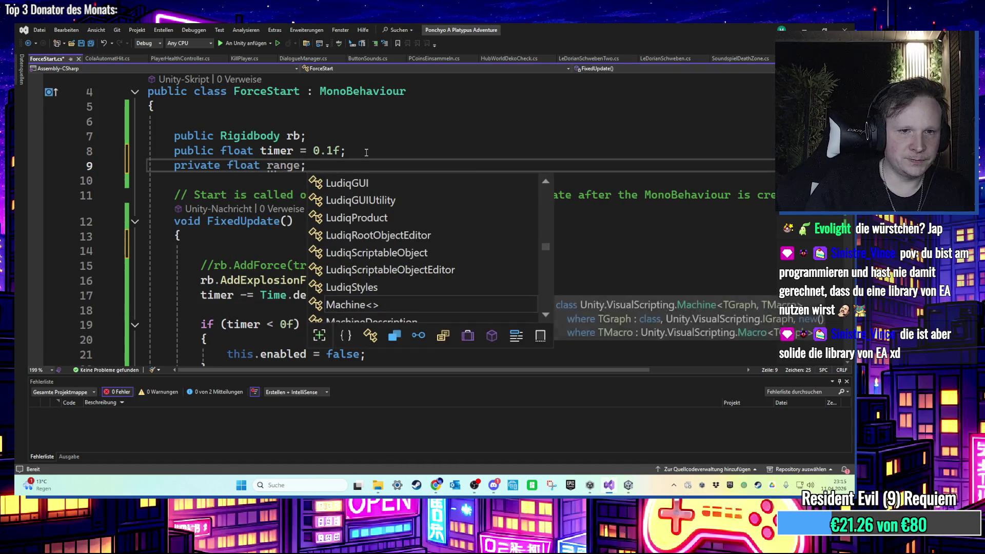
Set range = Random.Range(30f, 80f); at the top of FixedUpdate and save
click(236, 242)
click(242, 250)
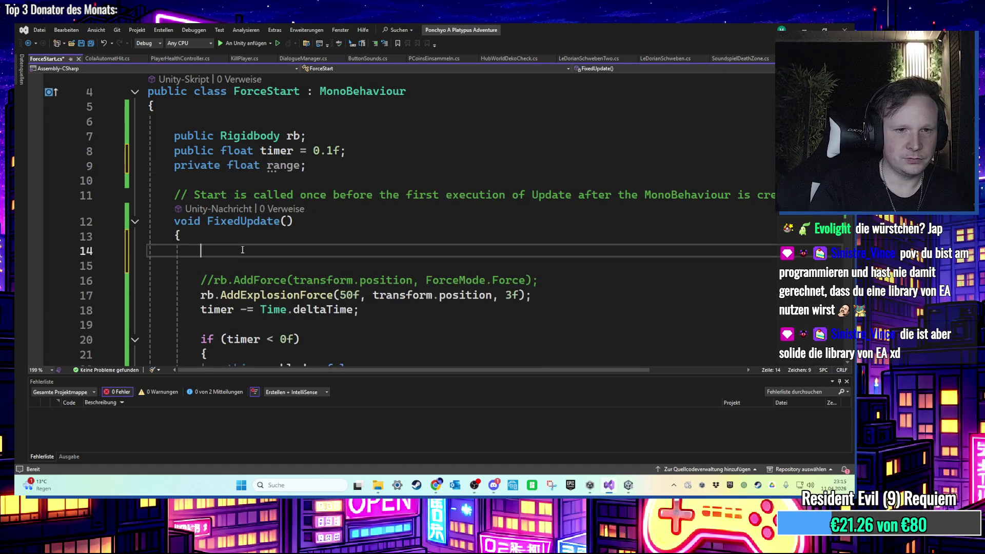
text(range = )
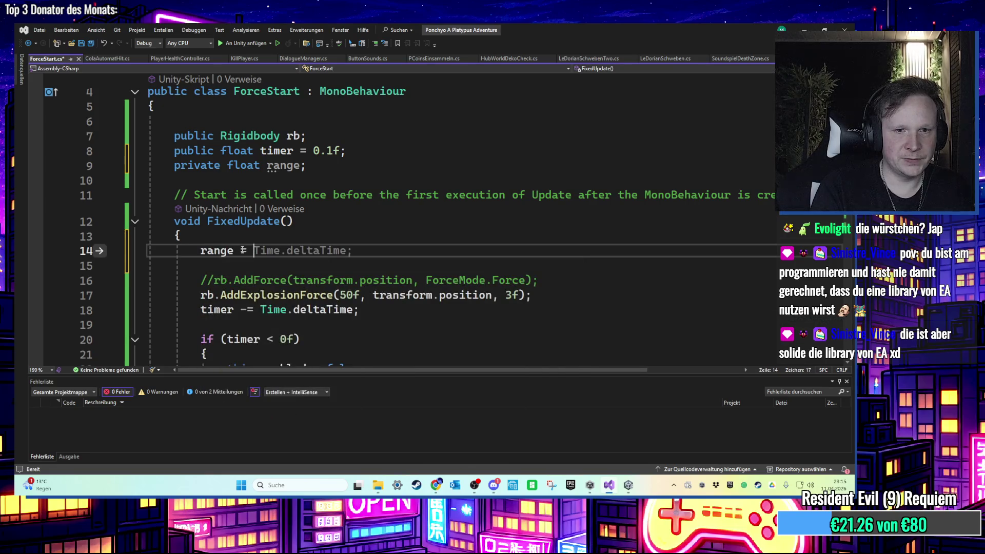
text(Random.Range)
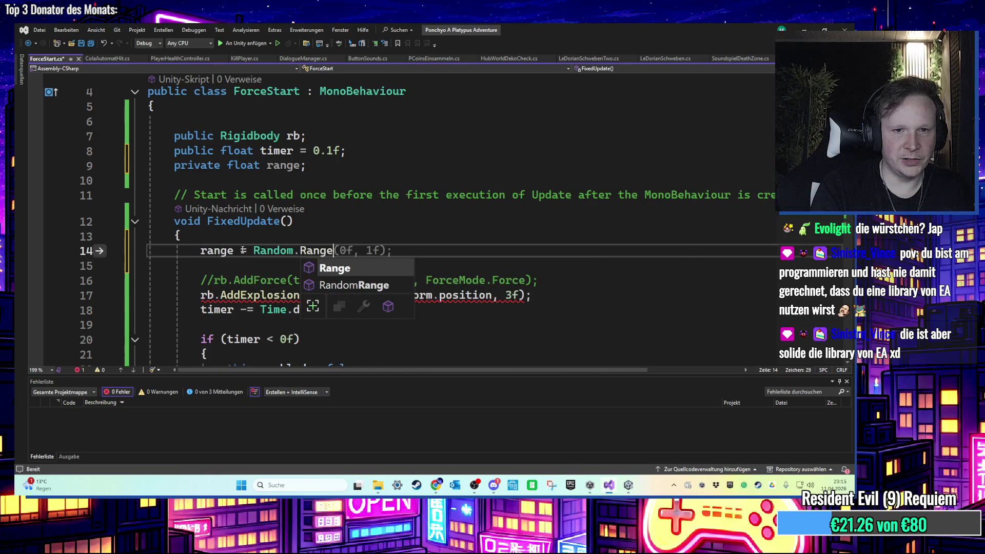
text((1f)
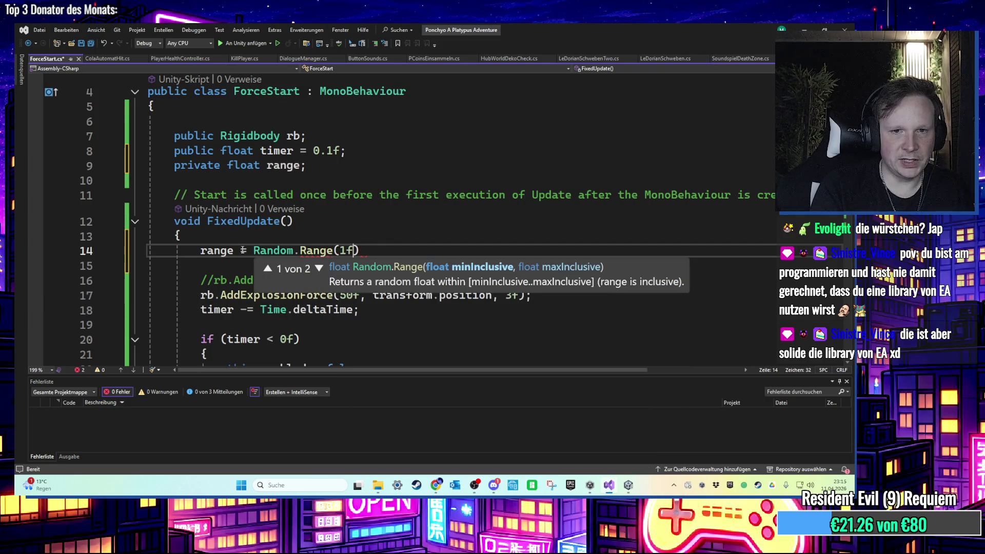
key(BackSpace)
key(BackSpace)
text(50f,)
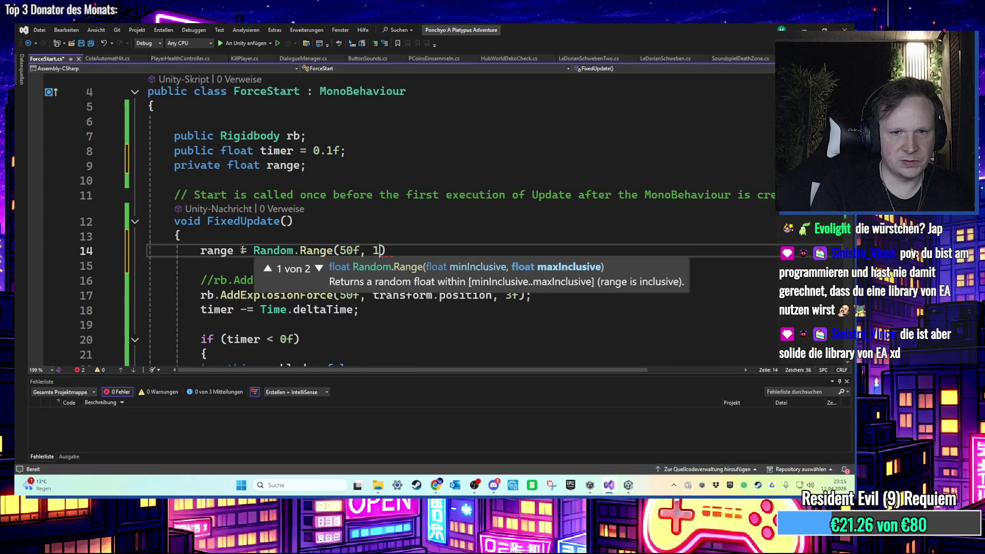
key(BackSpace)
key(BackSpace)
key(BackSpace)
text(30f, )
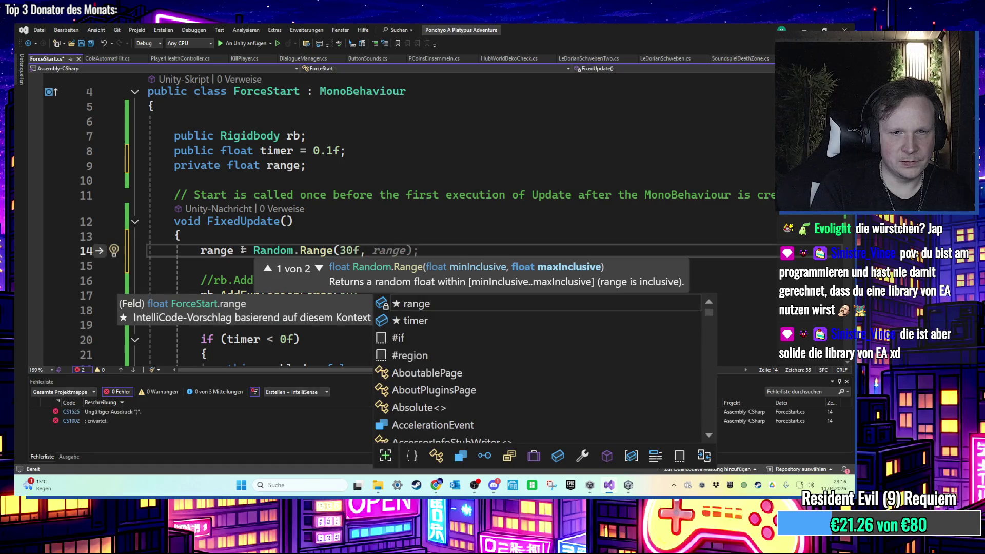
text(80f);)
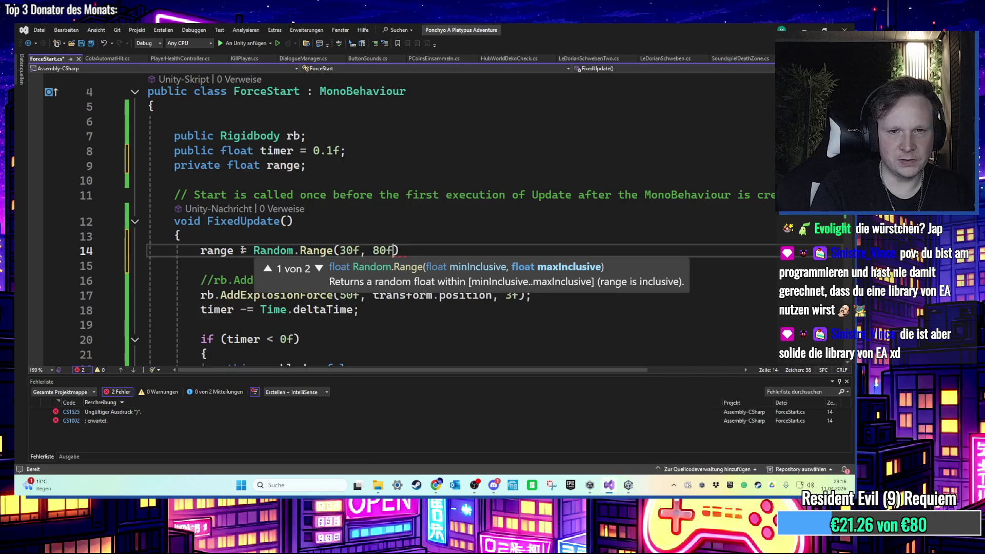
key(ctrl+s)
Replace the 50f explosion force with range
click(343, 295)
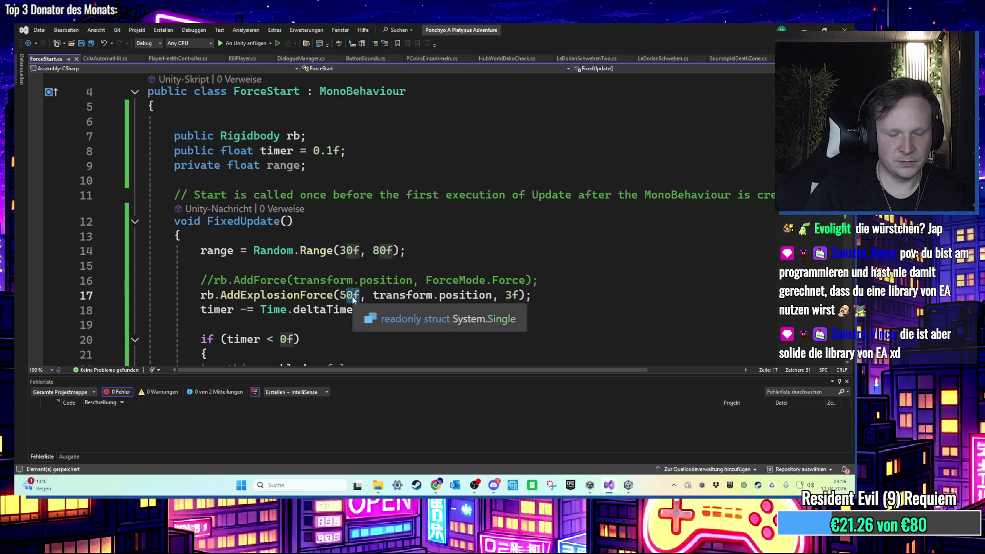
text(range)
click(502, 355)
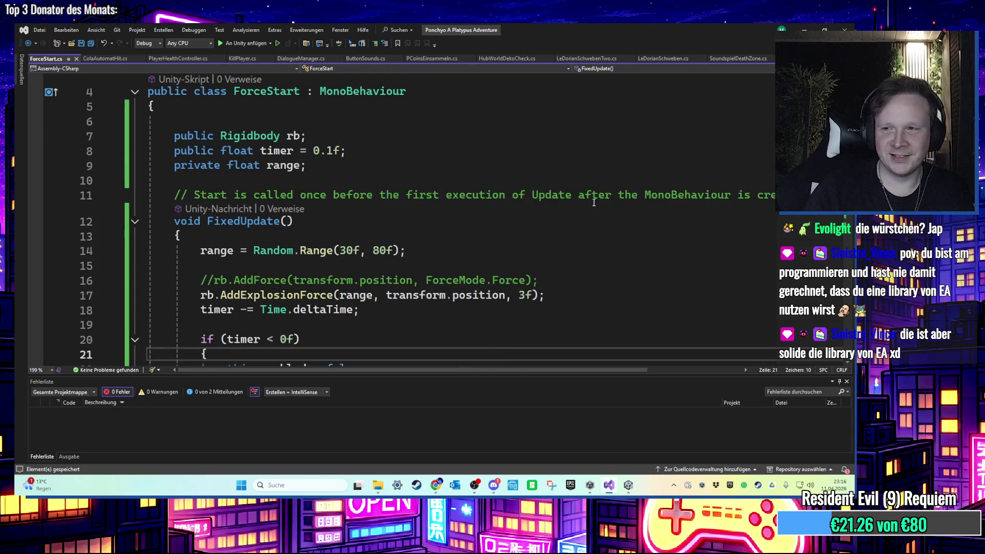
scroll(594, 202, down, 1)
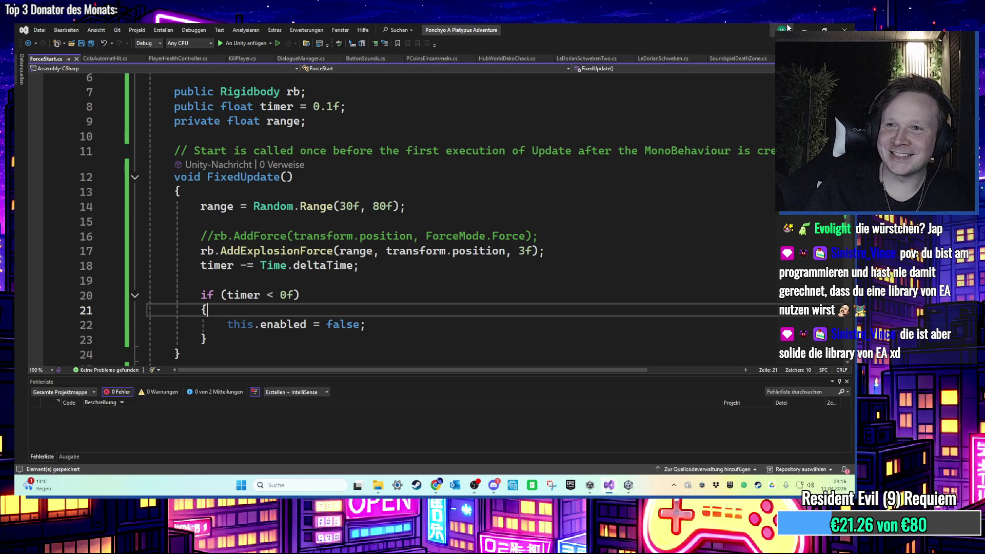
key(alt+Tab)
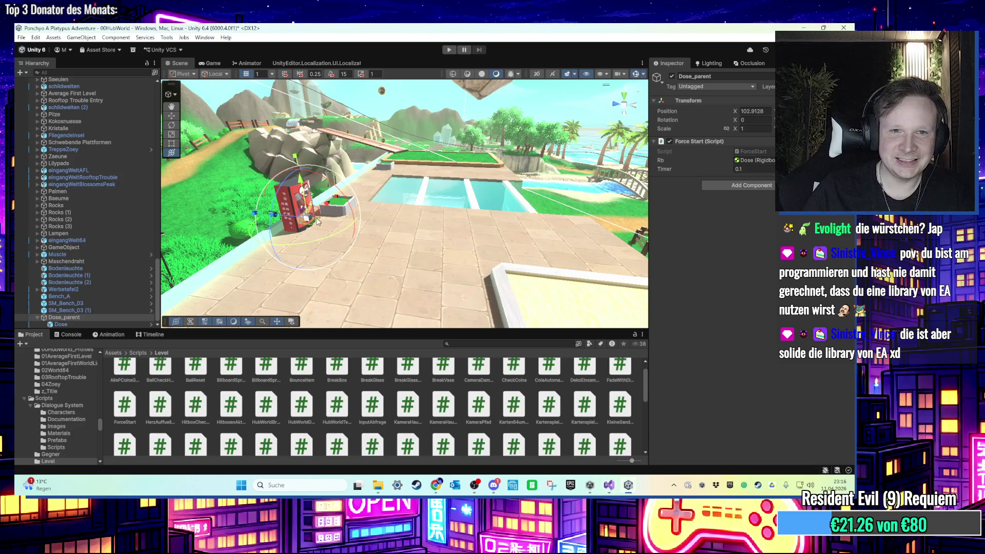
Select Dose_parent, check its child Dose object, and frame the view on the can
scroll(338, 213, up, 2)
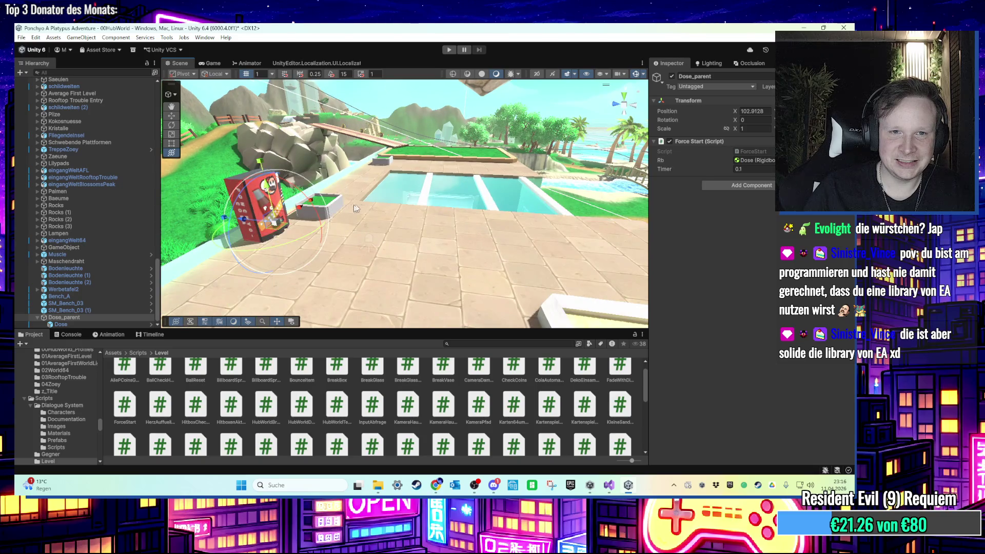
scroll(351, 208, up, 6)
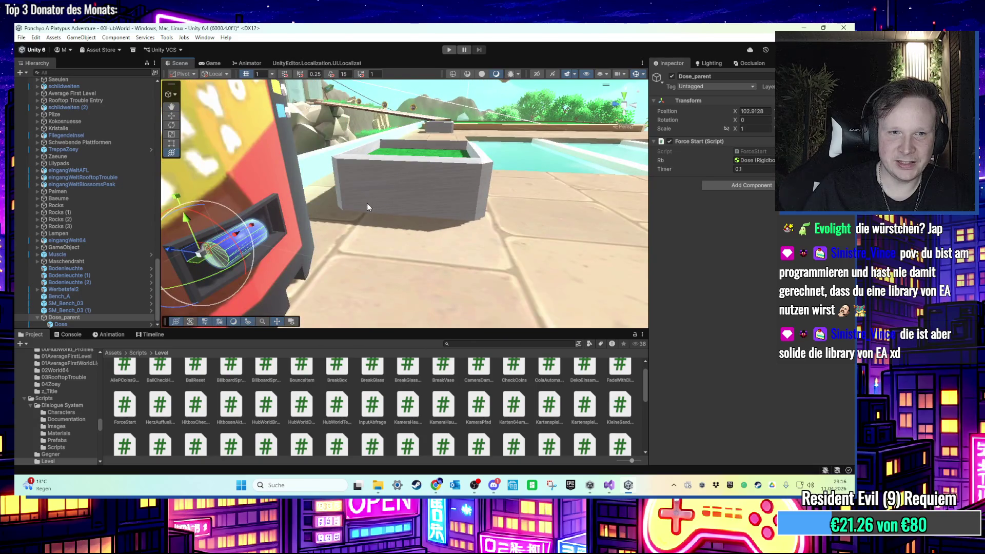
click(99, 315)
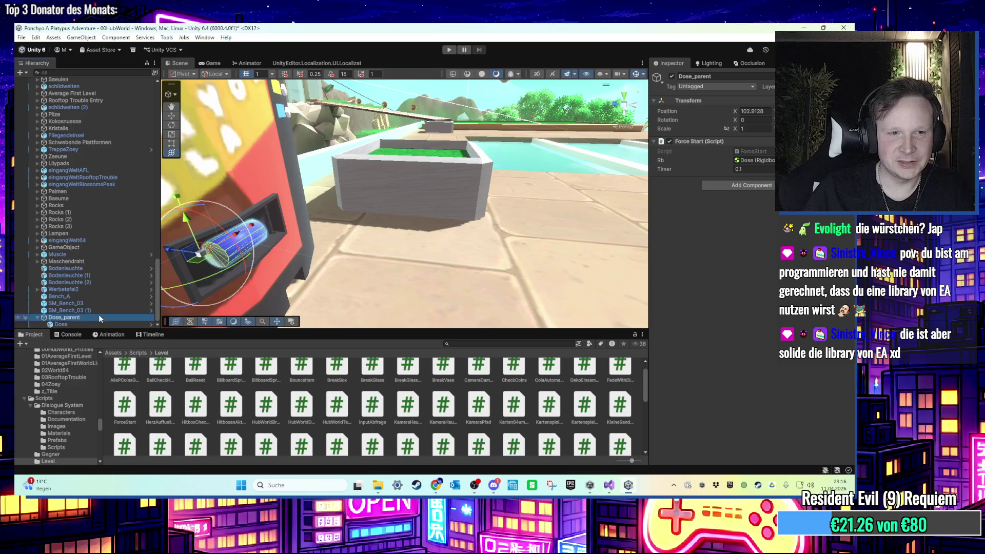
click(87, 324)
click(87, 318)
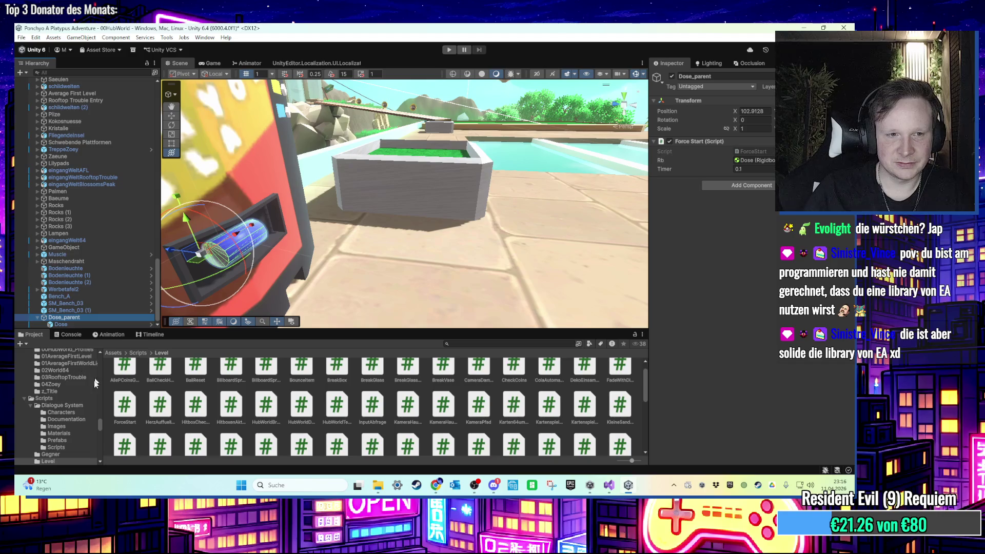
drag(100, 423, 101, 415)
mouse_move(218, 268)
mouse_down()
mouse_move(268, 248)
mouse_move(279, 266)
mouse_move(303, 235)
mouse_move(377, 230)
mouse_up()
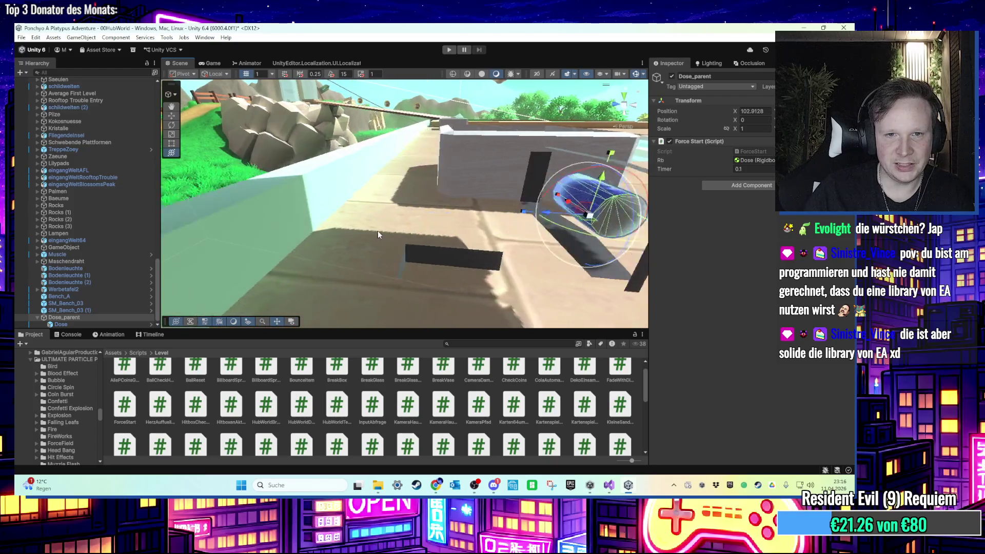
double_click(64, 319)
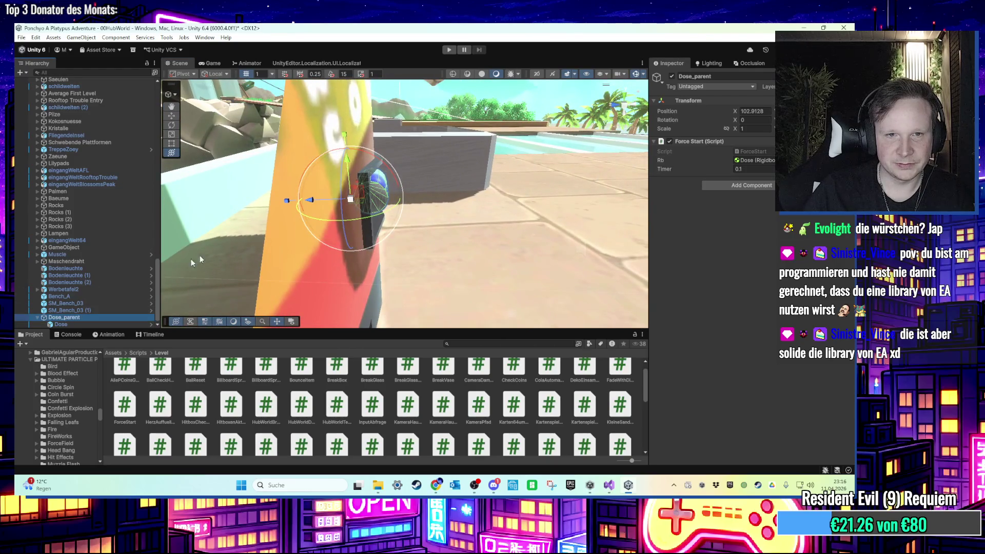
click(64, 318)
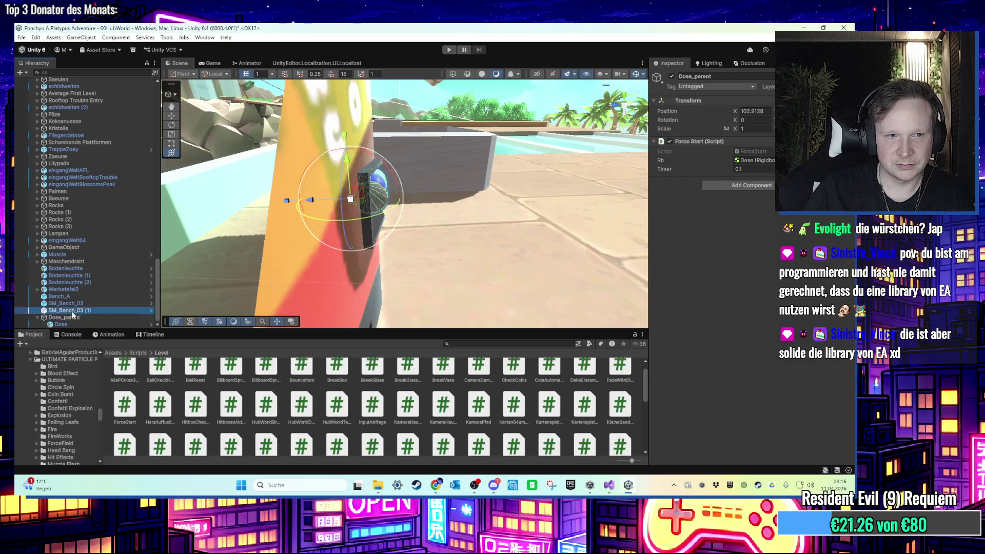
Frame the cola machine, then Dose_parent, and orbit to check the can's collider
scroll(278, 212, up, 5)
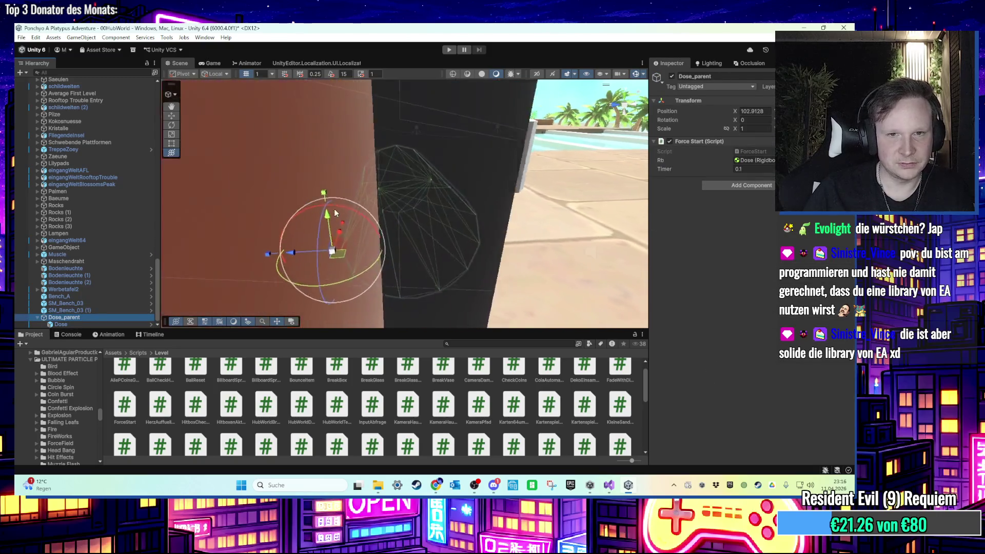
click(316, 225)
click(295, 165)
key(f)
drag(158, 204, 135, 384)
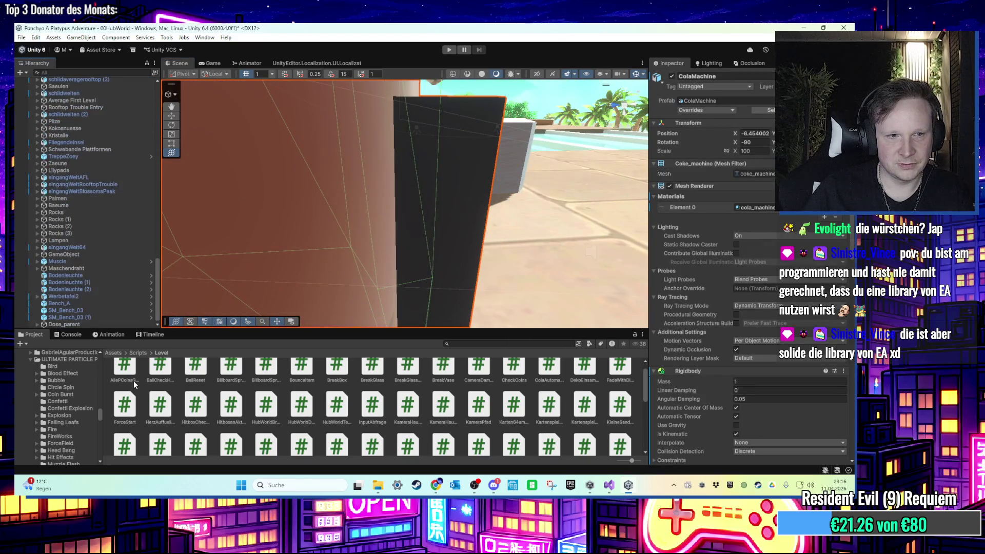
click(89, 323)
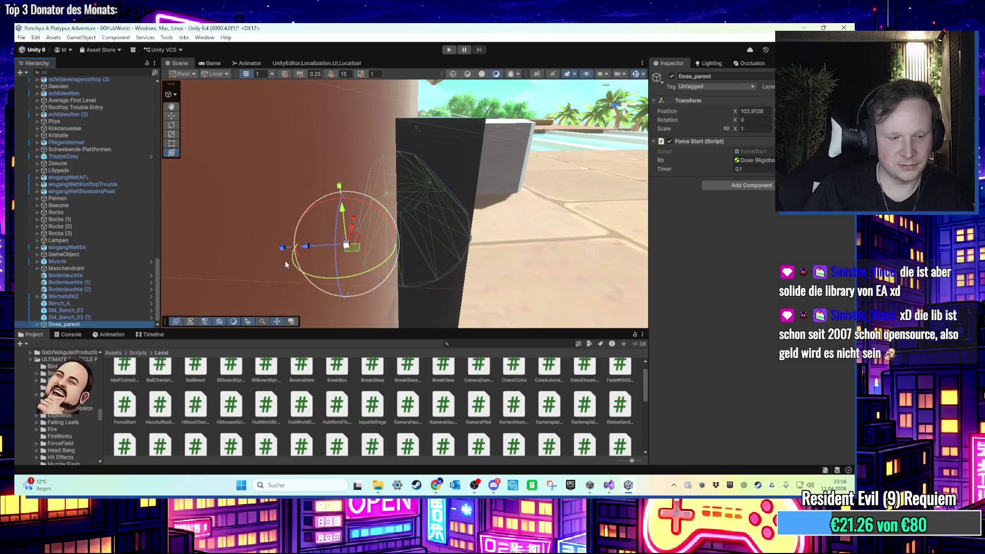
key(f)
mouse_move(400, 242)
mouse_down()
mouse_move(347, 227)
mouse_move(209, 252)
mouse_move(291, 243)
mouse_move(350, 253)
mouse_move(287, 256)
mouse_up()
Duplicate Dose_parent with Ctrl+D and place the copy above the original
click(97, 316)
click(96, 325)
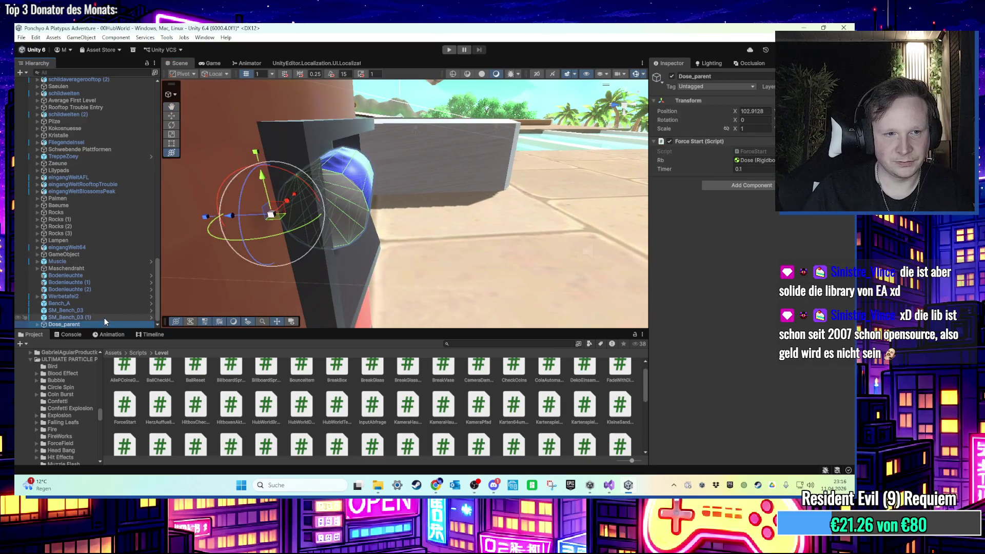
key(ctrl+d)
drag(99, 321, 94, 315)
Rename the copied can object Dose_parent (1) to DoseSpawnpunkt
click(78, 318)
key(Return)
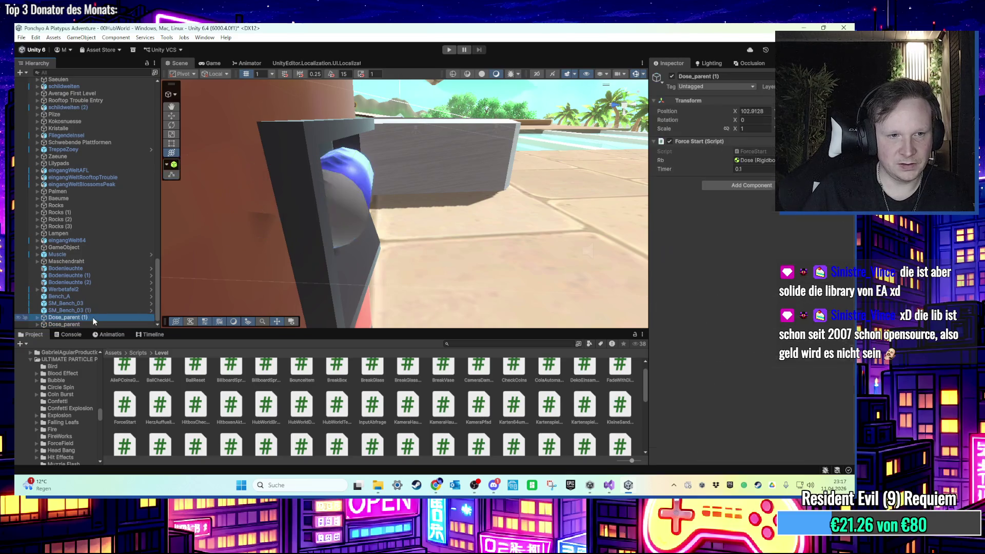
right_click(91, 315)
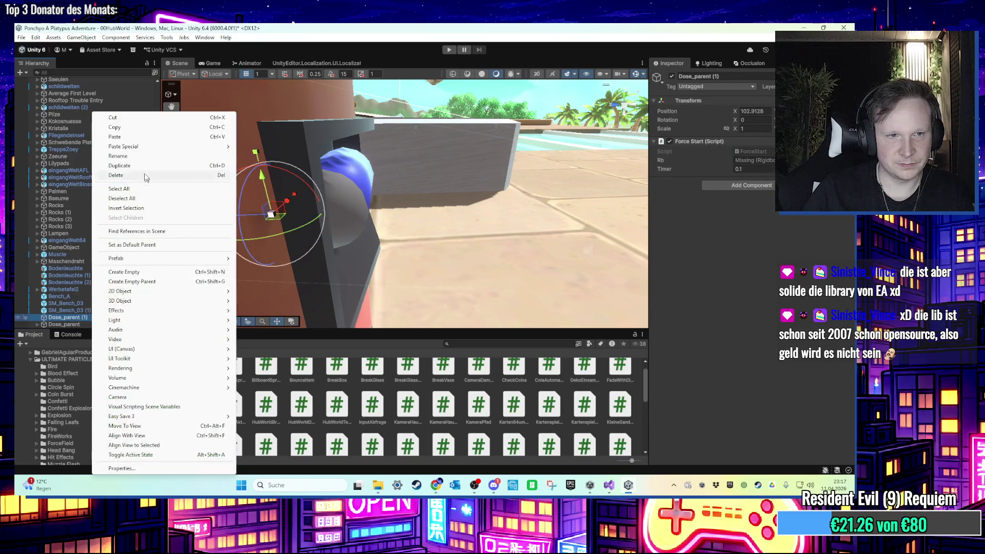
click(139, 157)
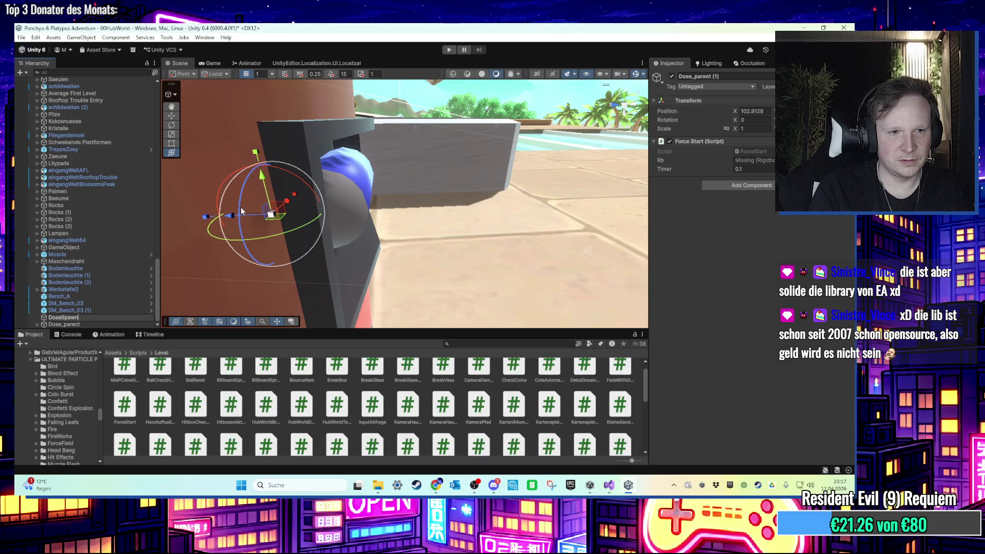
text(punkt)
key(Return)
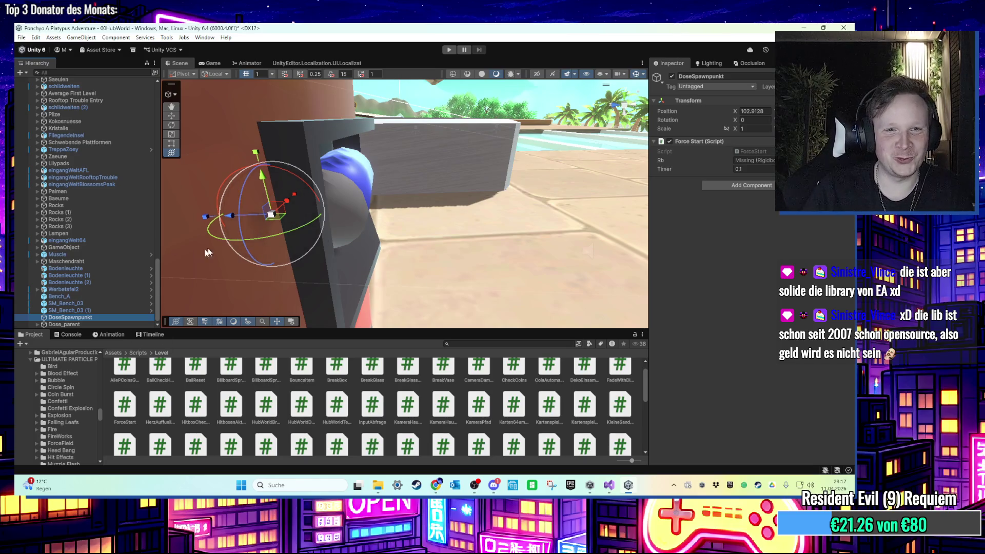
Select the original Dose_parent and bring the ForceStart script up in Visual Studio
click(91, 325)
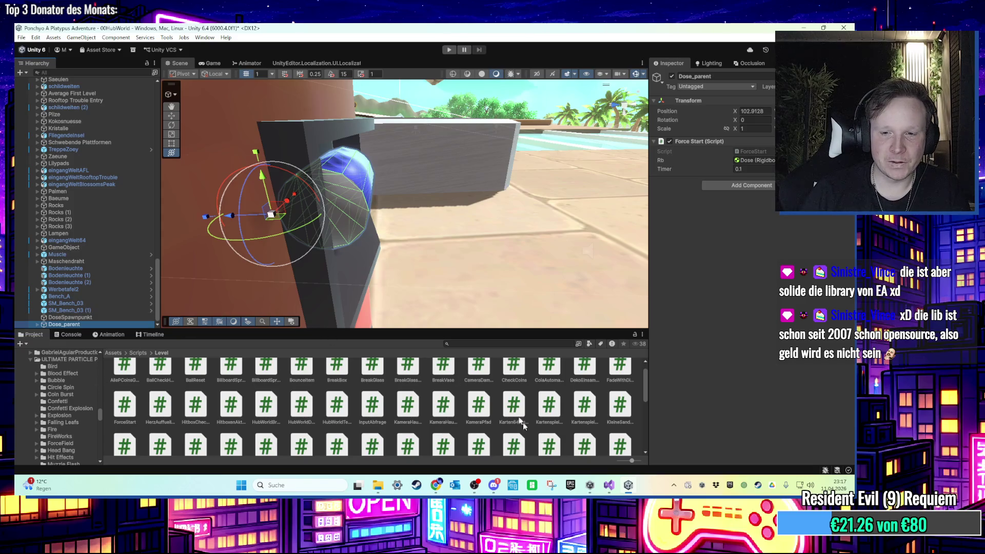
click(607, 486)
scroll(417, 293, down, 2)
scroll(306, 219, up, 2)
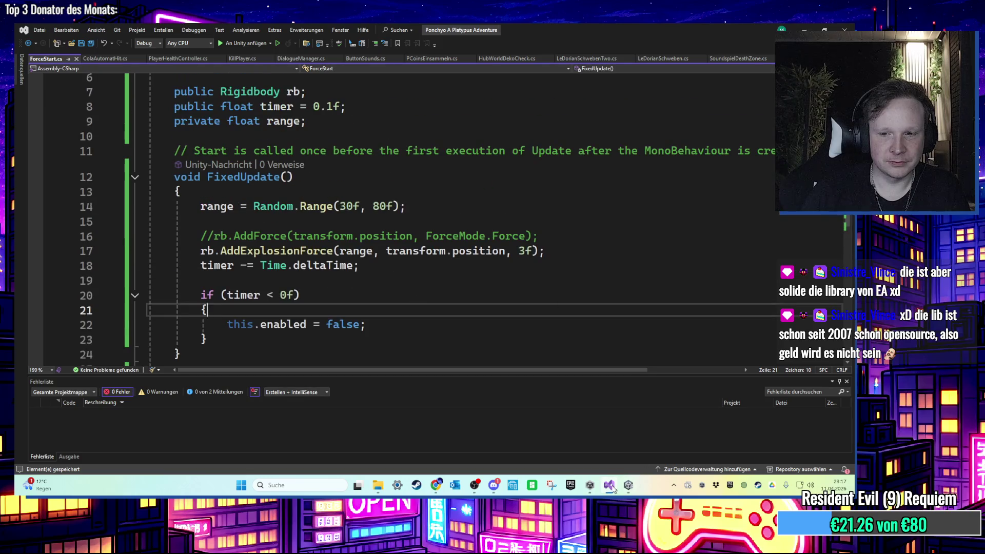
Open the ColaAutomatHit.cs script in Visual Studio
click(610, 487)
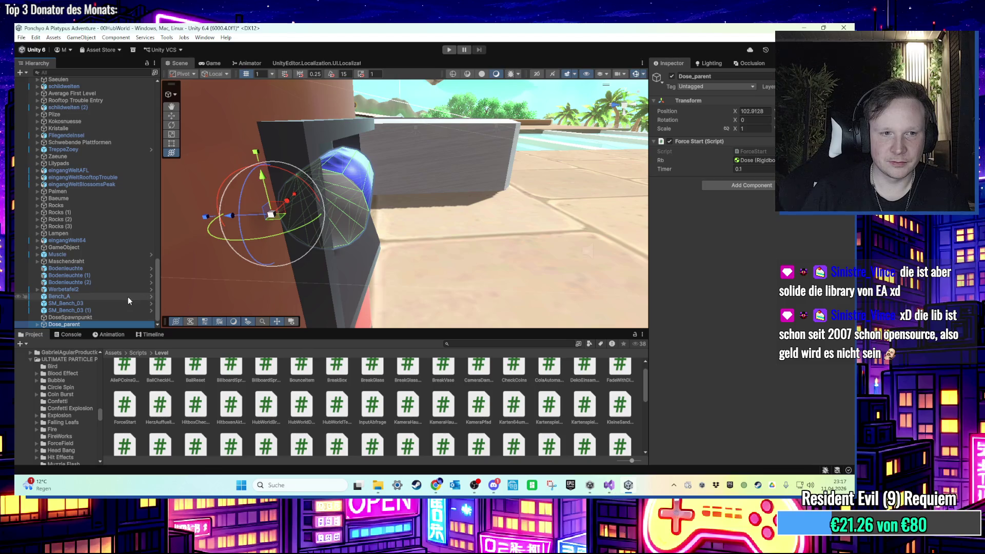
click(617, 495)
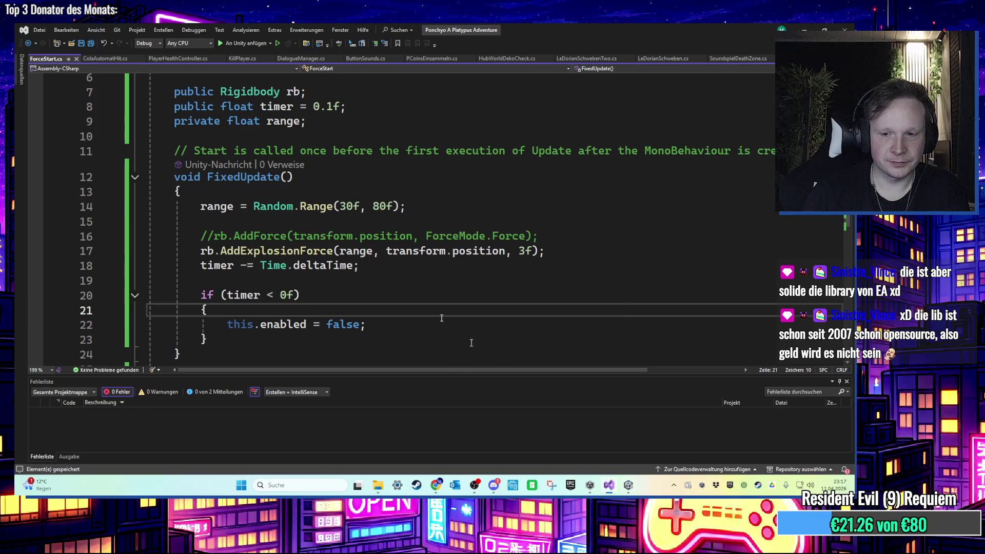
click(110, 56)
scroll(356, 242, down, 1)
scroll(356, 242, up, 1)
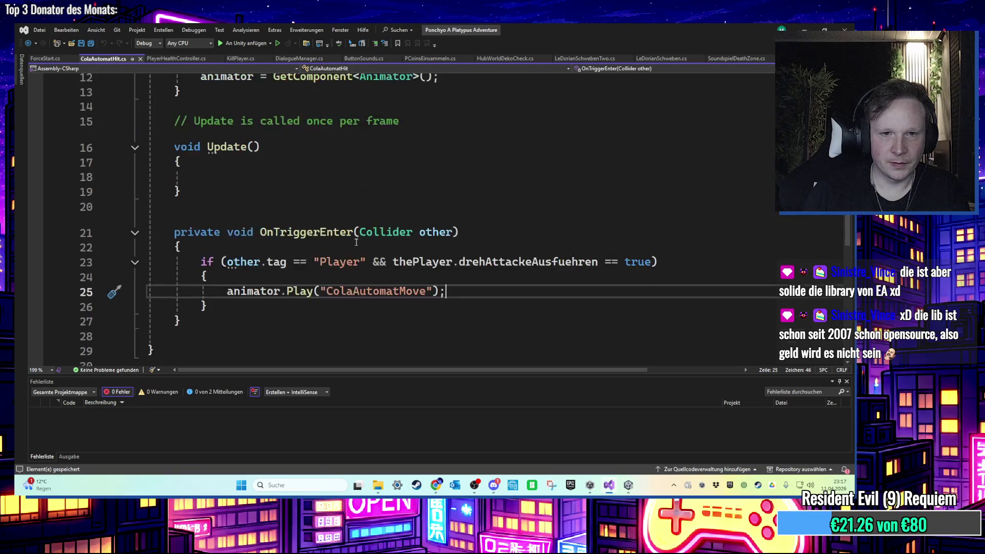
scroll(356, 241, up, 3)
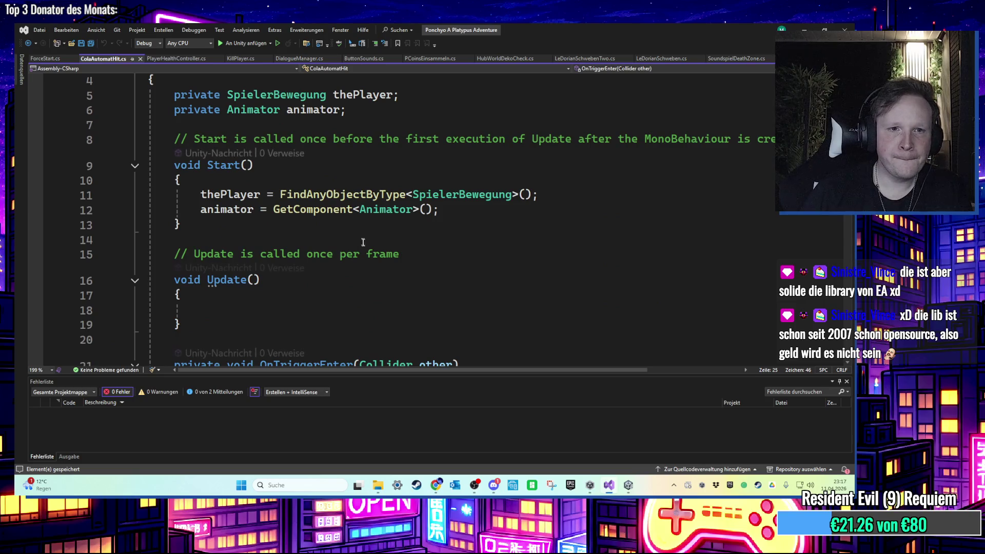
scroll(280, 281, down, 2)
scroll(251, 240, up, 1)
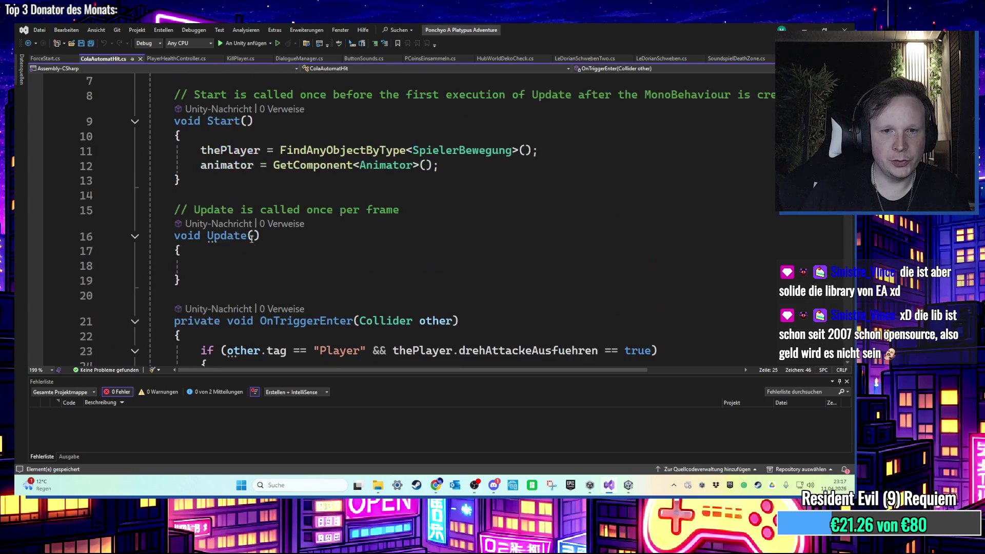
Delete the empty Update method with its comment, leaving Start and OnTriggerEnter
drag(237, 284, 76, 197)
scroll(270, 241, down, 2)
key(Delete)
key(BackSpace)
scroll(587, 267, up, 1)
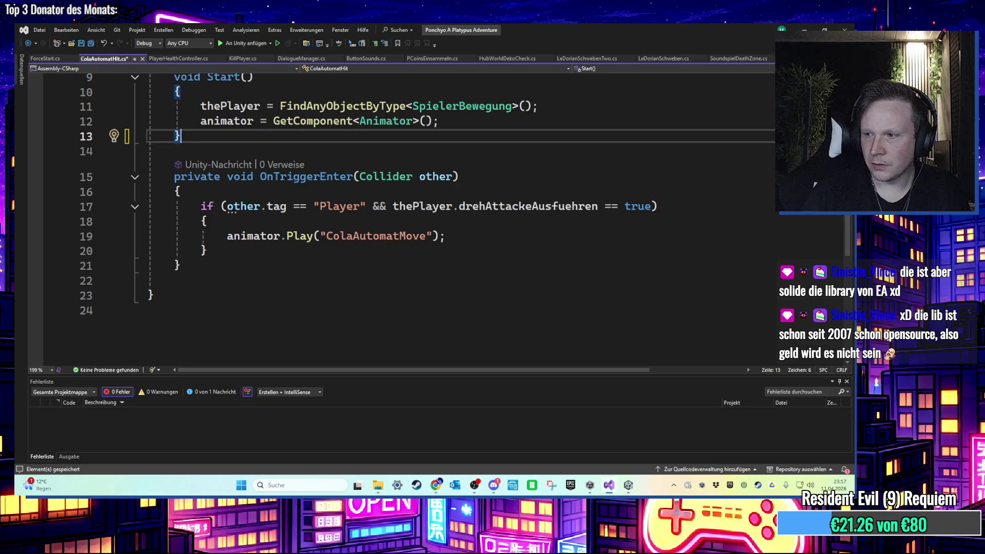
scroll(333, 265, up, 1)
click(481, 281)
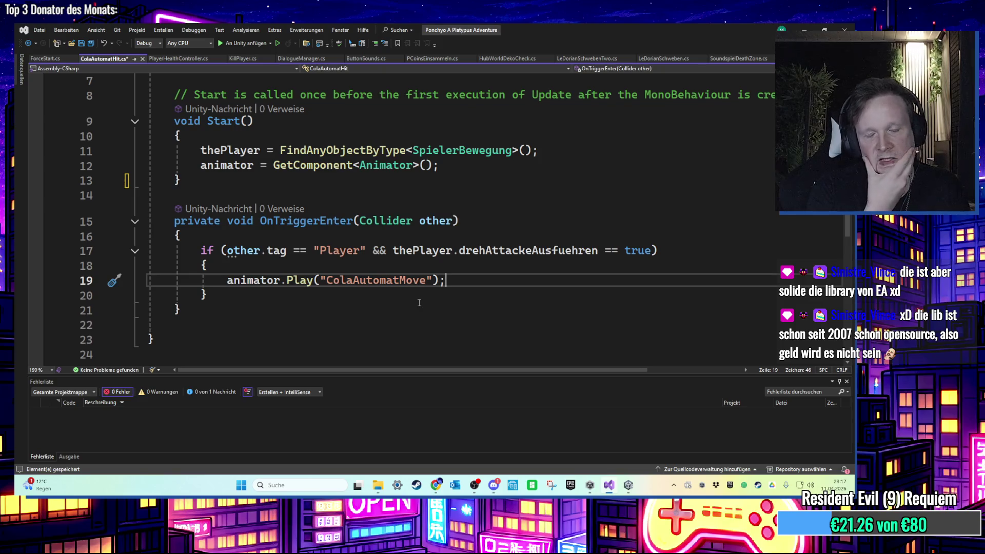
scroll(424, 302, up, 2)
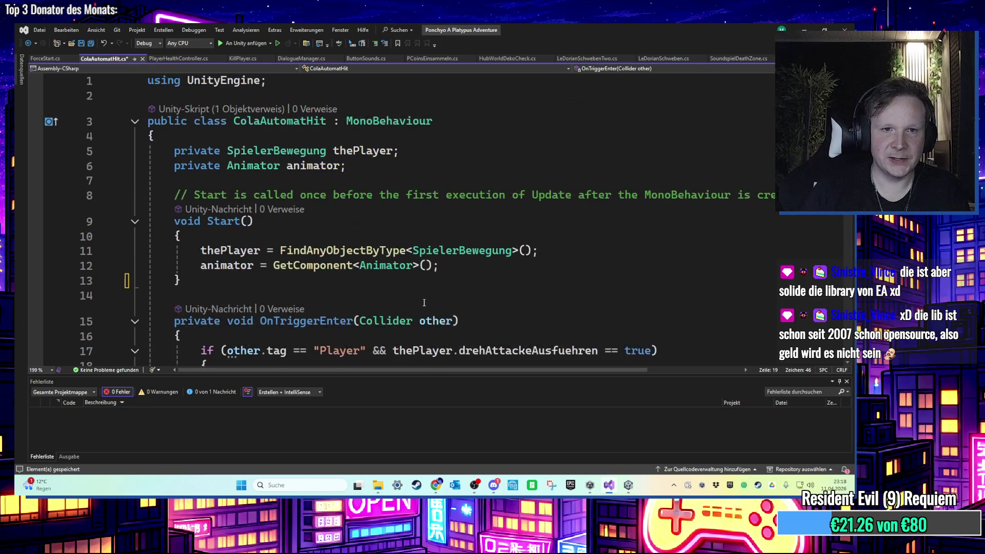
Add a 'public GameObject dose;' field below the animator field
scroll(479, 312, down, 2)
scroll(479, 312, up, 2)
click(349, 165)
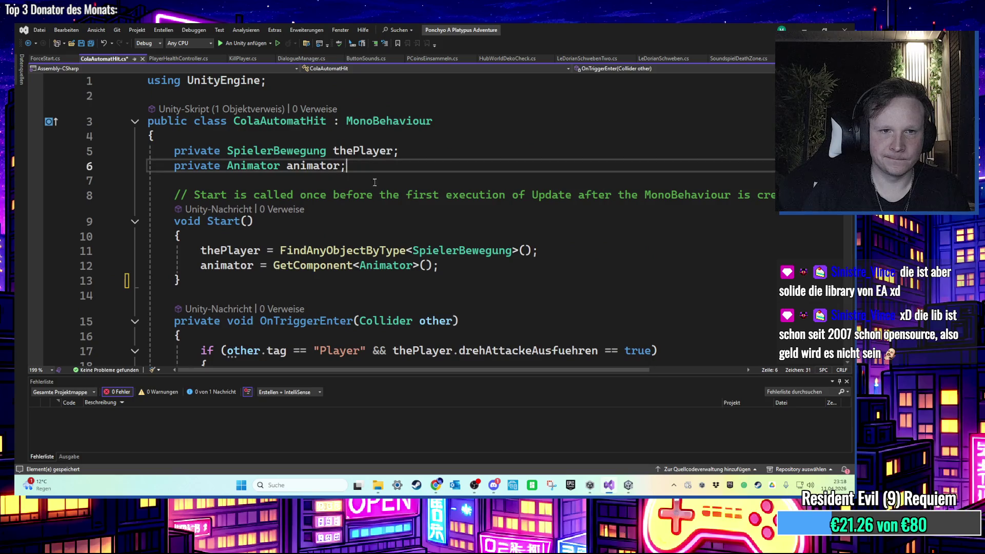
key(Return)
text(p)
key(BackSpace)
text(pub)
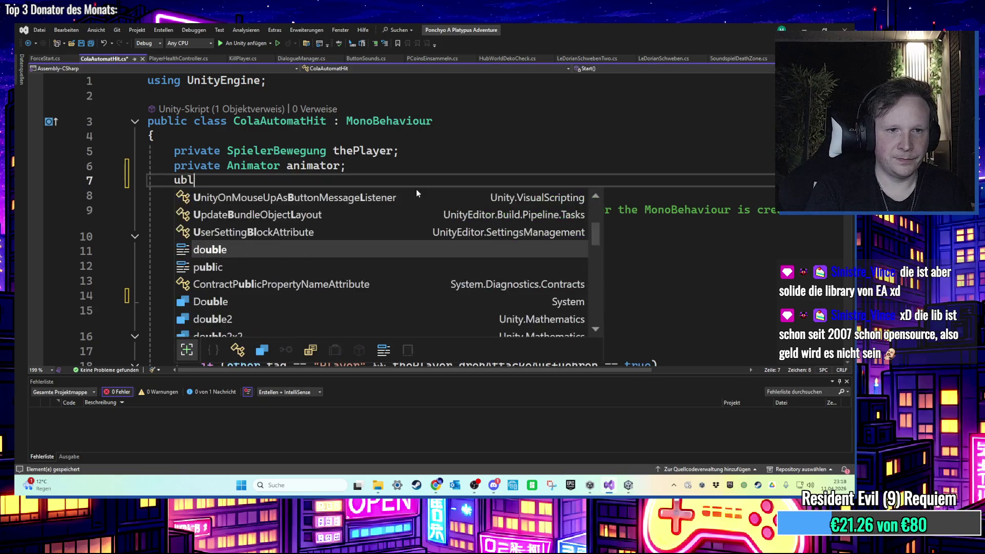
key(BackSpace)
key(BackSpace)
text(ublic G)
key(Tab)
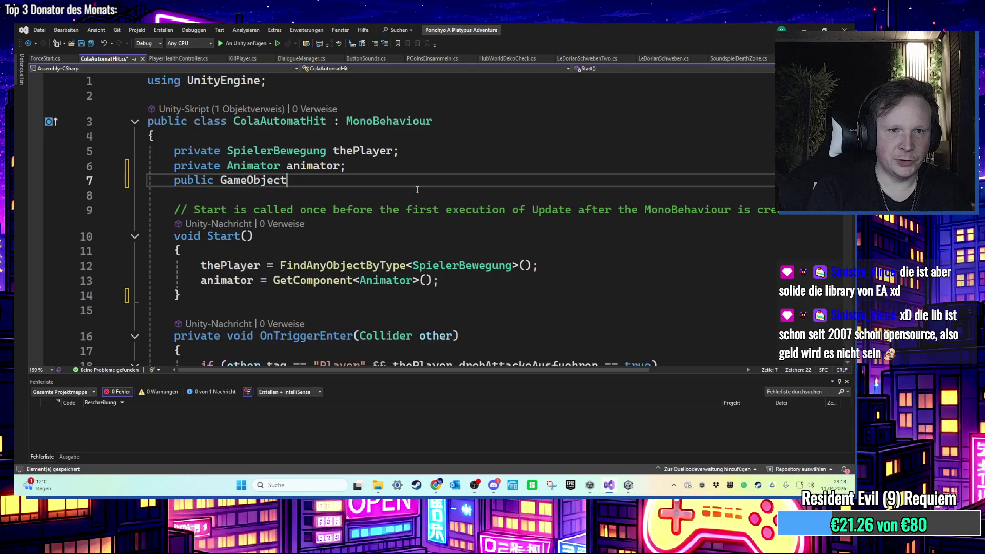
text( Dose)
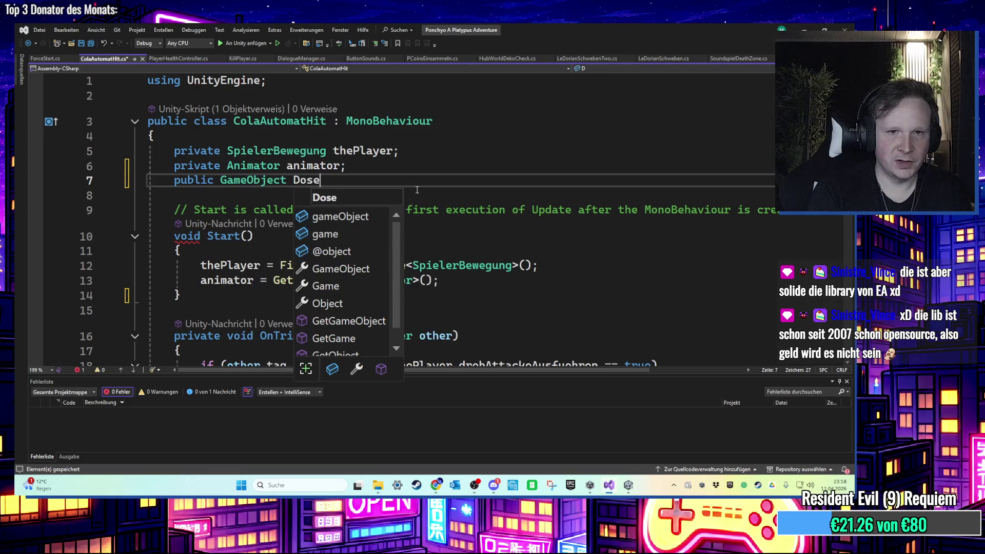
key(BackSpace)
key(BackSpace)
key(BackSpace)
text(ose;)
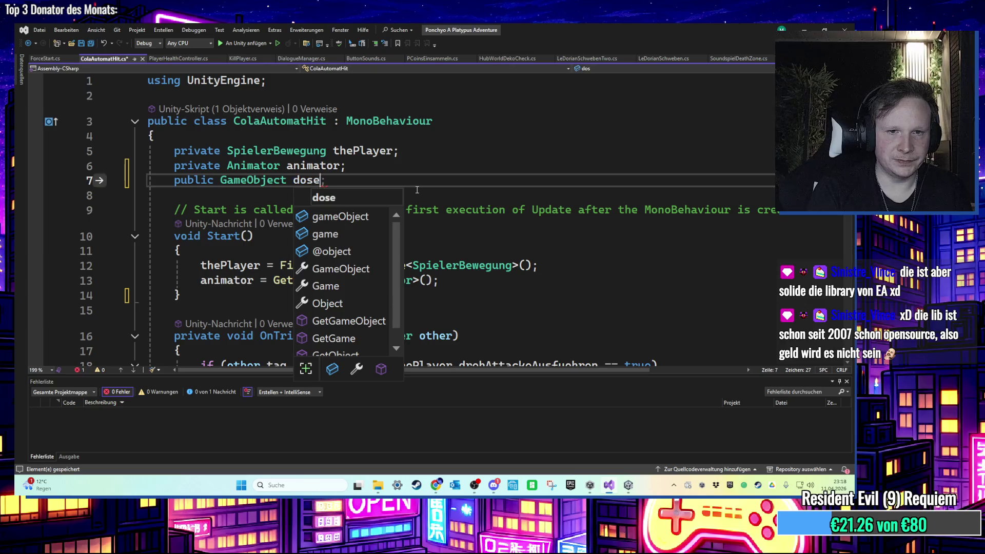
Declare a public GameObject doseSpawnpunkt field, then return to the Unity editor
scroll(408, 200, down, 1)
scroll(405, 200, up, 1)
click(354, 168)
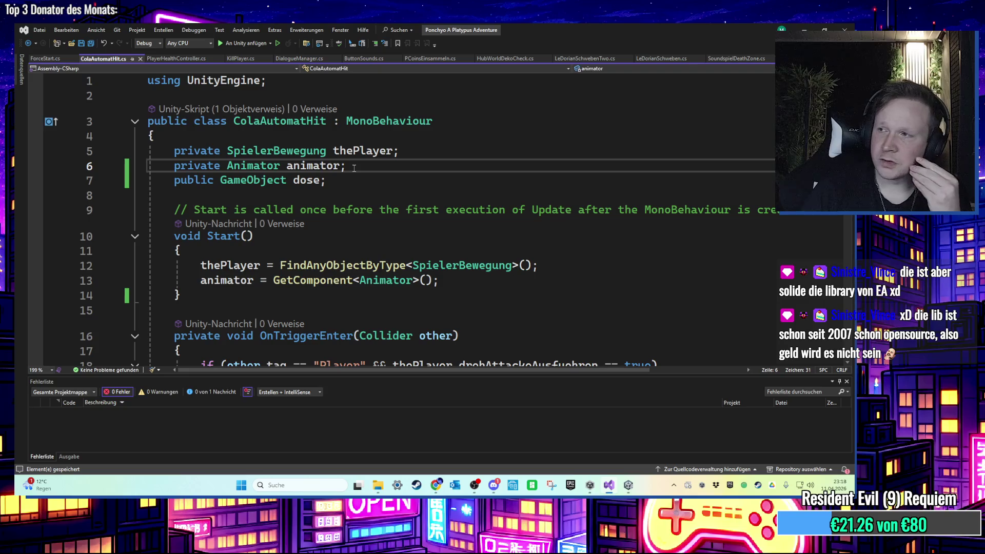
key(Return)
text(PUBLI)
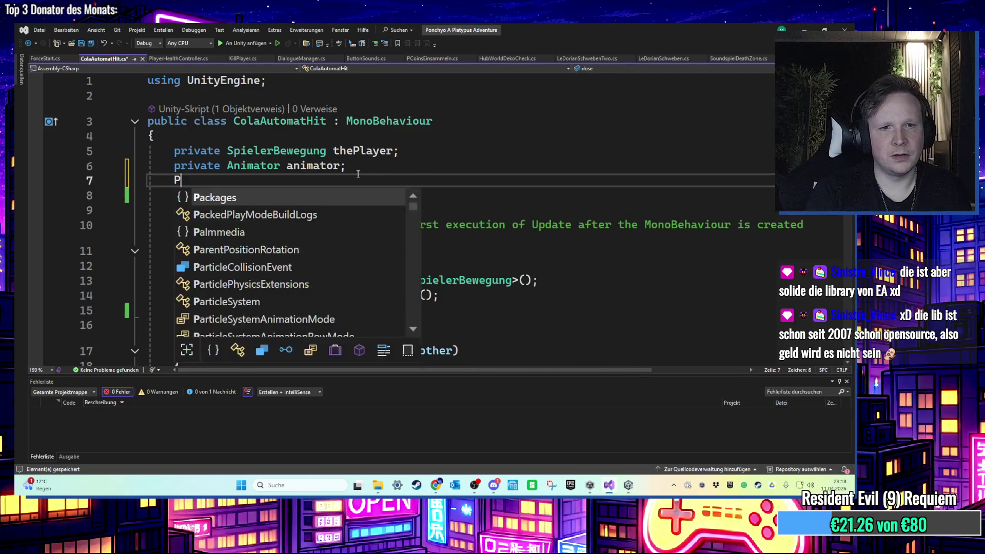
key(BackSpace)
key(BackSpace)
key(BackSpace)
text(piubh)
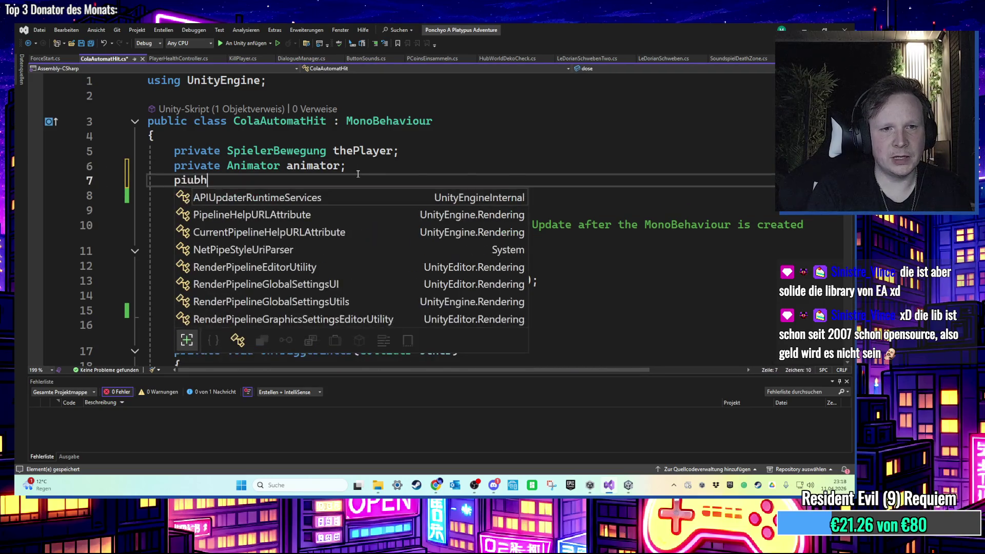
key(BackSpace)
key(BackSpace)
key(BackSpace)
key(BackSpace)
text(ublic GameObject )
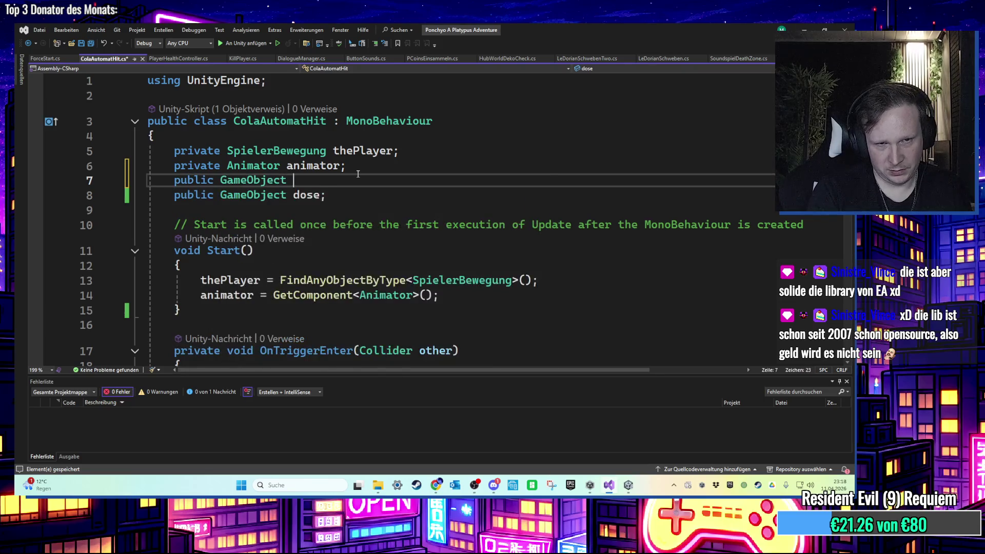
text(doseSpa)
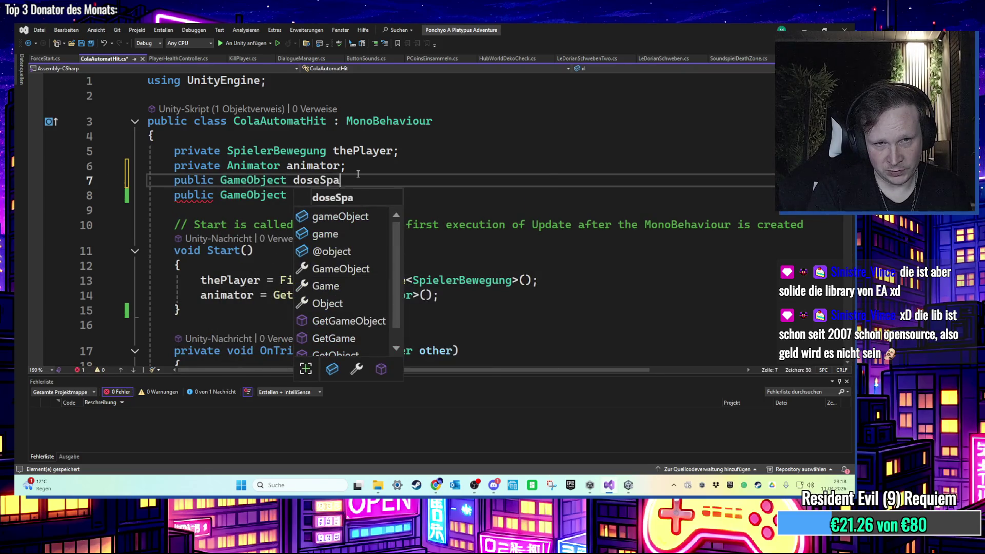
text(wnpunkt;)
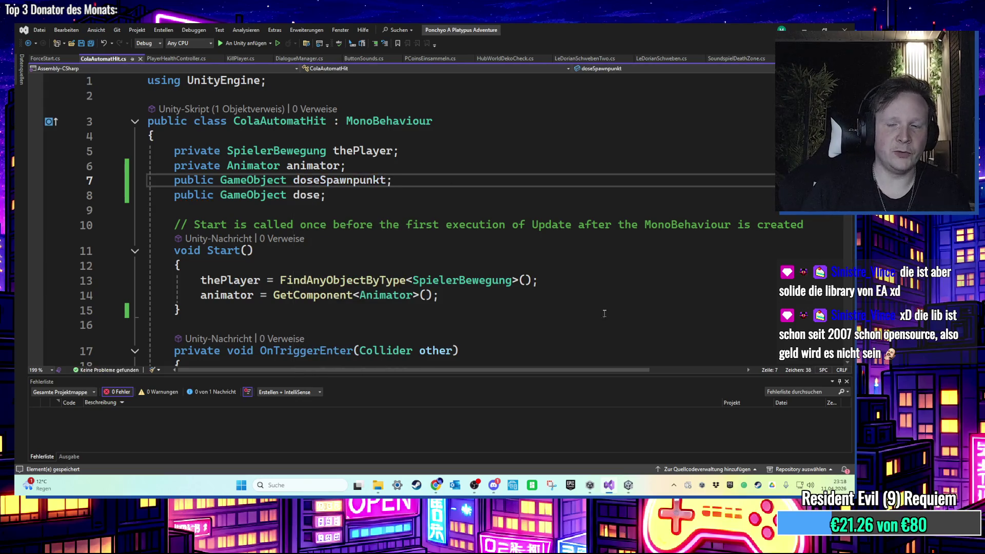
click(628, 484)
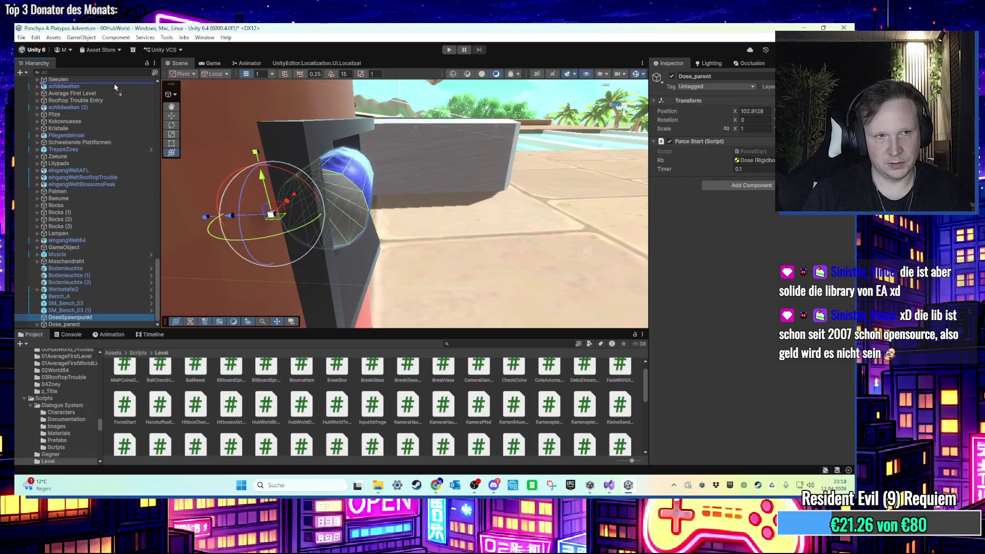
Parent DoseSpawnpunkt under ColaMachine and remove its Force Start script
scroll(122, 75, up, 5)
drag(122, 75, 104, 248)
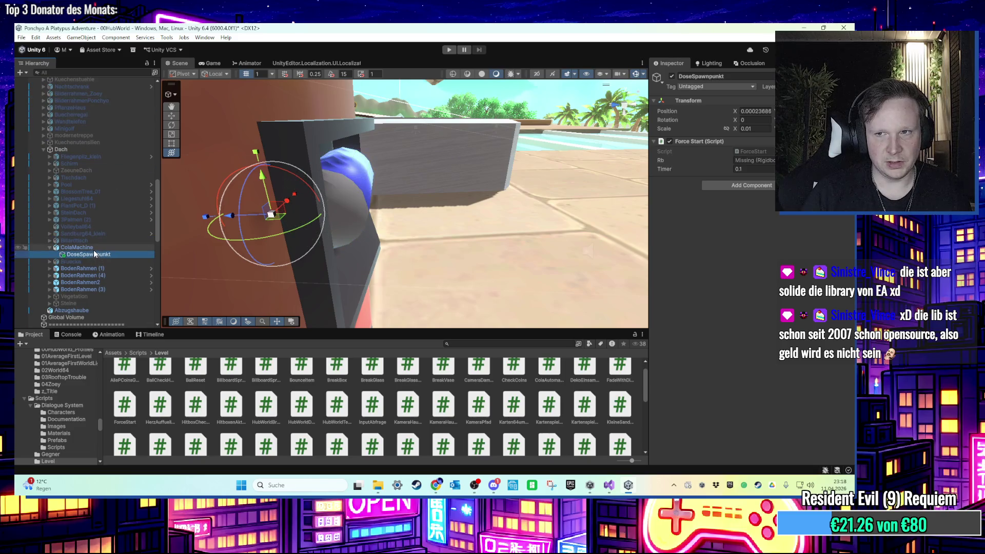
click(80, 236)
drag(80, 237, 193, 229)
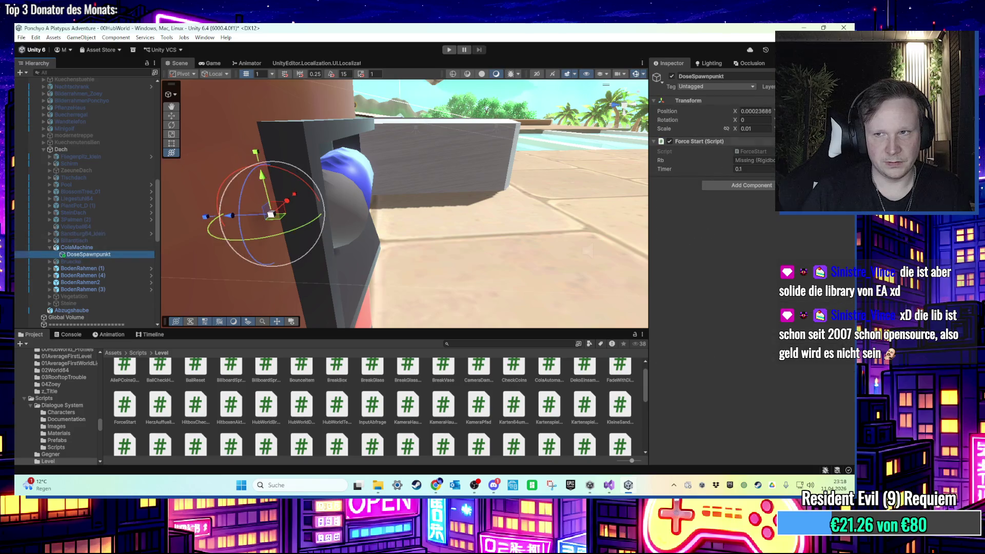
right_click(753, 143)
click(769, 174)
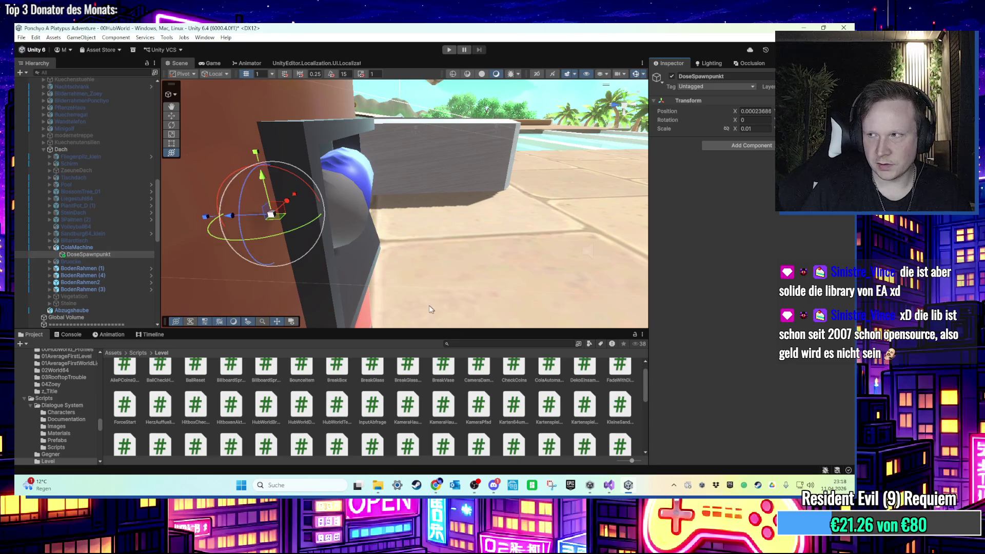
Assign DoseSpawnpunkt to ColaMachine's Dose Spawnpunkt field in the Inspector
click(77, 247)
scroll(766, 297, down, 2)
scroll(766, 292, down, 7)
drag(87, 255, 759, 290)
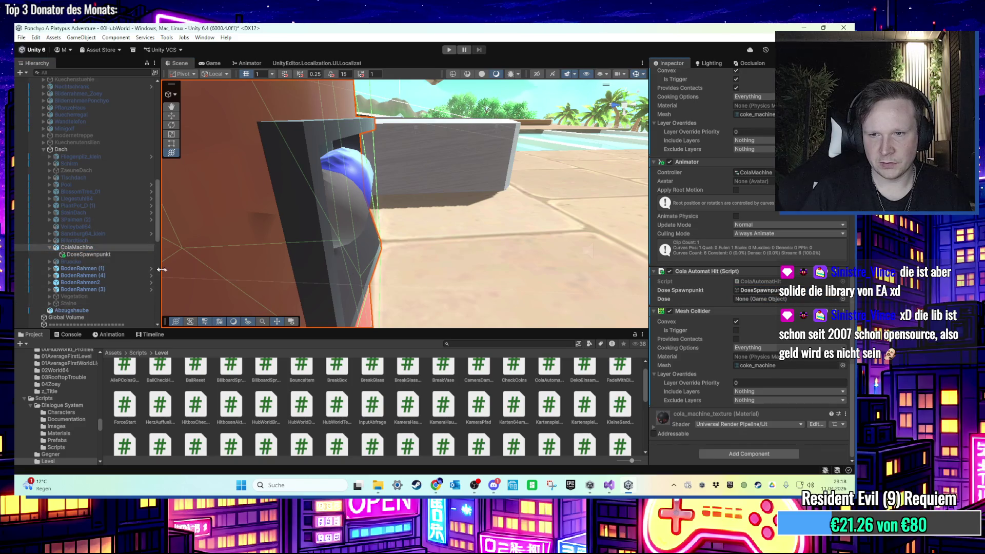
Check Dose_parent's Dose child, then browse to Assets/00 HubWorld/Prefabs
scroll(125, 257, down, 10)
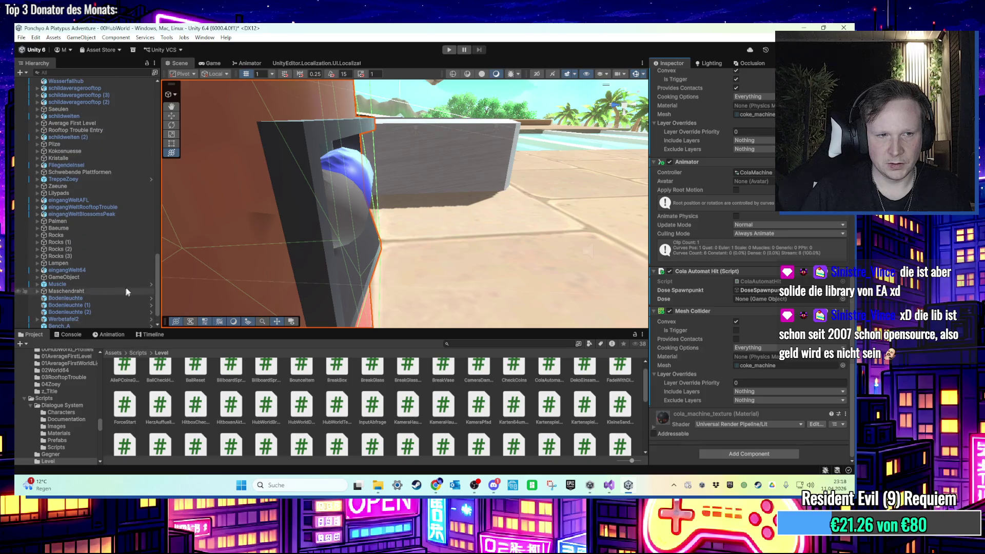
scroll(125, 295, down, 2)
click(85, 325)
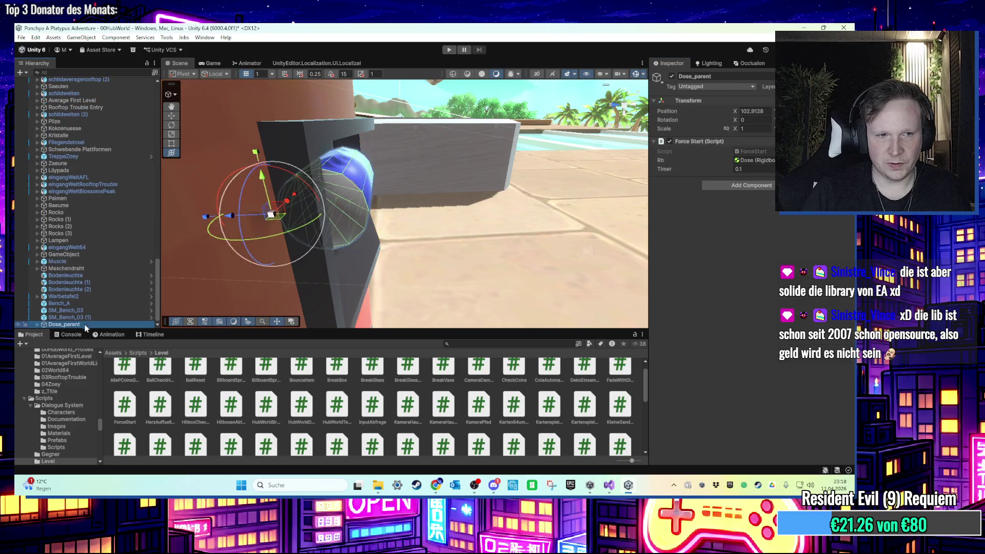
click(38, 325)
click(38, 319)
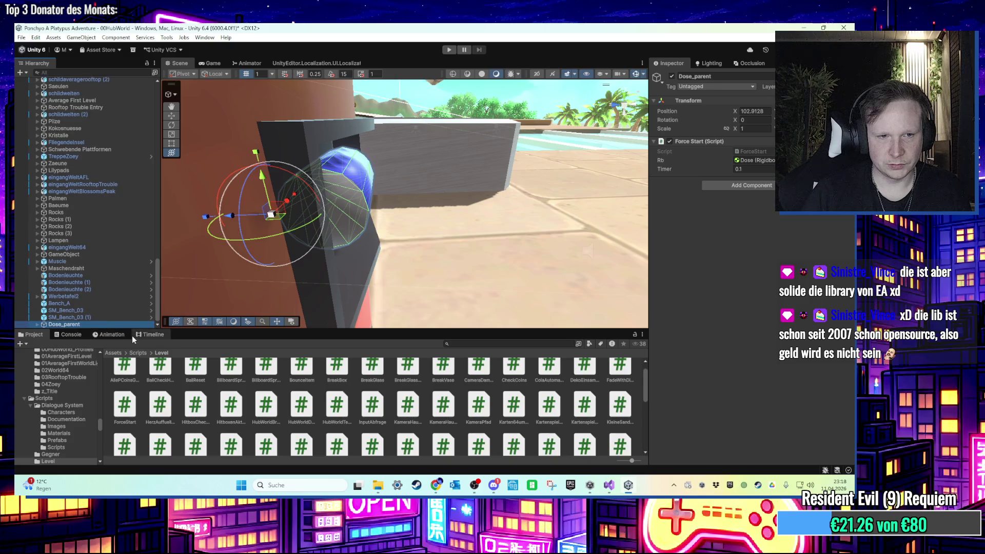
click(137, 353)
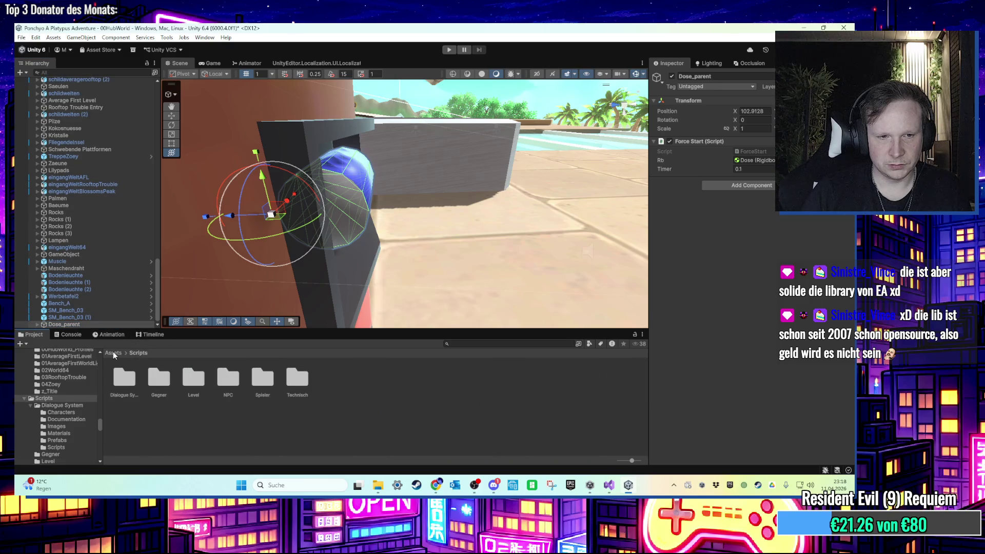
click(113, 353)
double_click(124, 378)
double_click(345, 384)
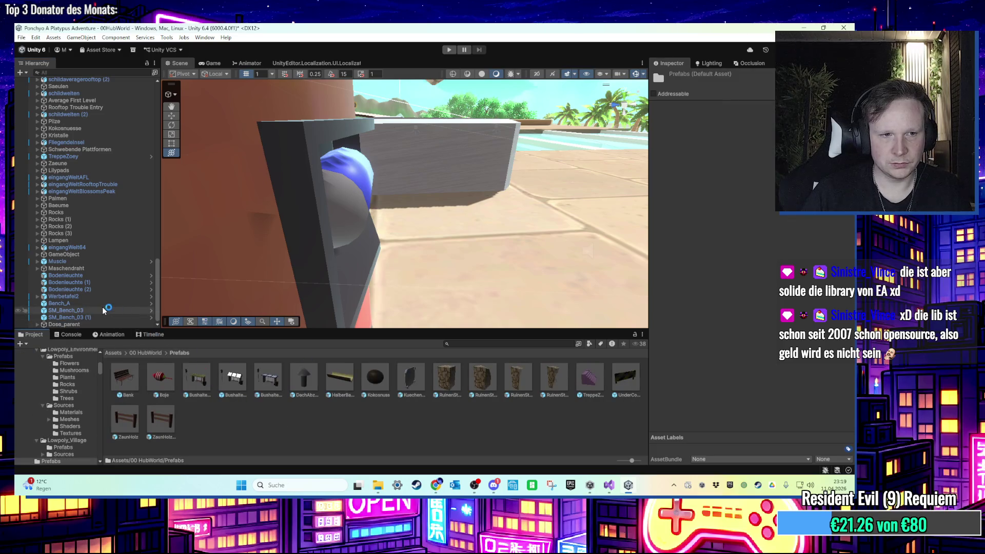
Drag Dose_parent into the Prefabs folder to make it a prefab
click(59, 303)
click(76, 324)
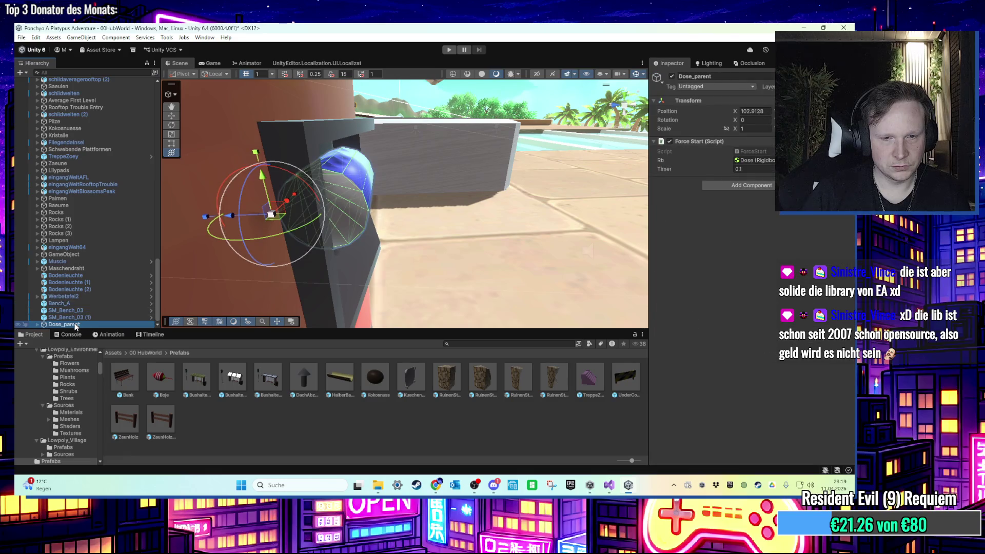
mouse_move(76, 326)
mouse_down()
mouse_move(243, 412)
mouse_move(245, 424)
mouse_up()
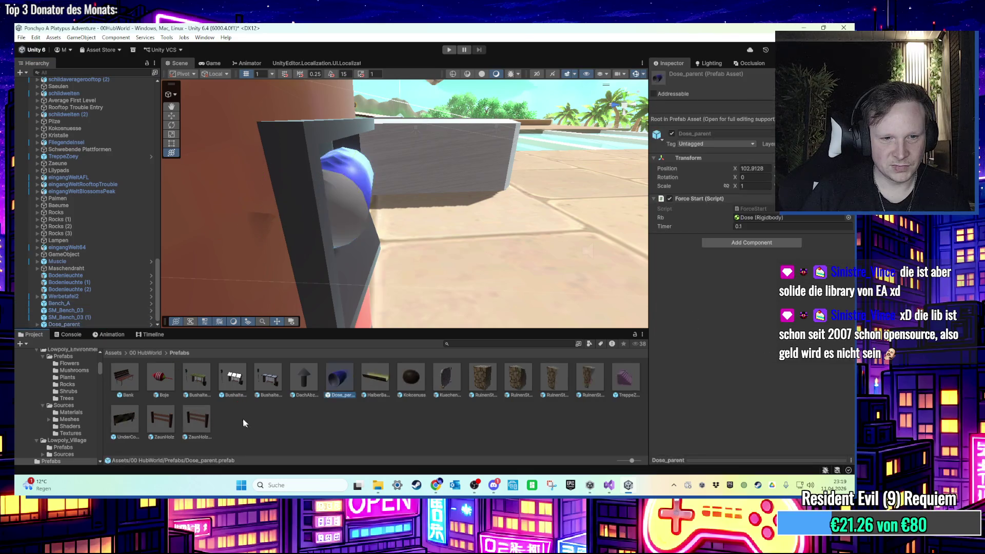
Delete the Dose_parent instance from the scene and return to Visual Studio
click(91, 322)
key(Delete)
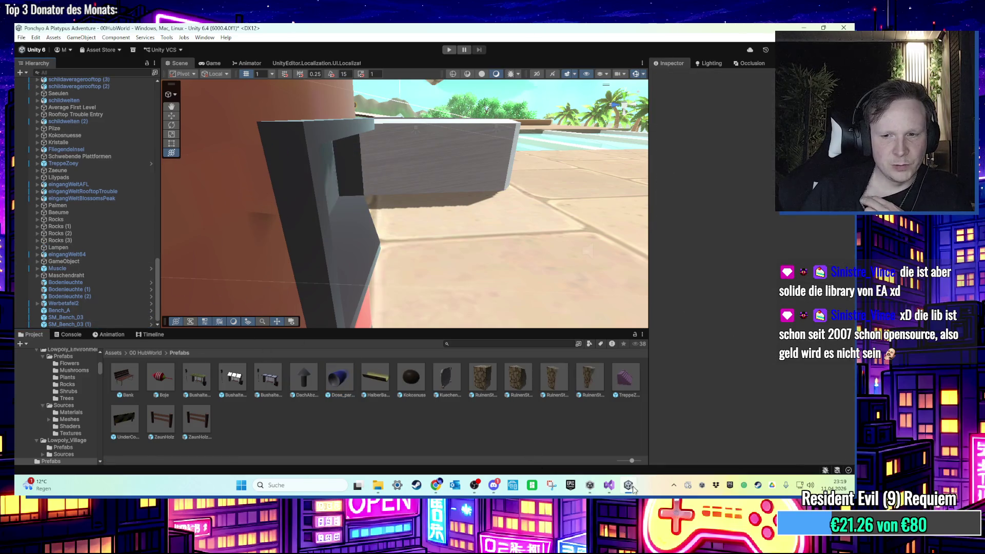
click(610, 487)
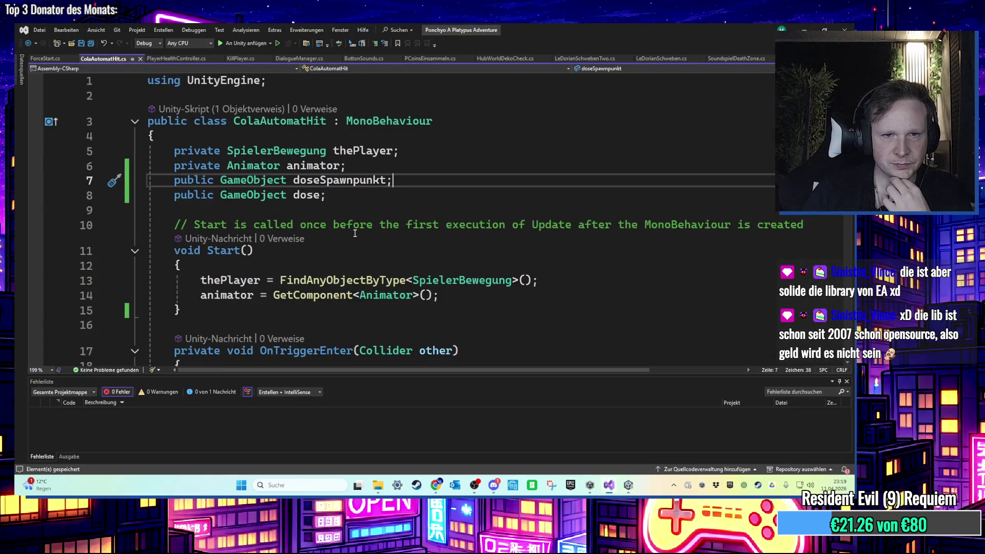
Add an Instantiate call with dose and doseSpawnpunkt as arguments inside the hit block
scroll(355, 233, down, 3)
scroll(360, 239, up, 1)
click(353, 312)
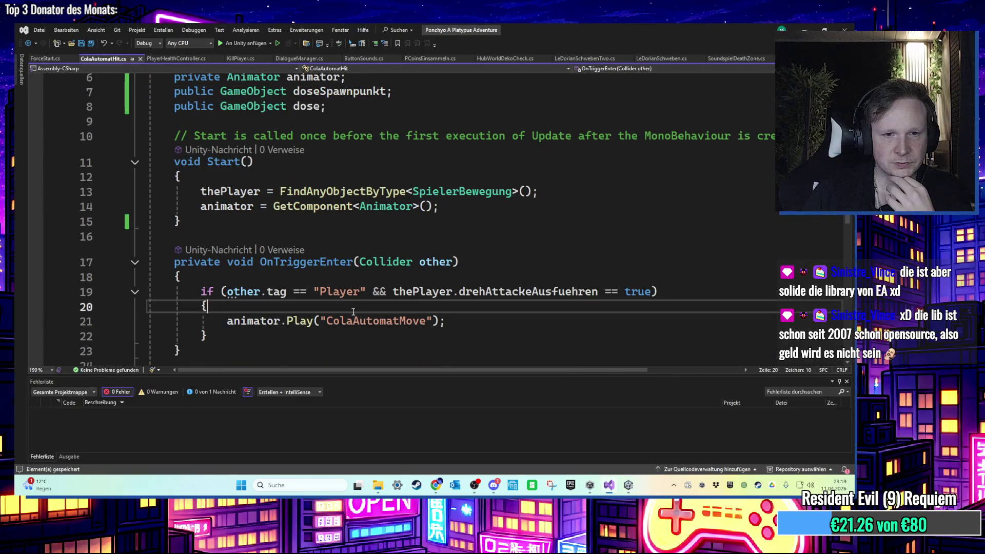
key(Return)
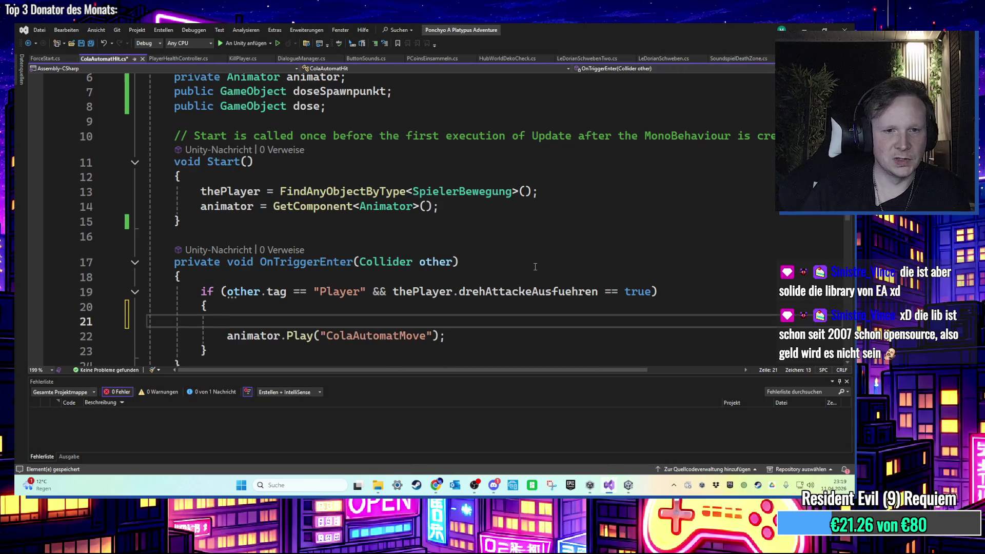
text(I)
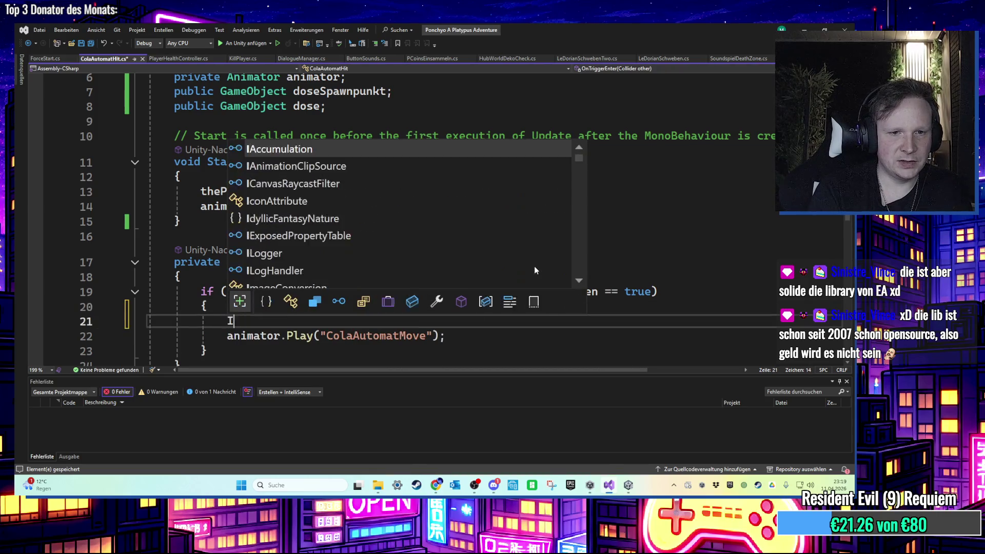
text(nstant)
key(Tab)
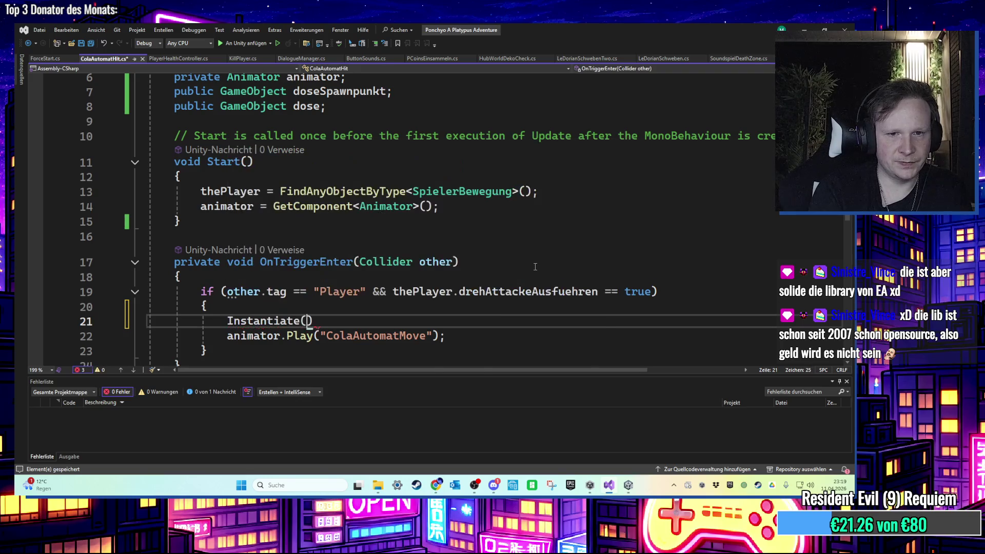
text((do)
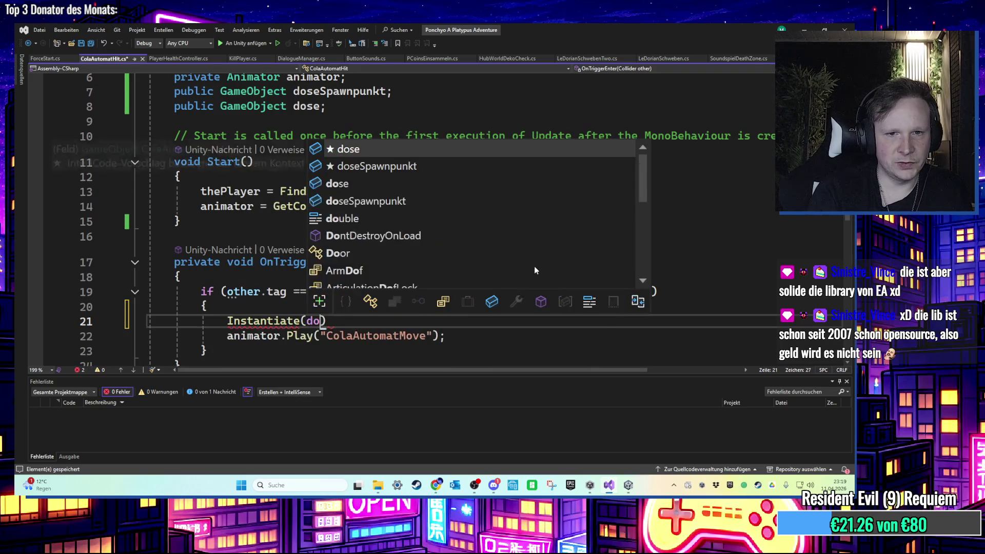
text(se)
key(Escape)
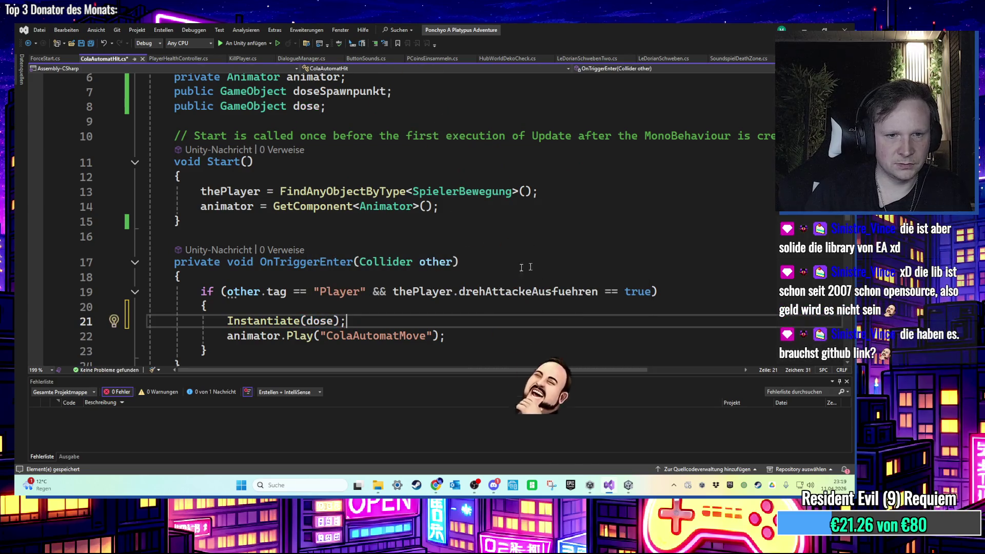
click(300, 320)
click(334, 321)
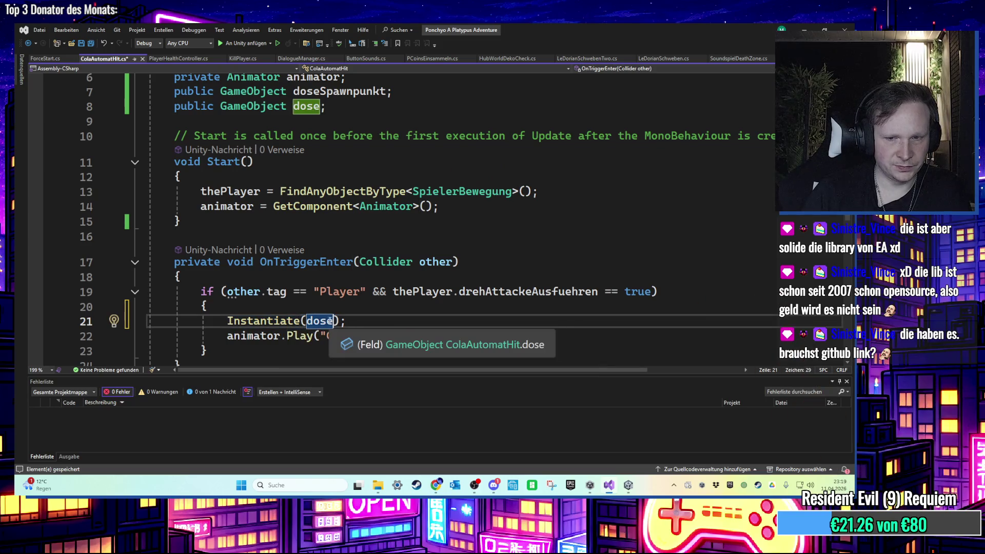
text(,)
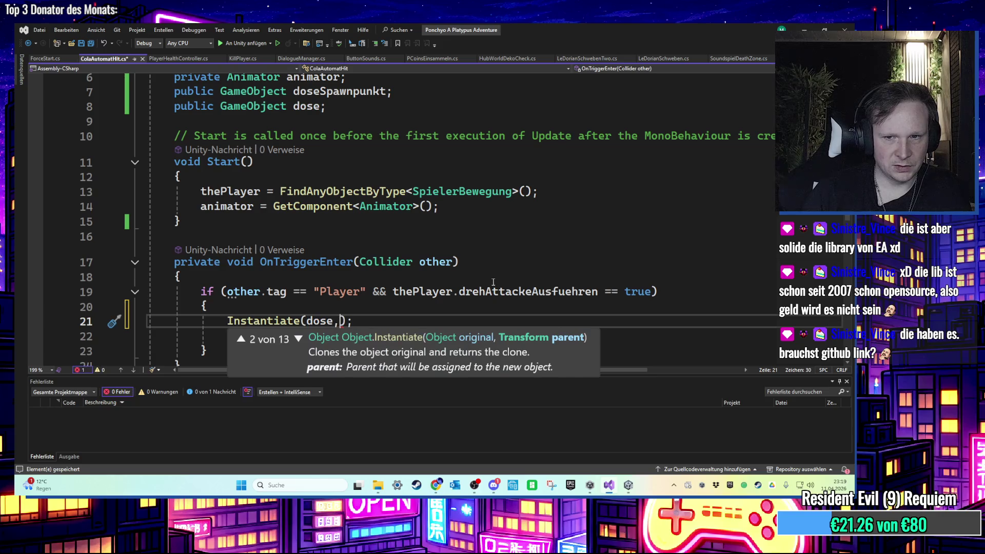
scroll(485, 281, up, 1)
text(dose)
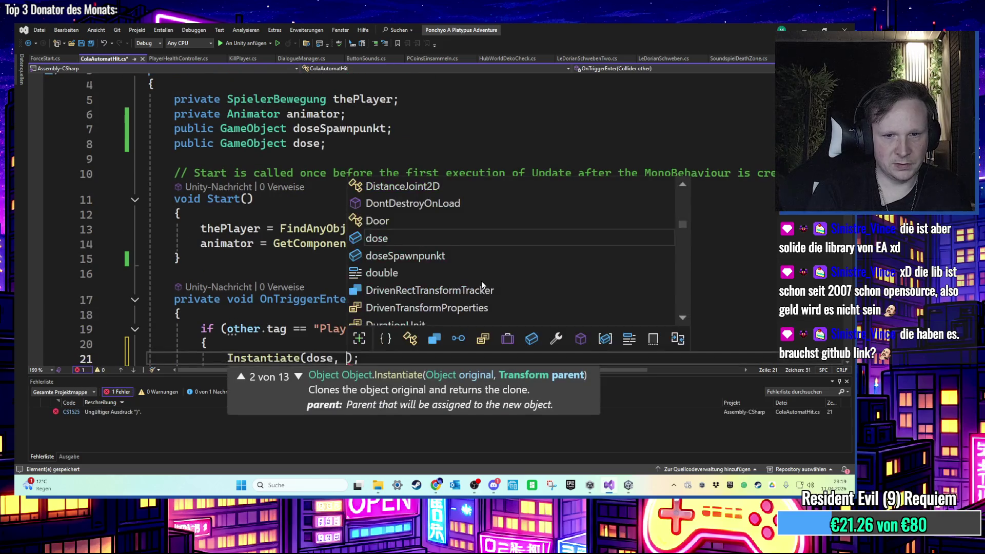
text(.pos)
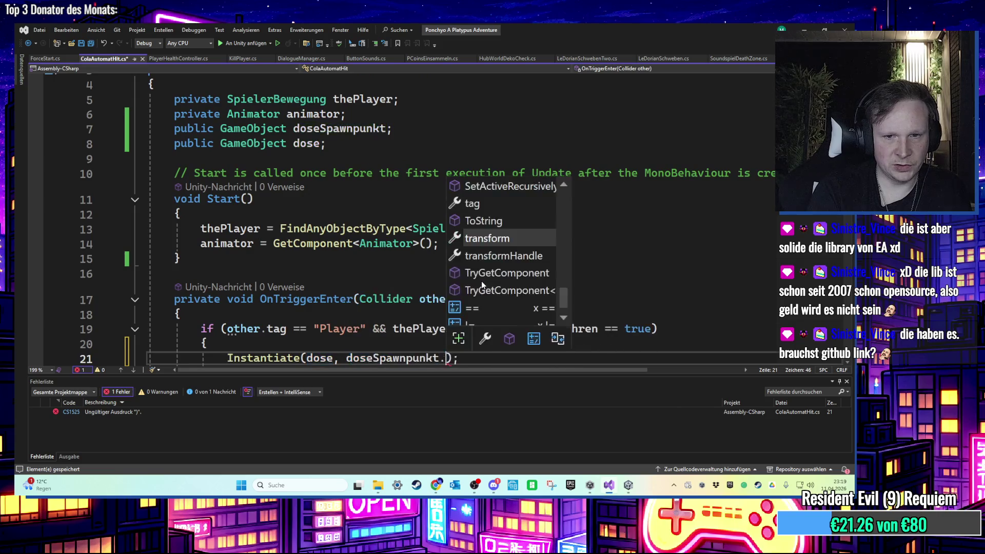
key(Return)
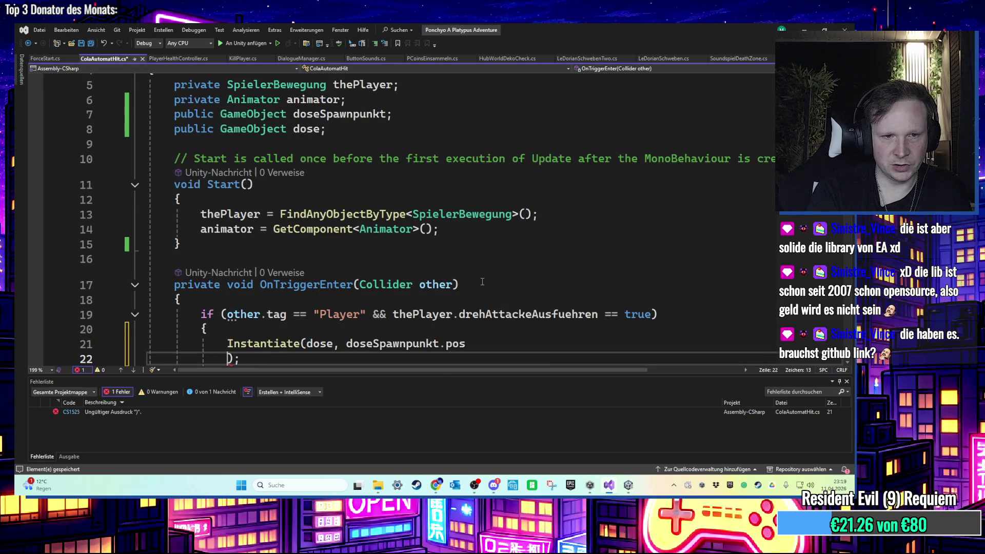
Make the call Instantiate(dose, doseSpawnpunkt.transform) and save the script
key(BackSpace)
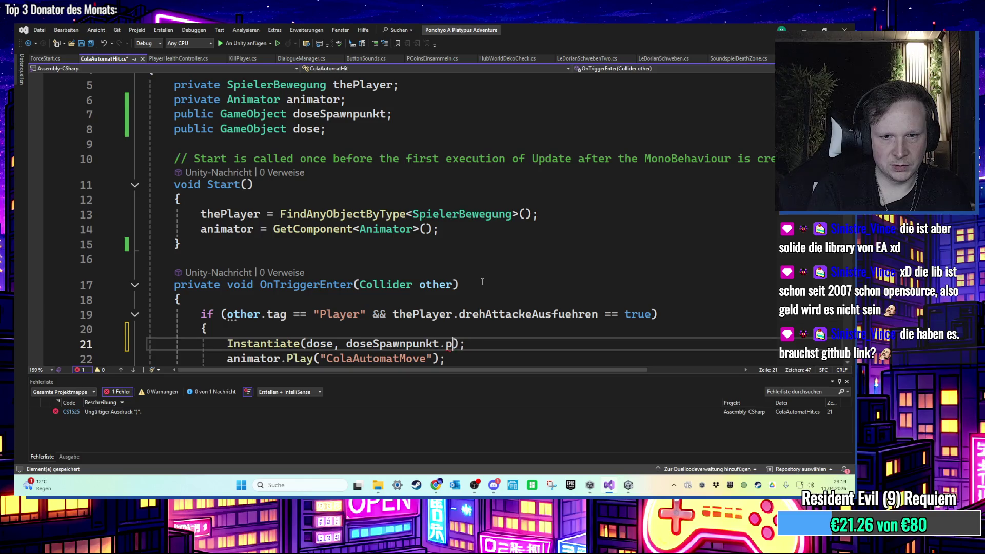
text(.transform.po)
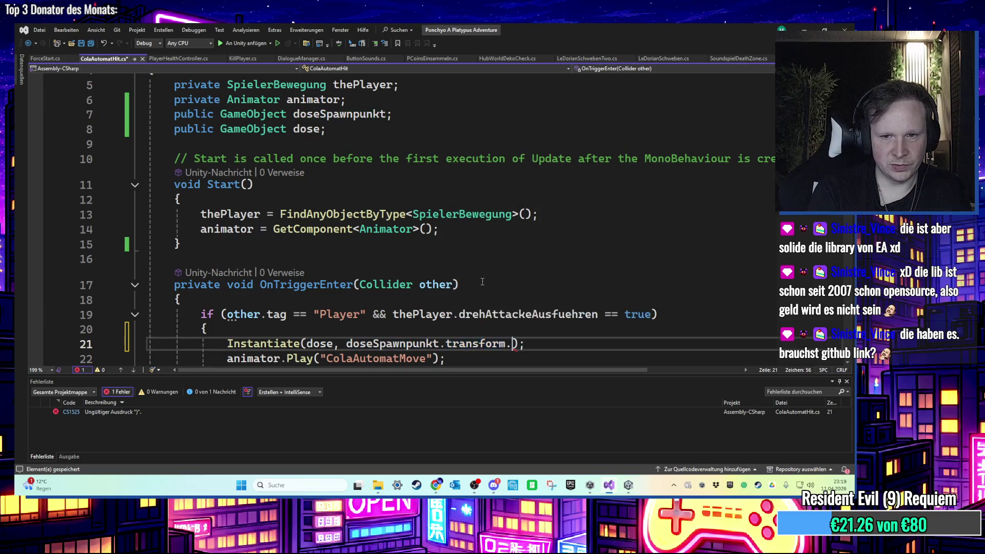
text(s)
key(Tab)
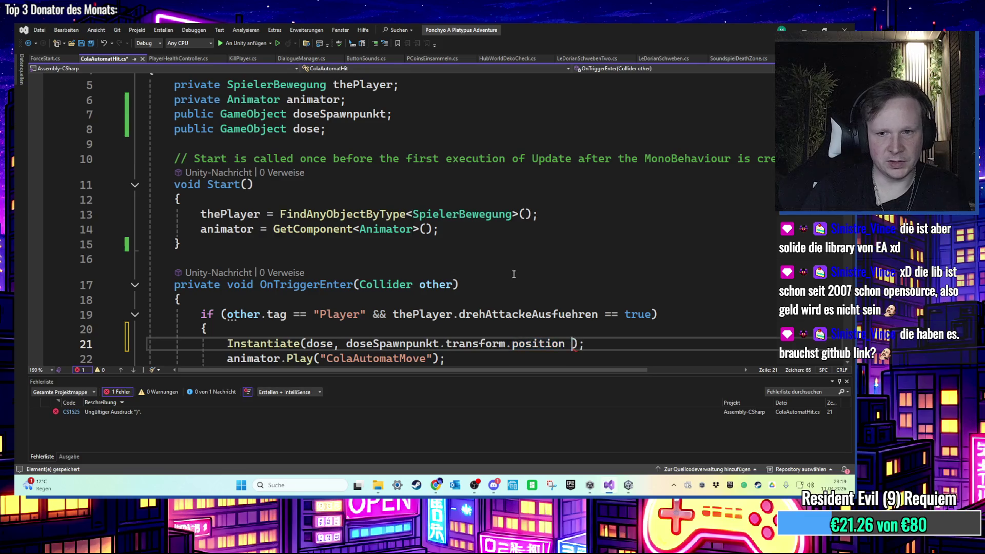
key(BackSpace)
click(513, 275)
scroll(513, 276, down, 1)
double_click(527, 301)
key(BackSpace)
click(542, 300)
key(ctrl+s)
Undo an accidental deletion of transform on line 21, then switch to Unity to recompile
scroll(521, 277, down, 1)
double_click(476, 255)
key(BackSpace)
key(ctrl+z)
key(Down)
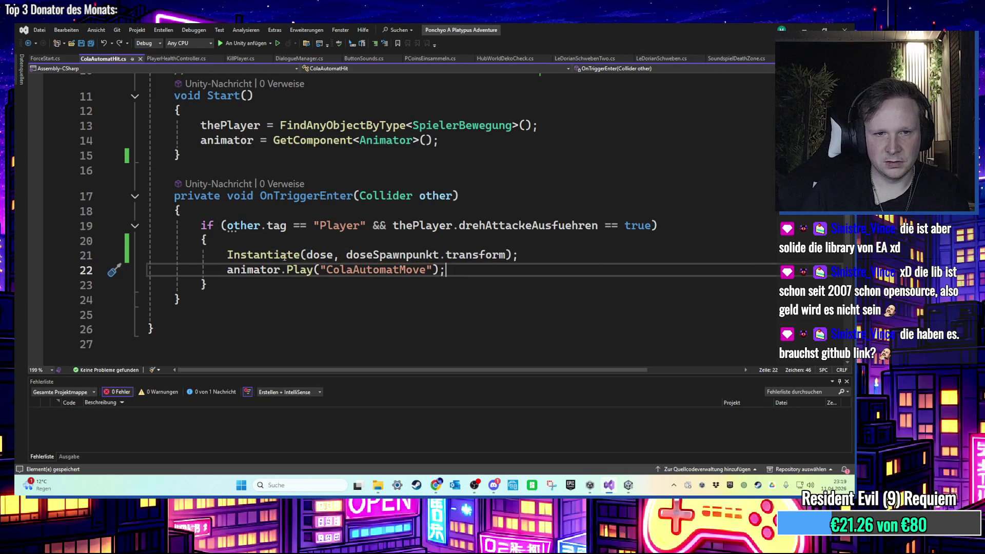
mouse_move(479, 253)
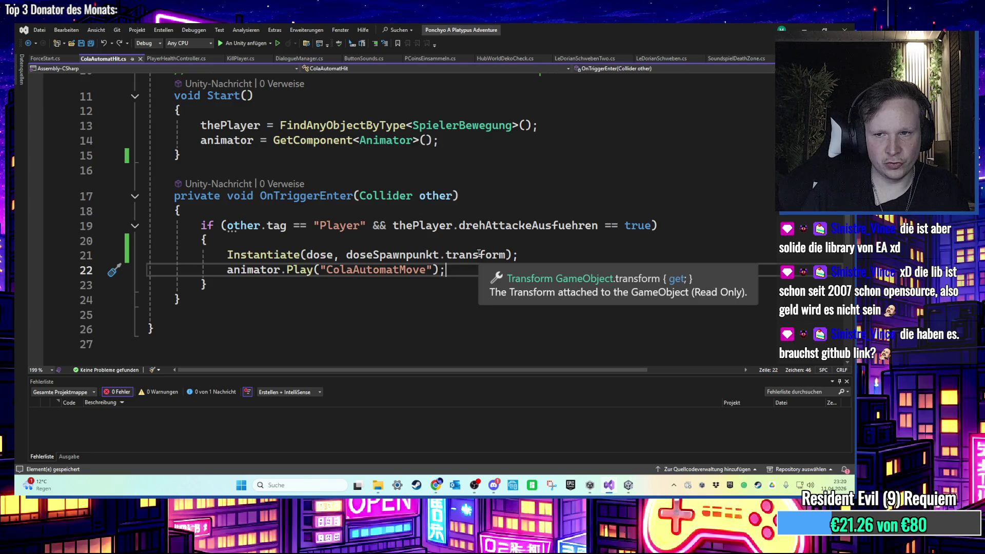
scroll(439, 264, up, 1)
mouse_move(500, 299)
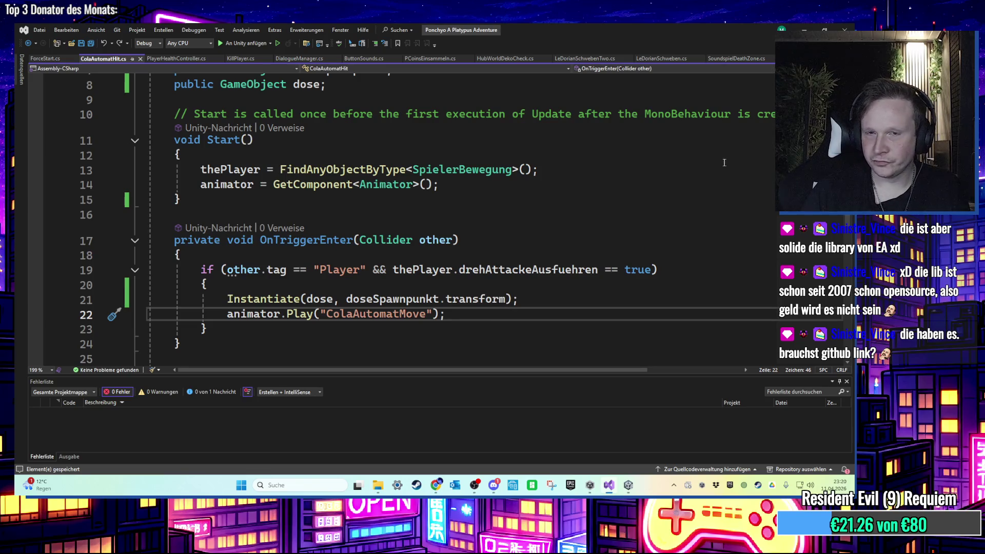
key(alt+Tab)
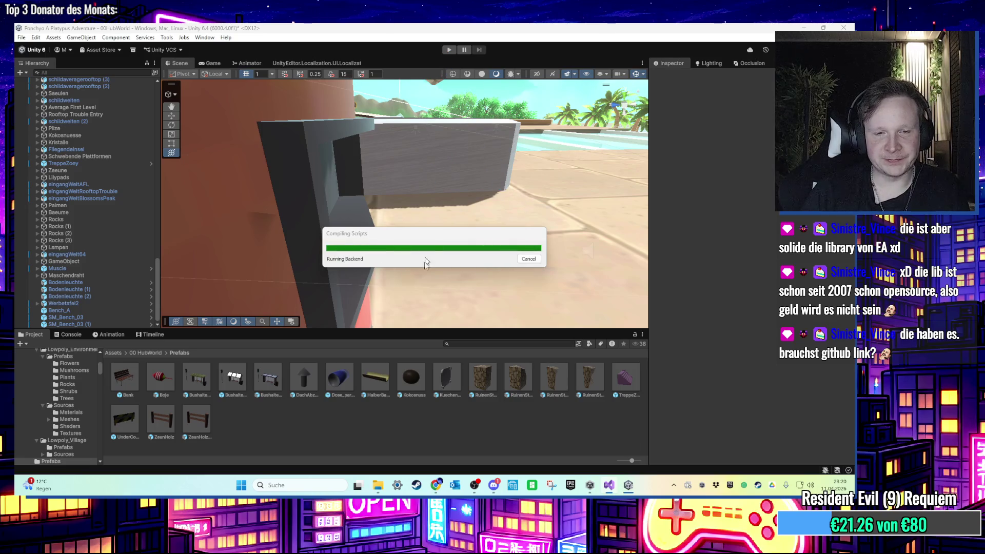
Play-test walking to the cola machine and read the unassigned dose Console error
click(449, 51)
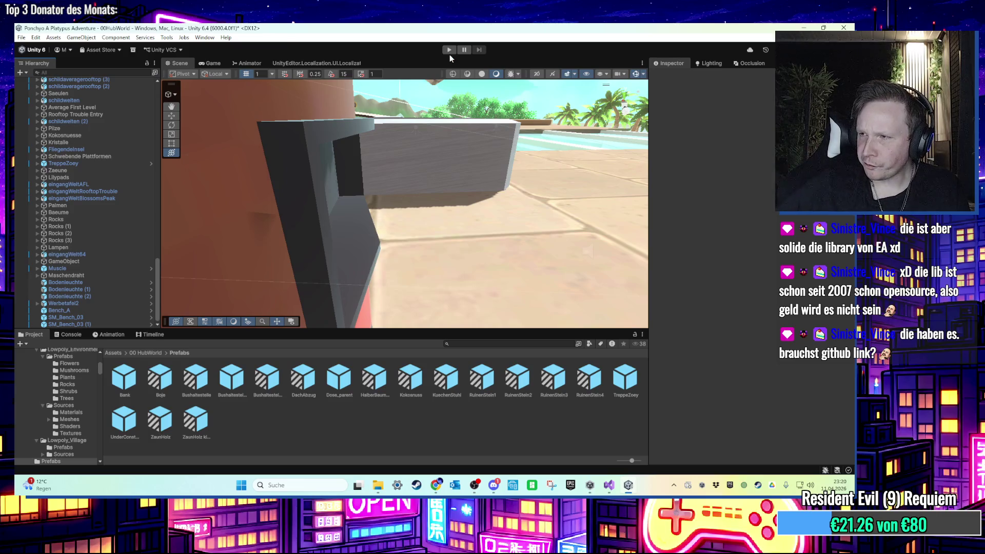
key(w)
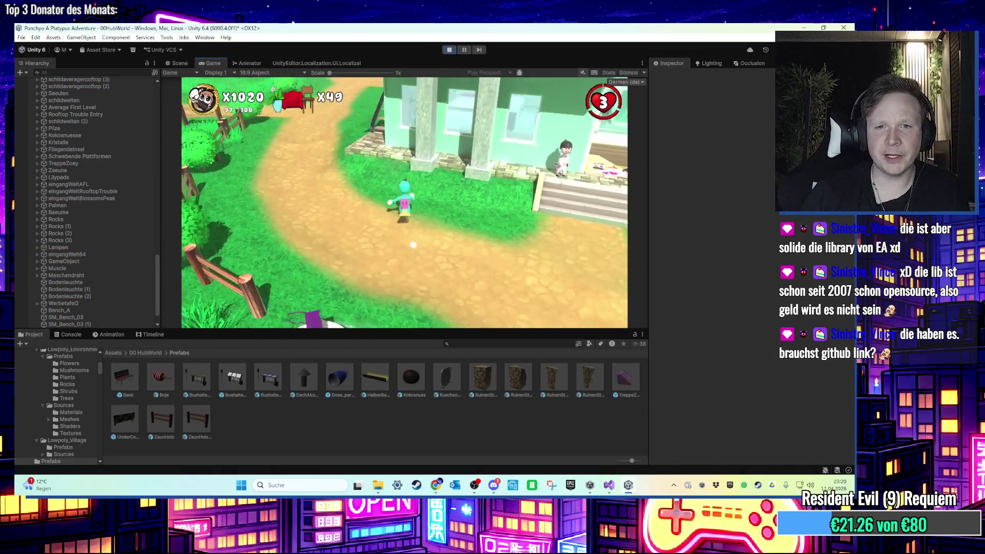
key(w)
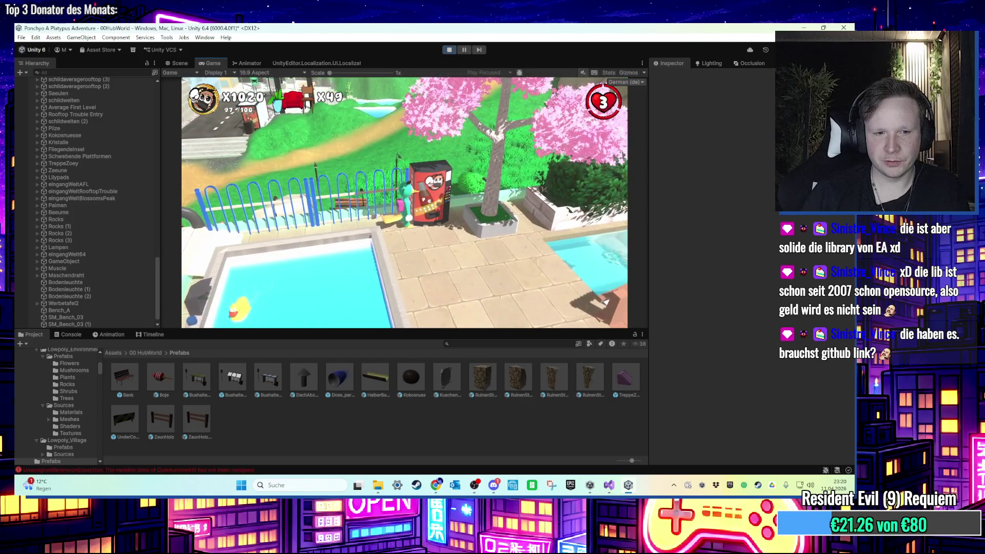
key(super)
key(super)
click(449, 50)
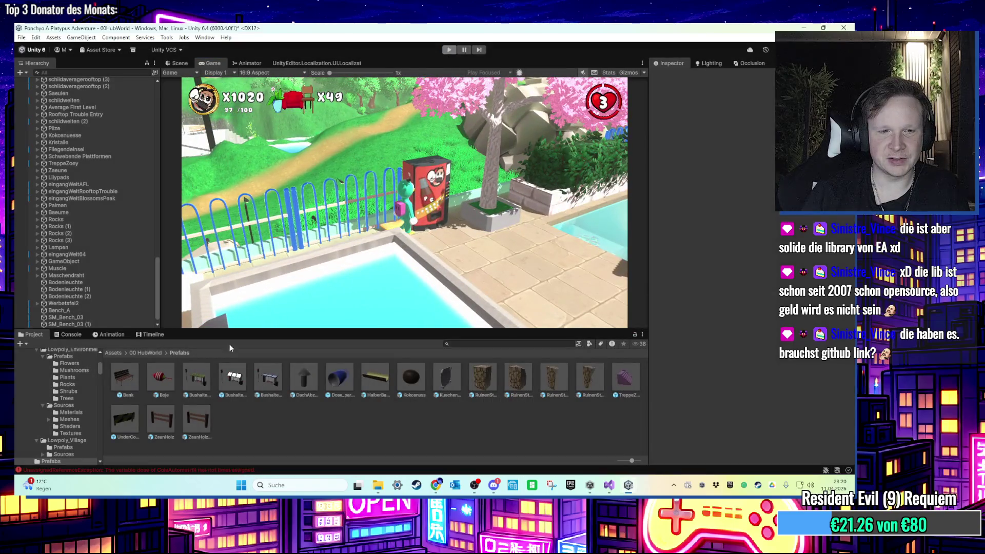
click(181, 469)
click(178, 390)
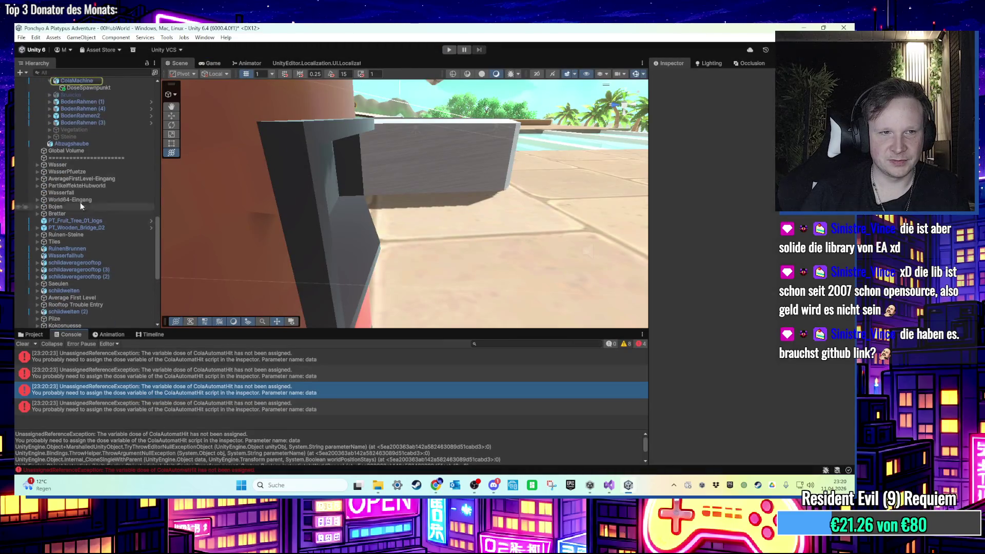
Assign the Dose_parent prefab to ColaMachine's Dose field and start play mode again
click(91, 82)
scroll(719, 320, down, 10)
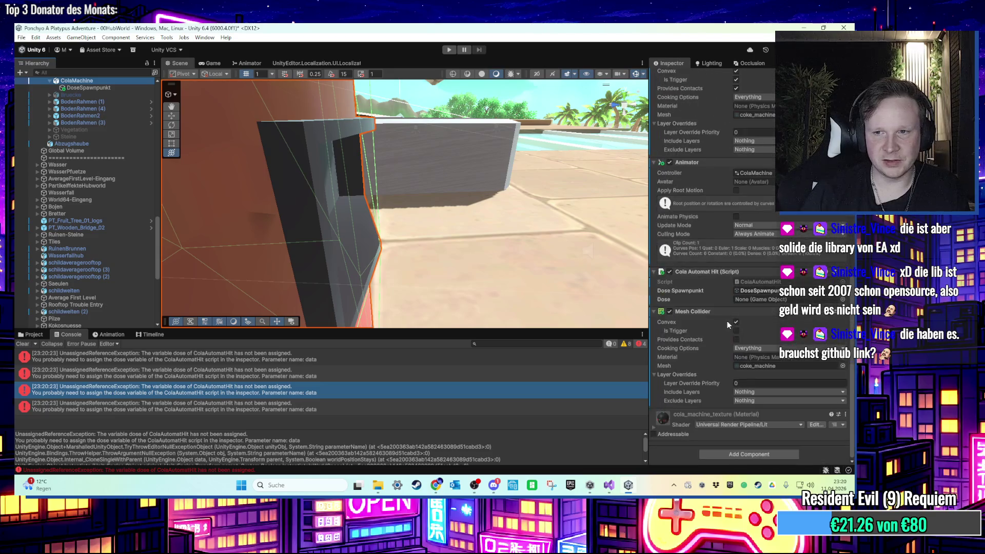
click(35, 334)
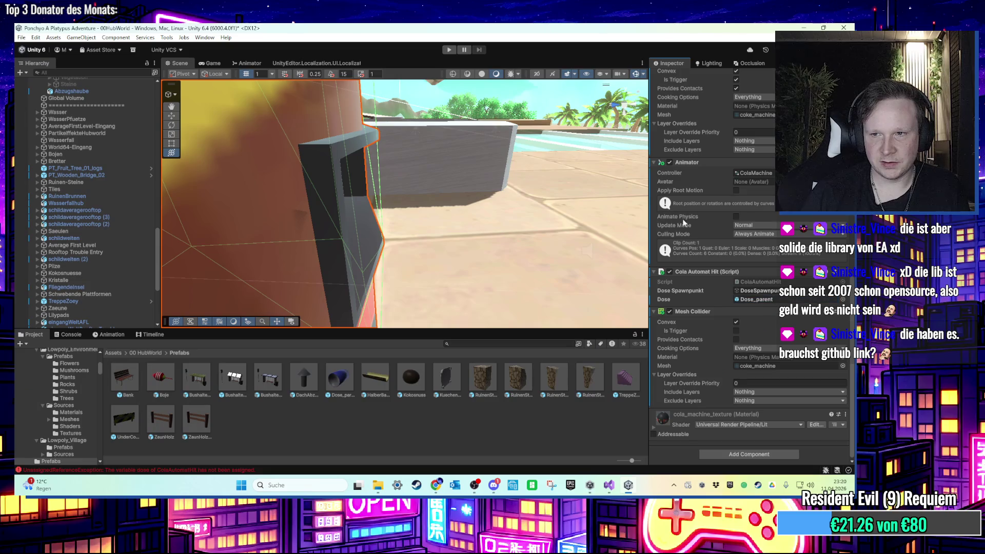
click(448, 51)
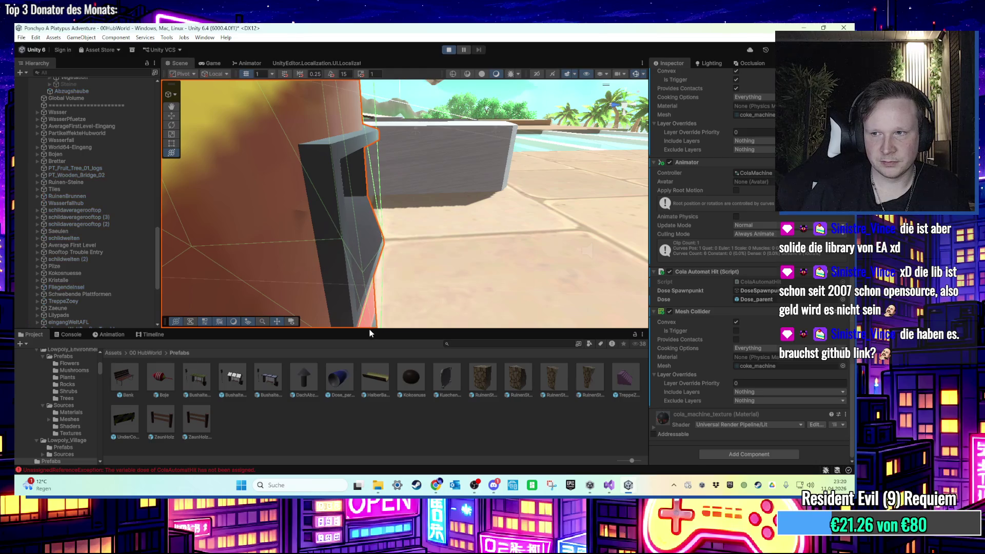
drag(372, 333, 376, 411)
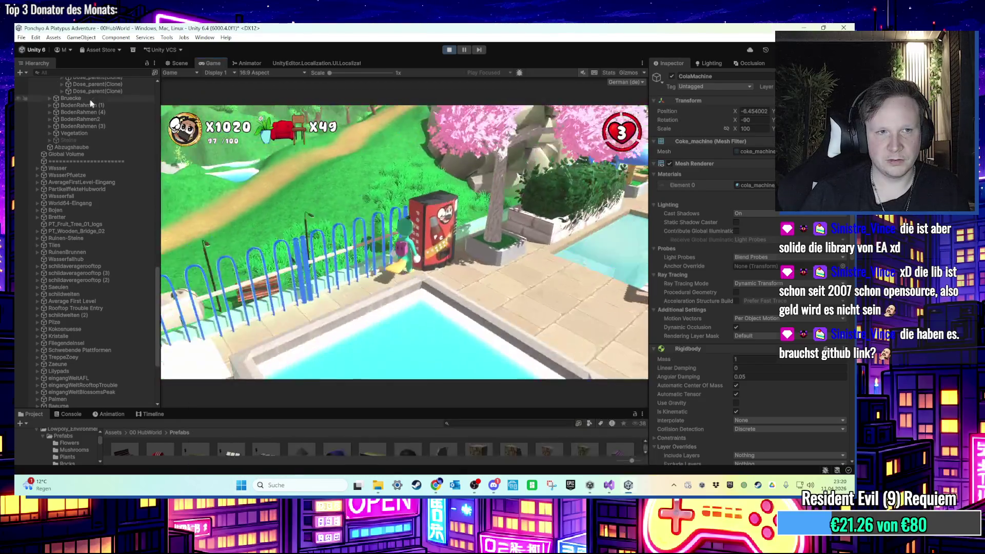
Frame a spawned Dose_parent clone in the Scene view, find it over the water, and stop play
click(95, 91)
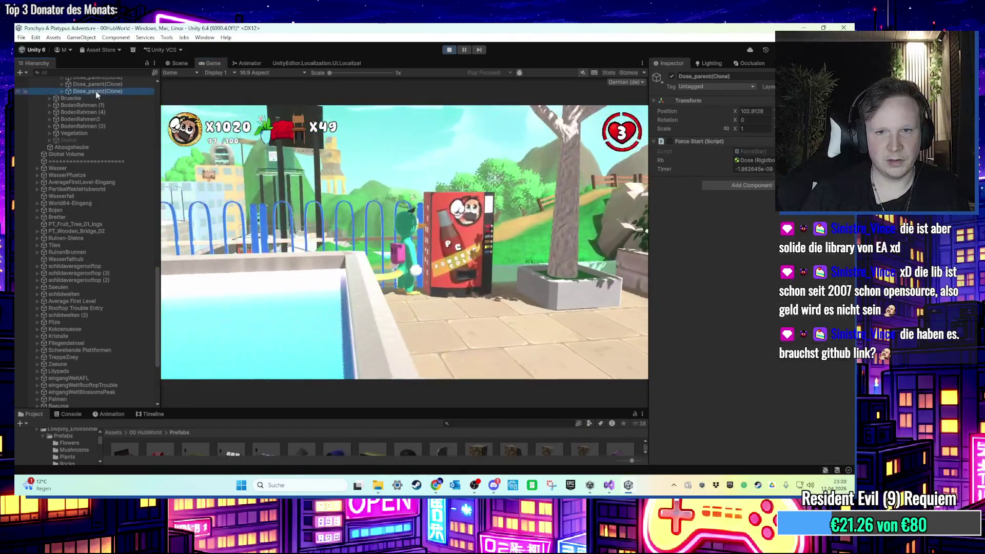
click(185, 61)
key(f)
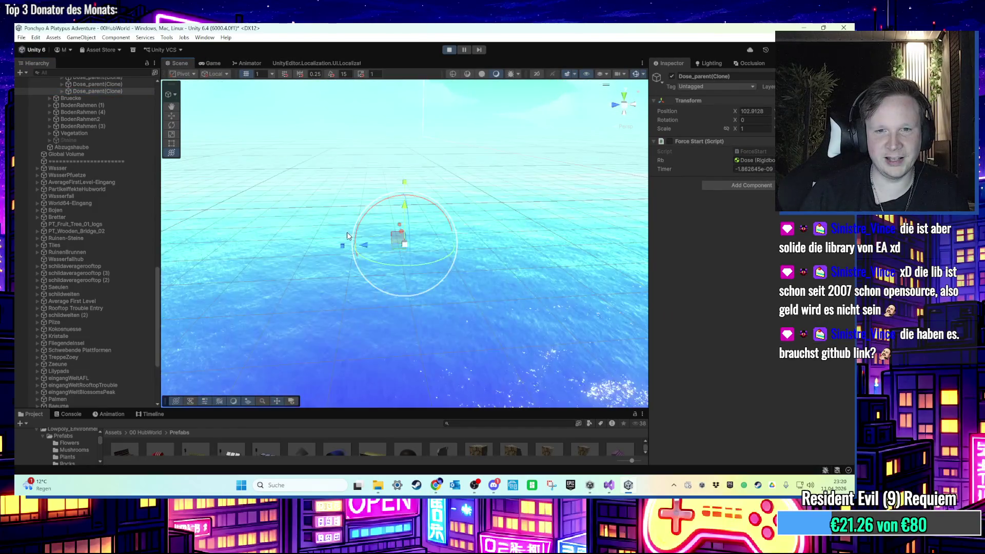
mouse_move(397, 242)
mouse_down()
mouse_move(557, 238)
mouse_move(383, 257)
mouse_move(390, 272)
mouse_move(467, 253)
mouse_move(613, 243)
mouse_up()
key(Right)
key(Down)
key(f)
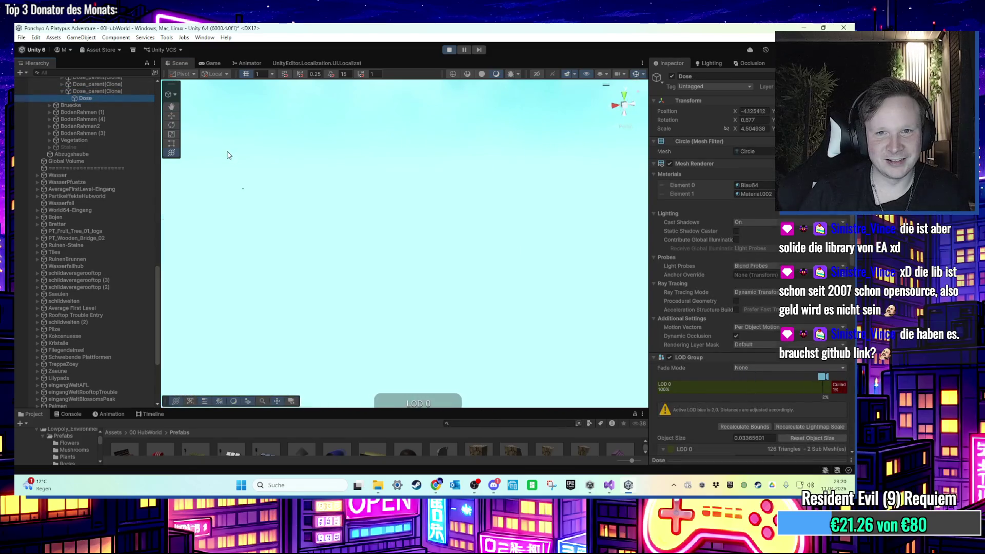
click(448, 49)
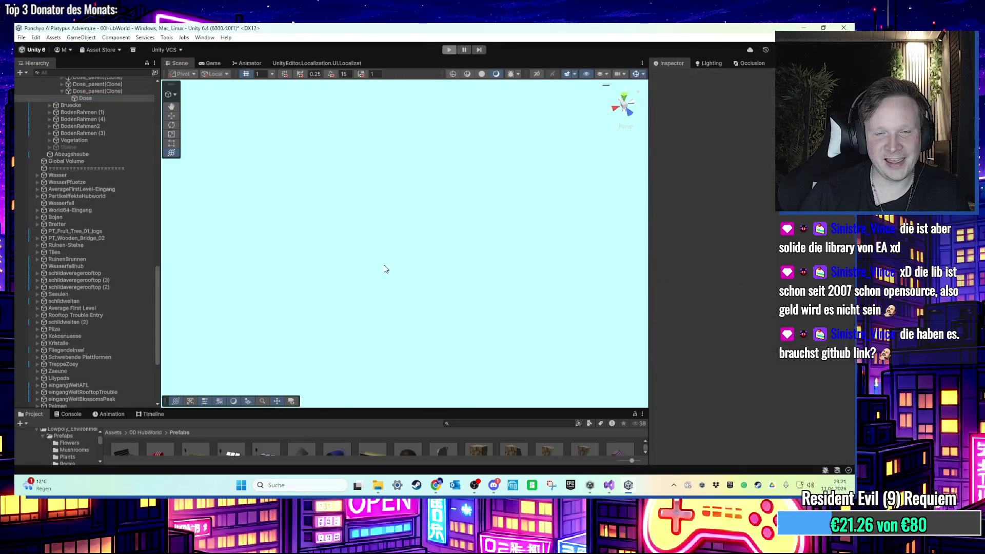
Move DoseSpawnpunkt out from under ColaMachine and start play mode again
scroll(79, 164, up, 9)
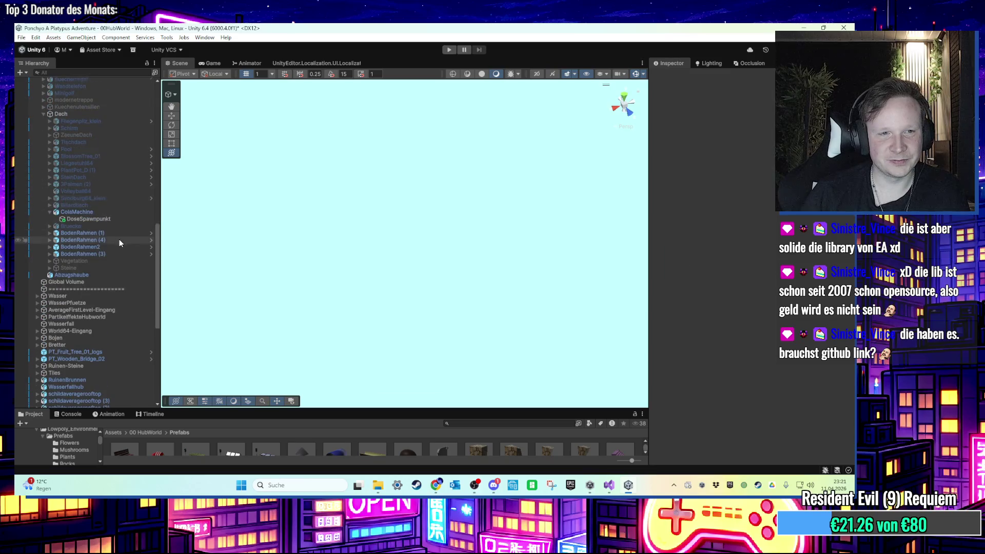
click(109, 271)
key(f)
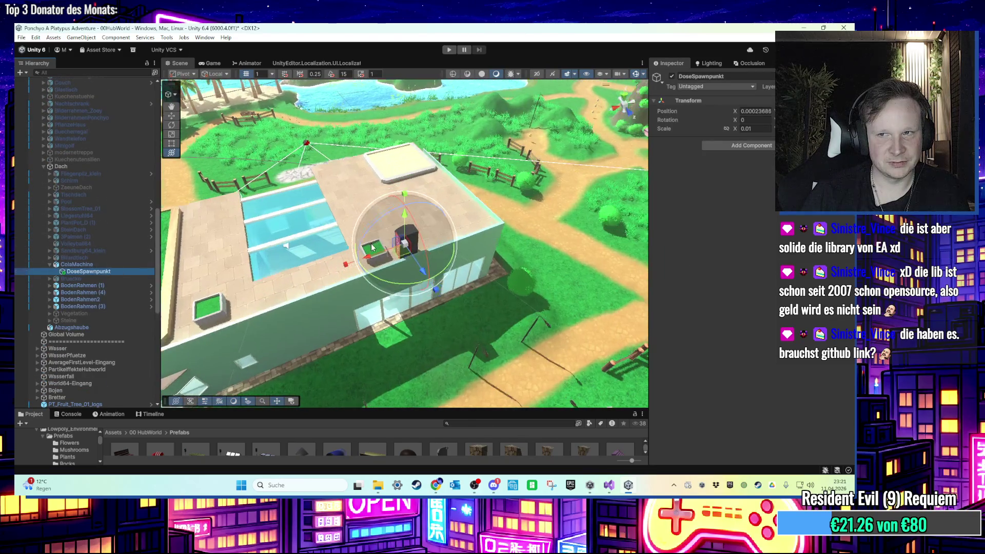
mouse_move(98, 273)
mouse_down()
mouse_move(102, 265)
mouse_move(103, 276)
mouse_up()
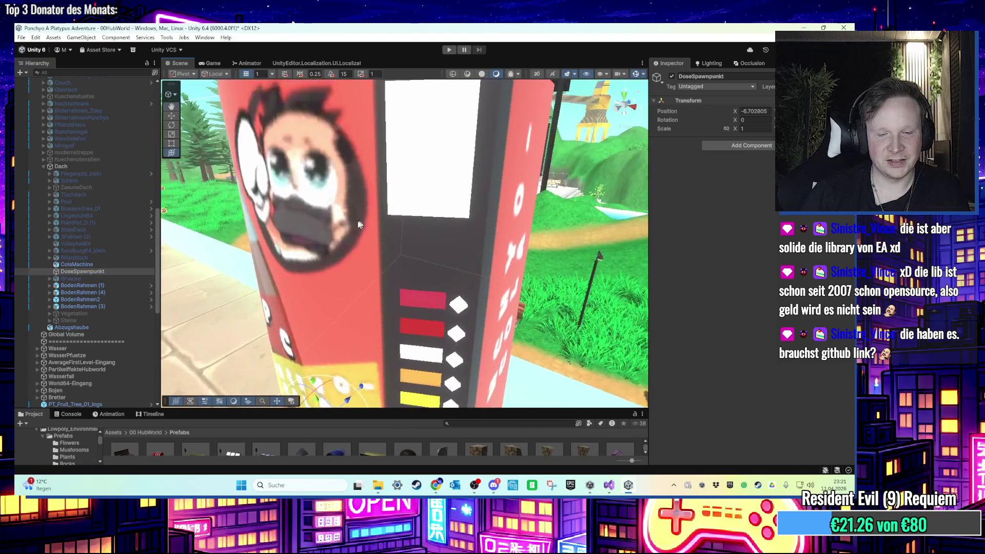
drag(361, 220, 390, 169)
click(450, 50)
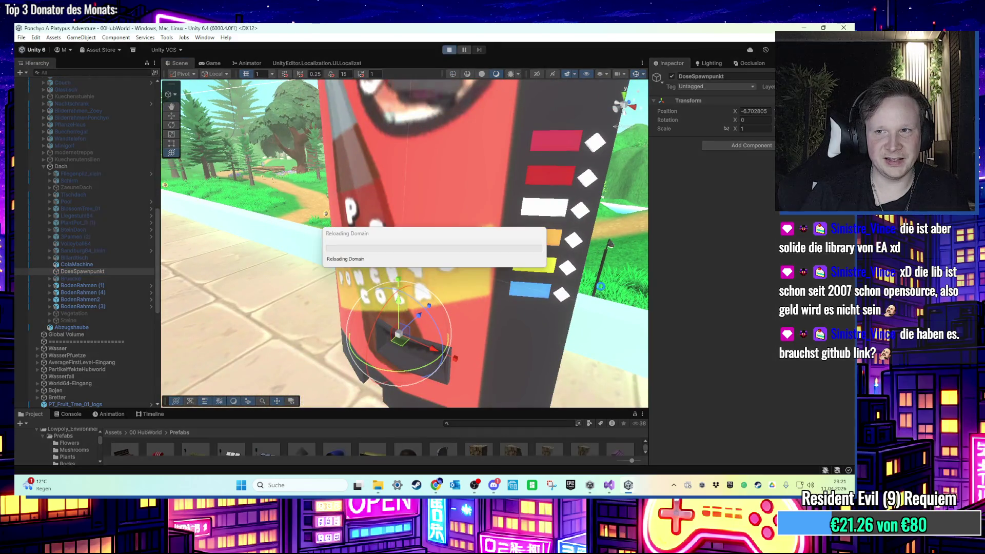